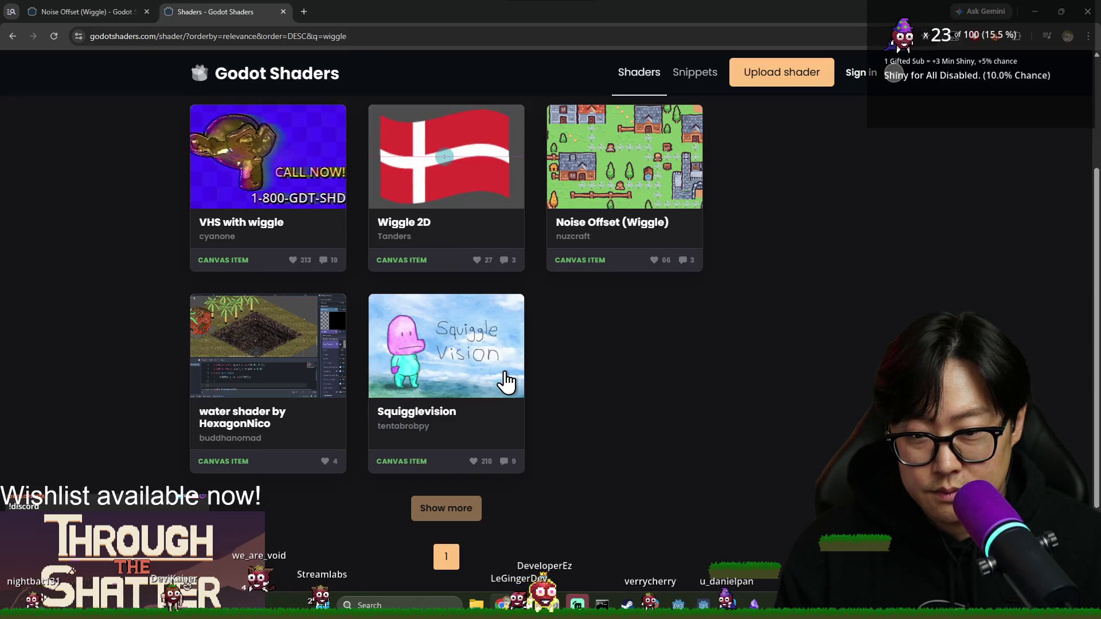
- Copy the Squigglevision shader code from its Godot Shaders page, then switch back to the Godot editor
{"action": "left_click", "coordinate": [507, 382]}
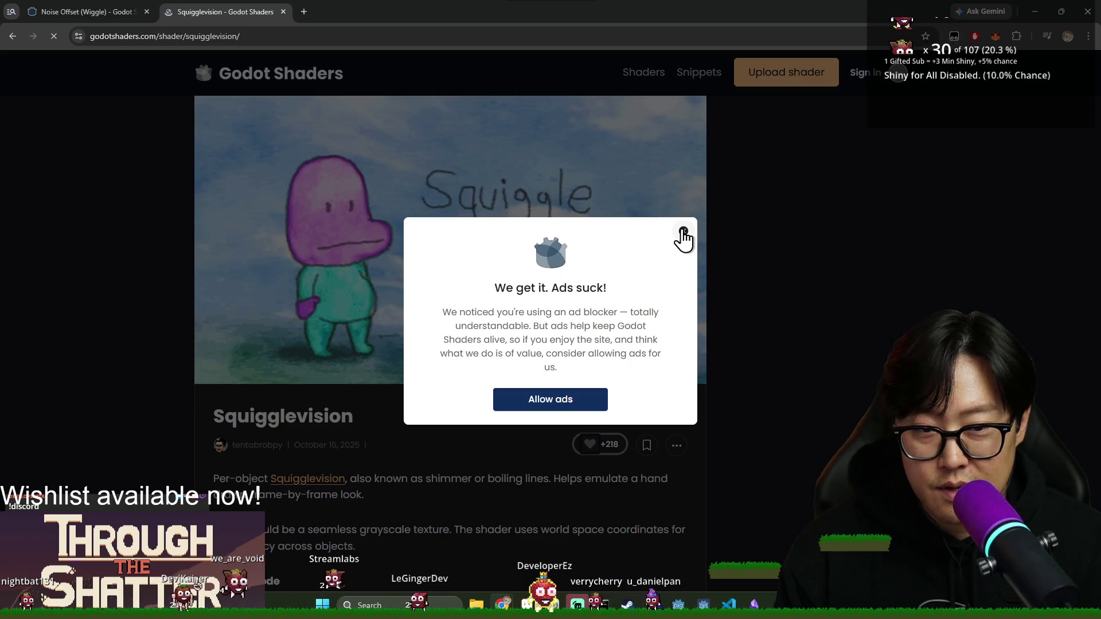
{"action": "left_click", "coordinate": [683, 232]}
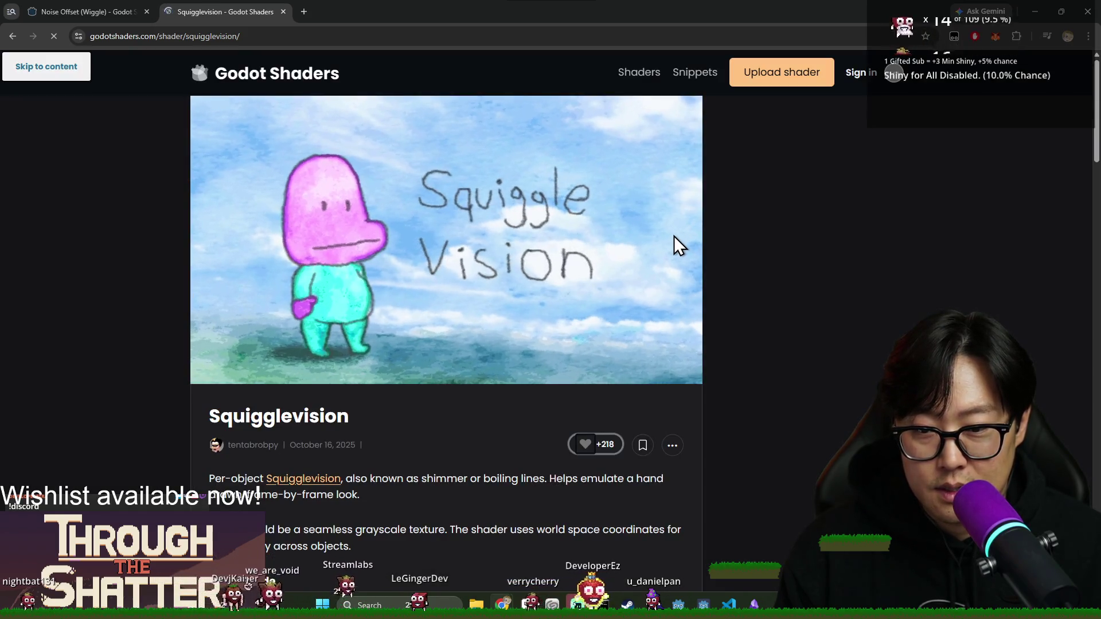
{"action": "scroll", "coordinate": [687, 259], "scroll_direction": "down", "scroll_amount": 5}
{"action": "key", "text": "ctrl+a"}
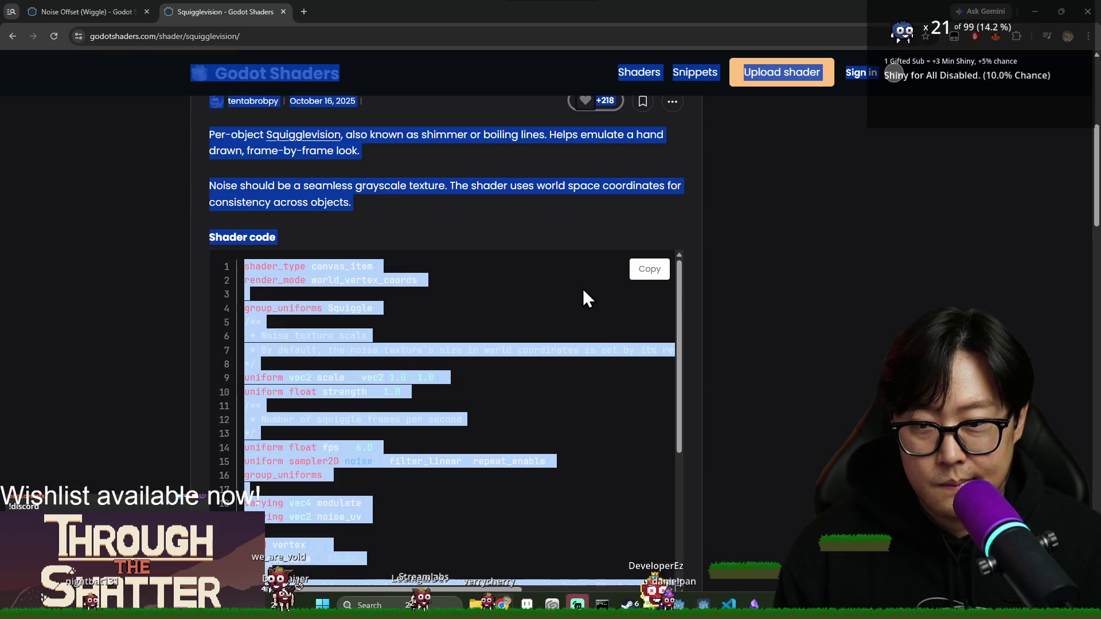
{"action": "left_click", "coordinate": [662, 270]}
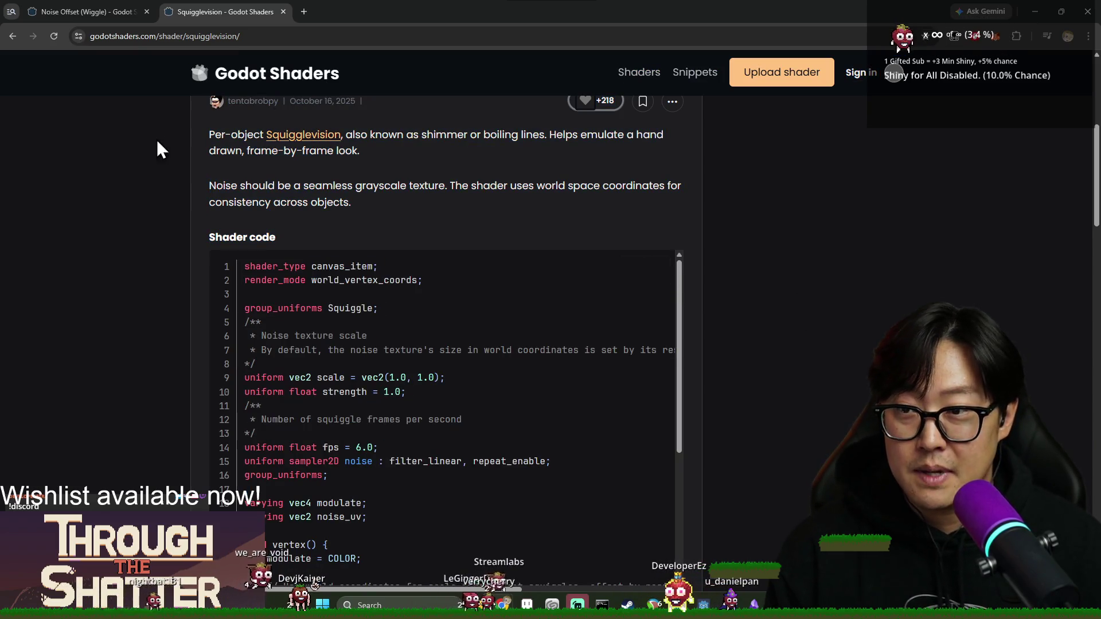
{"action": "key", "text": "alt+Tab"}
{"action": "left_click", "coordinate": [619, 253]}
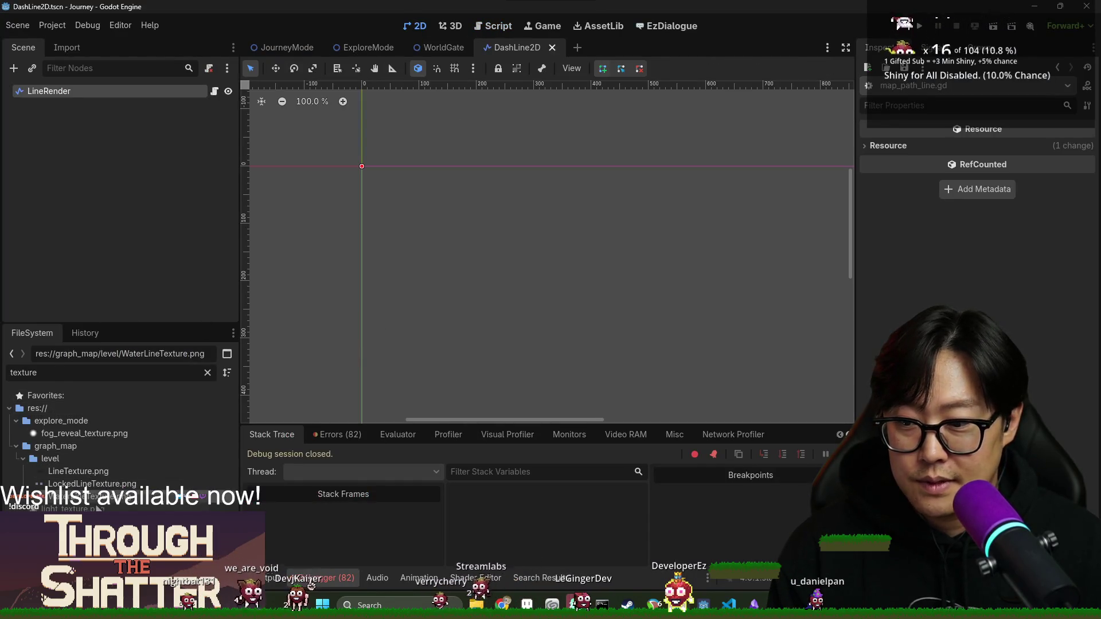
- Select the LineRender node and scroll its Inspector down to the Material property
{"action": "left_click", "coordinate": [176, 94]}
{"action": "left_click", "coordinate": [986, 278]}
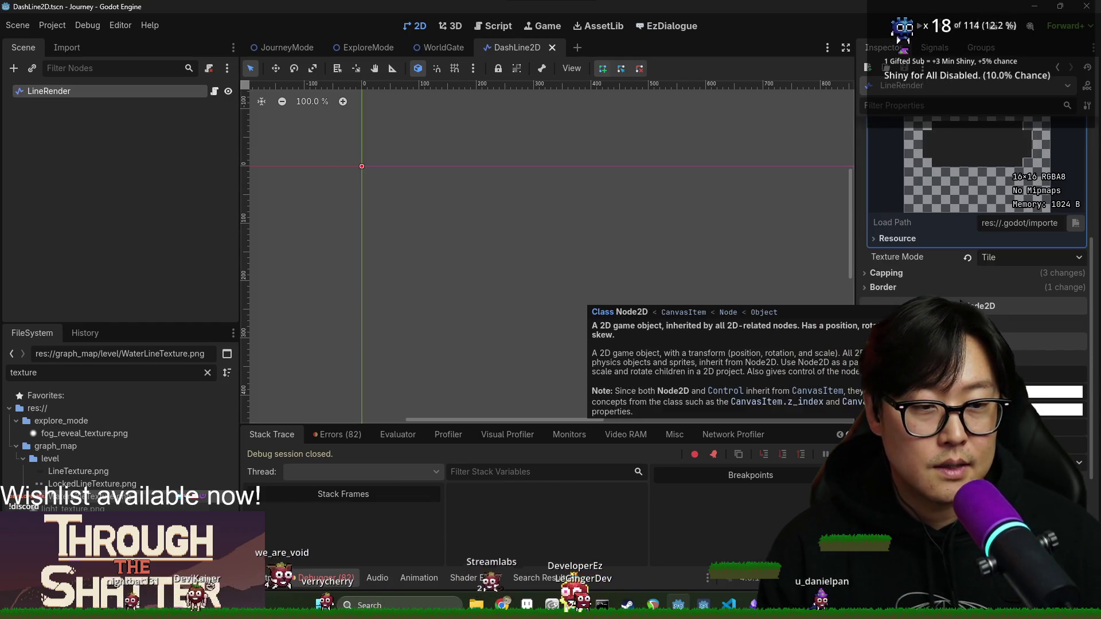
{"action": "scroll", "coordinate": [975, 258], "scroll_direction": "down", "scroll_amount": 3}
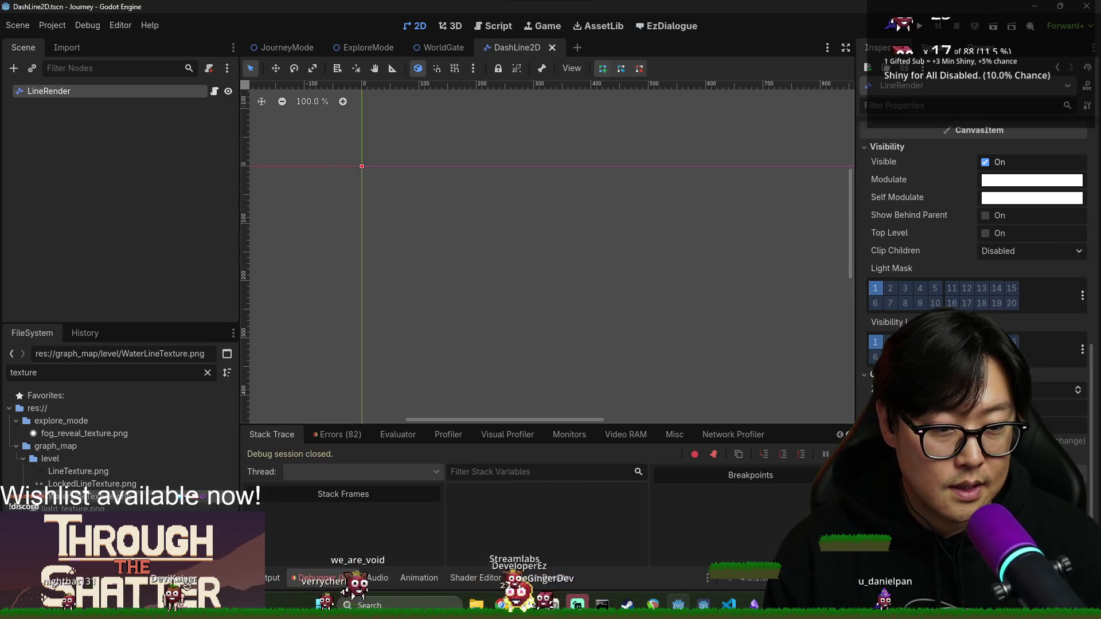
{"action": "key", "text": "alt+shift+o"}
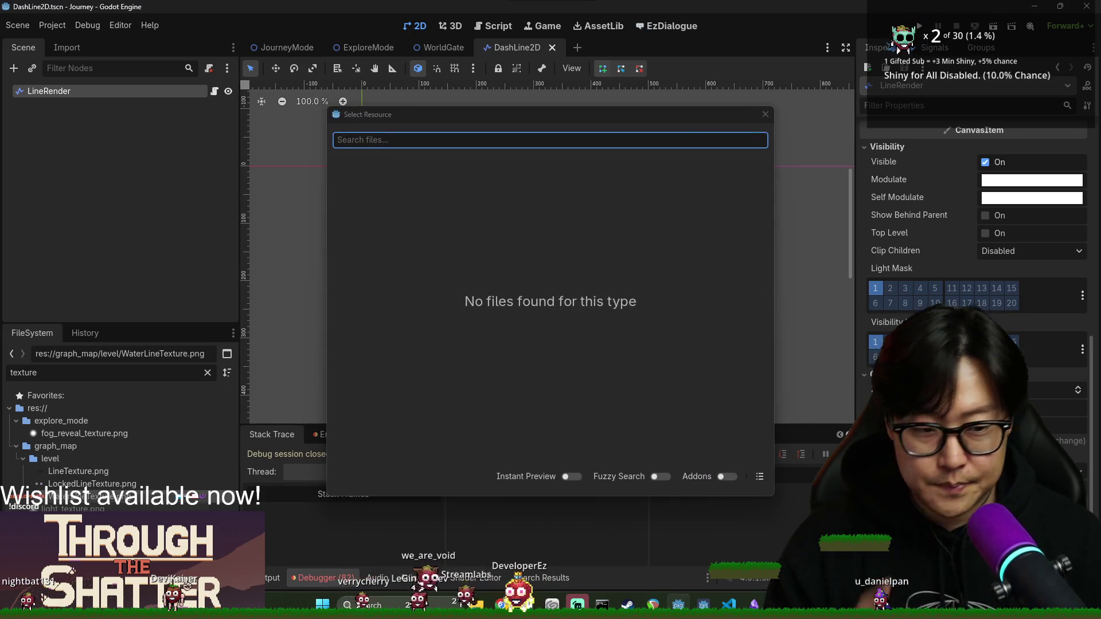
{"action": "left_click", "coordinate": [766, 115]}
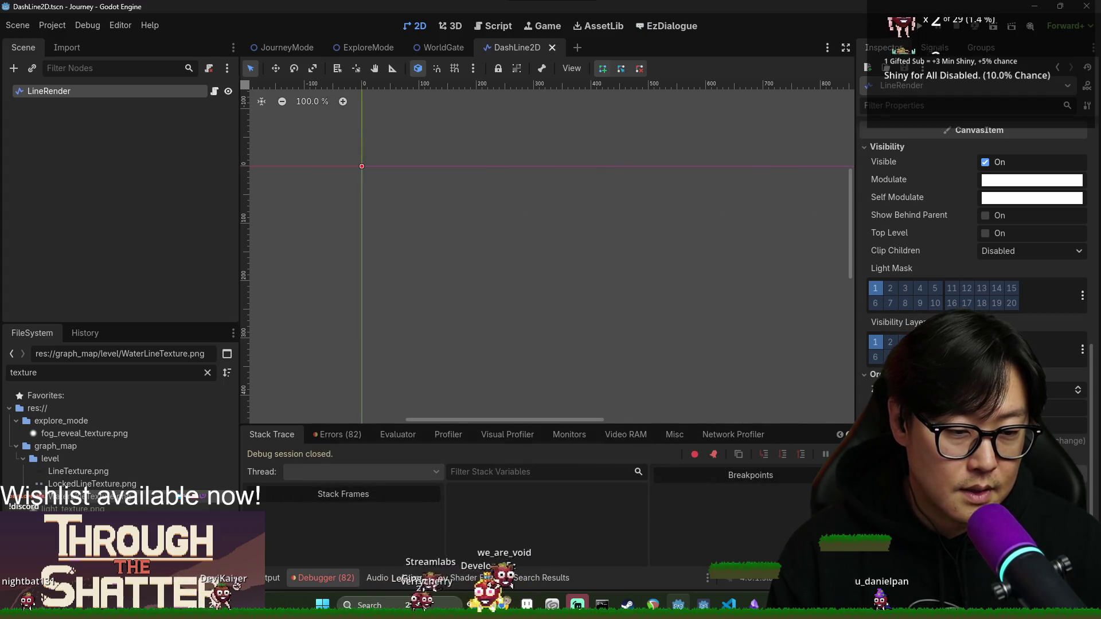
{"action": "key", "text": "alt+shift+o"}
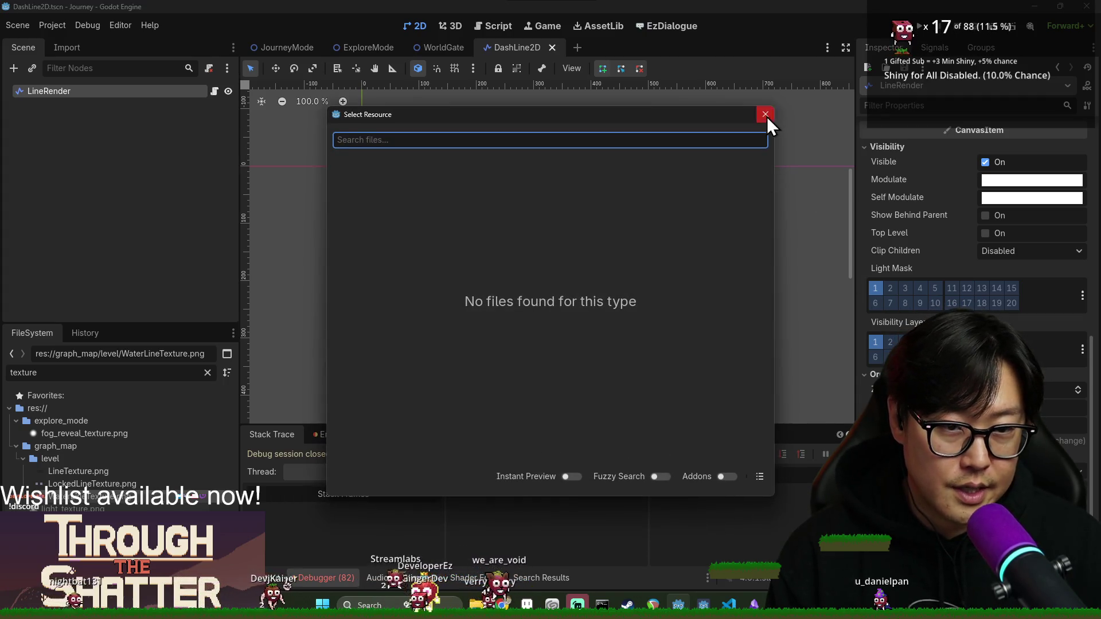
{"action": "left_click", "coordinate": [766, 115]}
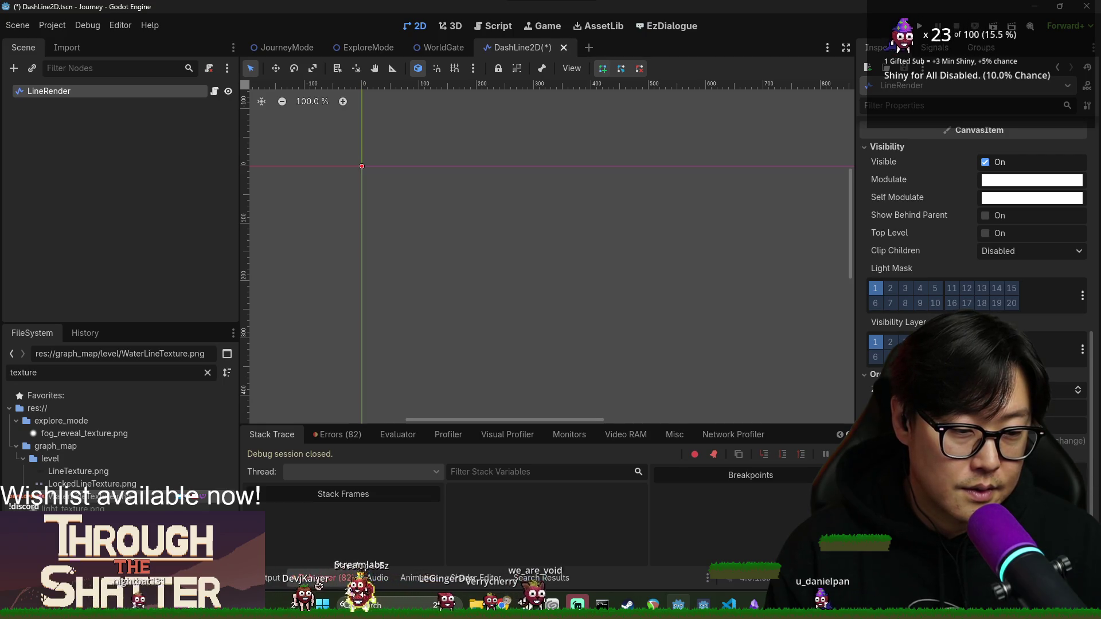
{"action": "scroll", "coordinate": [975, 276], "scroll_direction": "down", "scroll_amount": 5}
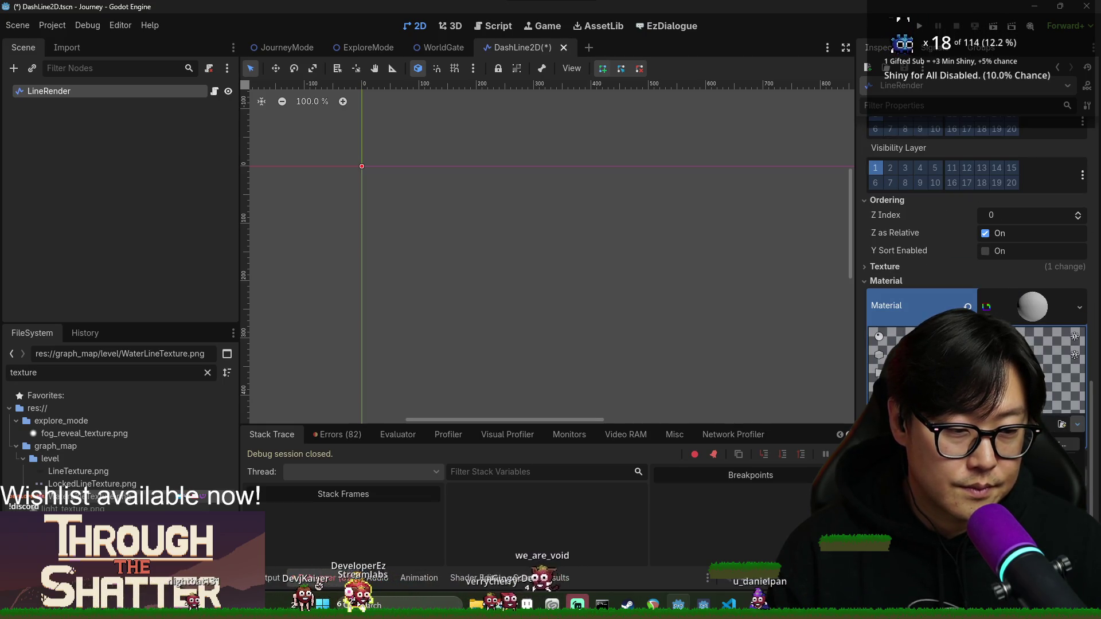
- Create res://graph_map/DashLine2D.gdshader and replace its default code with the Squigglevision code
{"action": "left_click", "coordinate": [1032, 453]}
{"action": "left_click", "coordinate": [649, 306]}
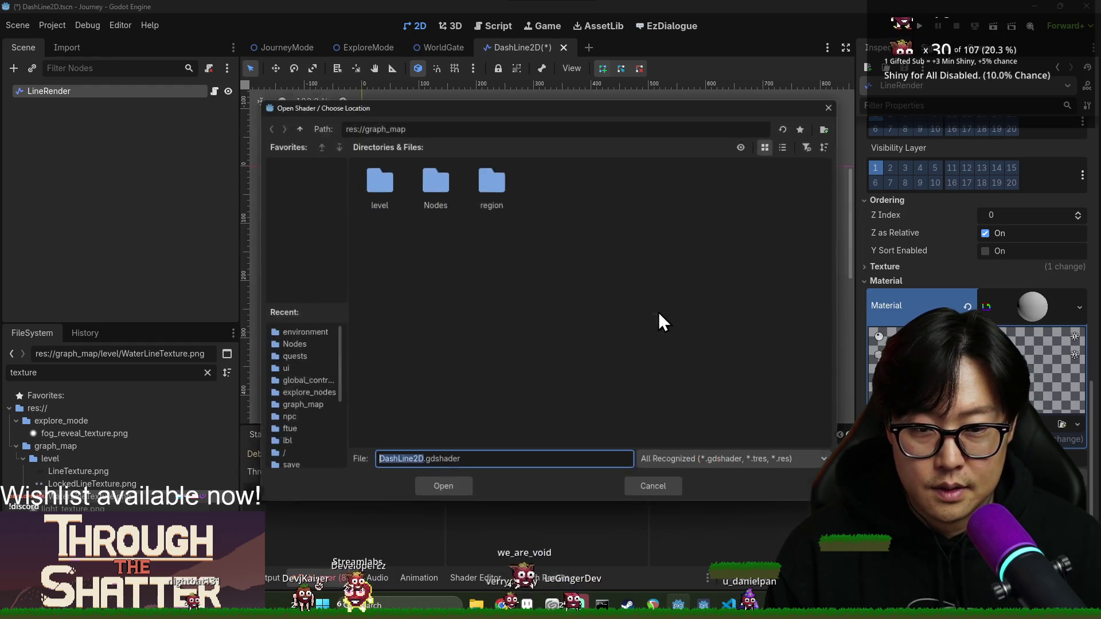
{"action": "left_click", "coordinate": [451, 496]}
{"action": "left_click", "coordinate": [502, 404]}
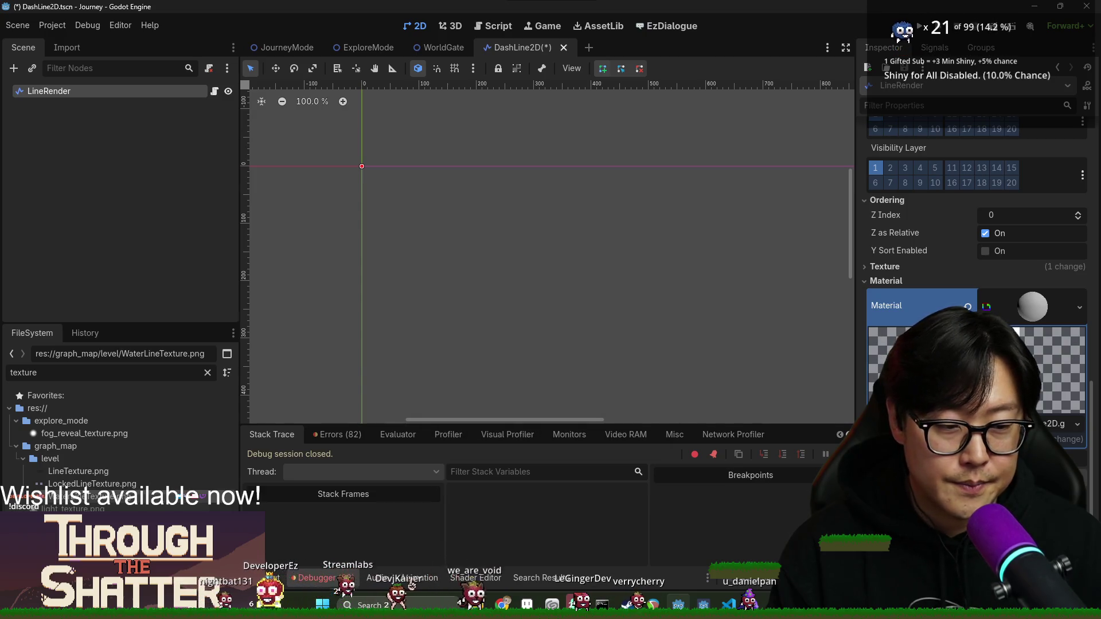
{"action": "left_click_drag", "start_coordinate": [494, 391], "coordinate": [497, 239]}
{"action": "key", "text": "ctrl+a"}
{"action": "key", "text": "ctrl+v"}
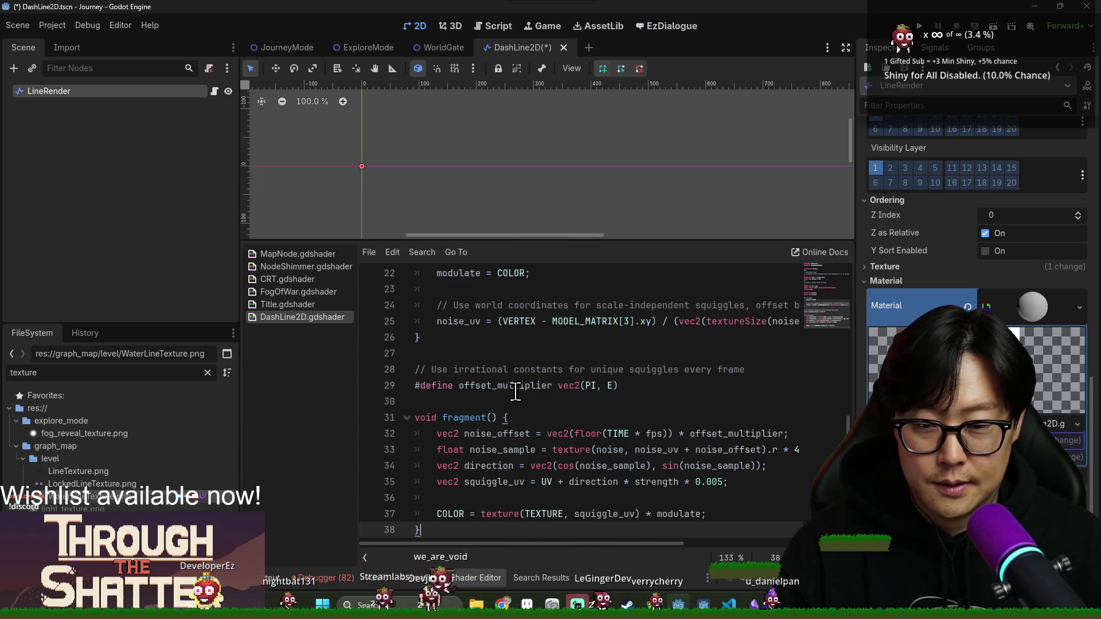
- Save the DashLine2D scene and readjust the 2D canvas zoom
{"action": "key", "text": "ctrl+s"}
{"action": "scroll", "coordinate": [503, 178], "scroll_direction": "down", "scroll_amount": 1}
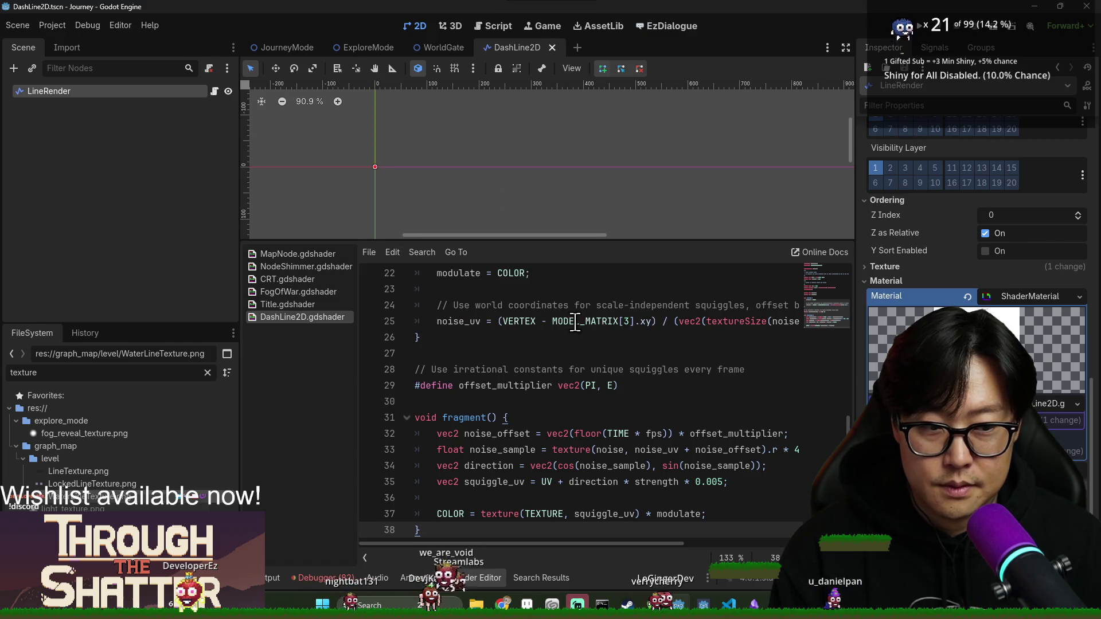
{"action": "mouse_move", "coordinate": [520, 242]}
{"action": "left_mouse_down"}
{"action": "mouse_move", "coordinate": [523, 291]}
{"action": "mouse_move", "coordinate": [519, 240]}
{"action": "left_mouse_up"}
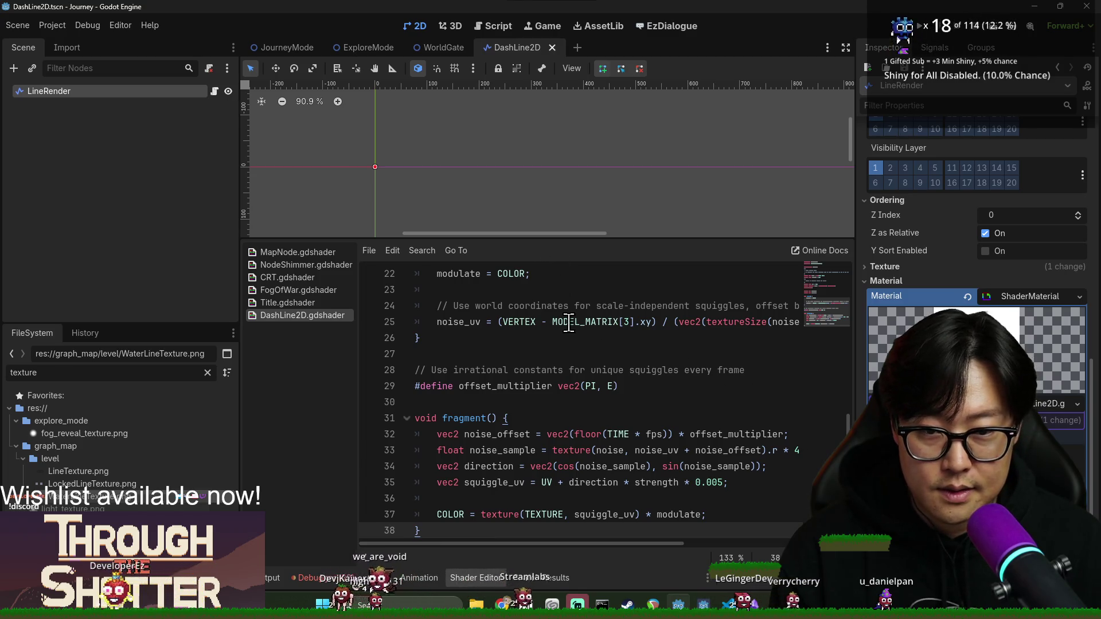
{"action": "scroll", "coordinate": [985, 259], "scroll_direction": "up", "scroll_amount": 10}
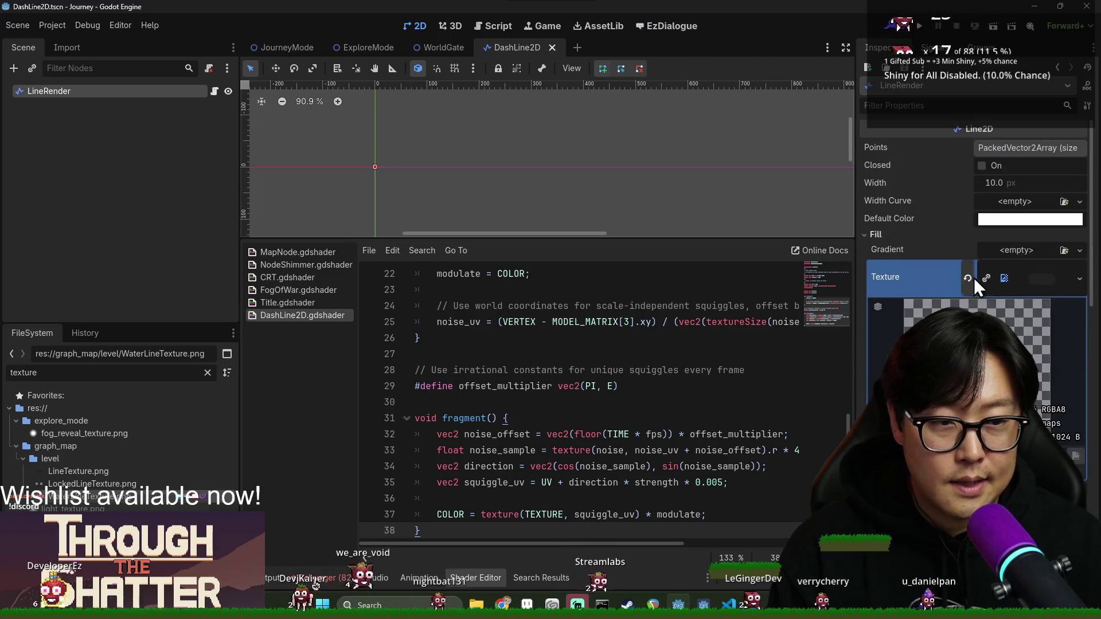
- Add points (0, 0) and (100, 0) to LineRender's Points array
{"action": "left_click", "coordinate": [1002, 149]}
{"action": "left_click", "coordinate": [1001, 184]}
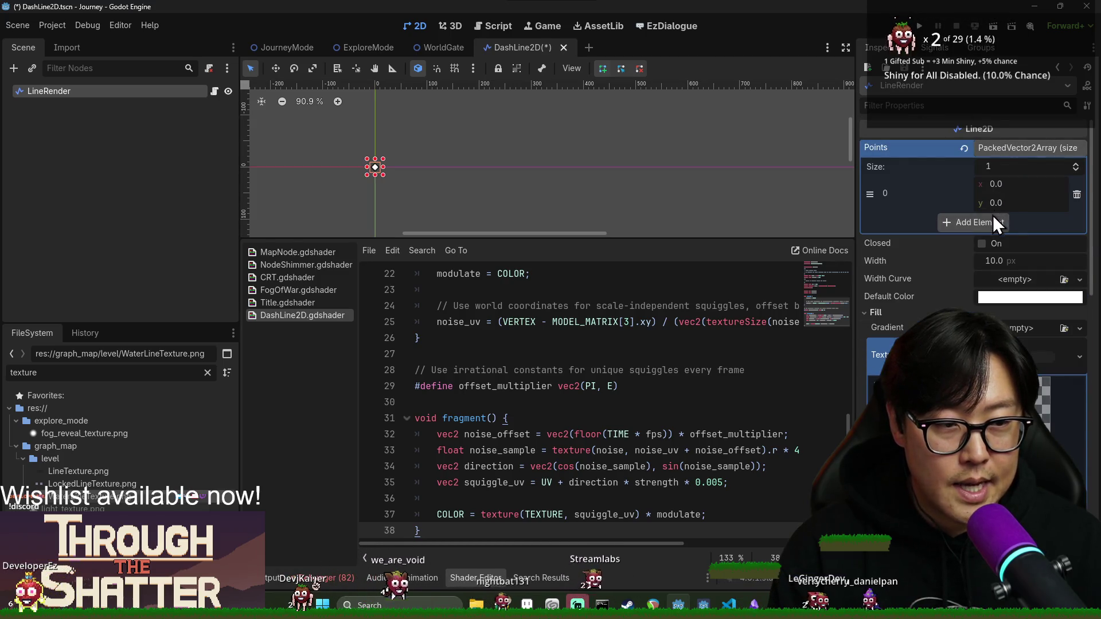
{"action": "left_click", "coordinate": [998, 224]}
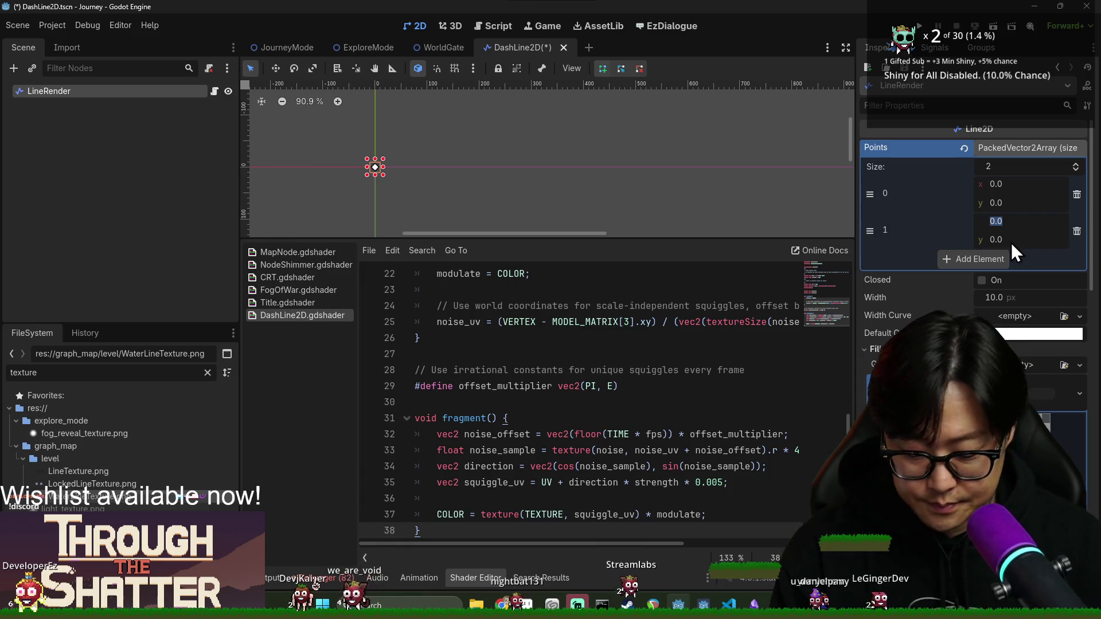
{"action": "type", "text": "100"}
{"action": "key", "text": "Return"}
{"action": "scroll", "coordinate": [424, 170], "scroll_direction": "up", "scroll_amount": 6}
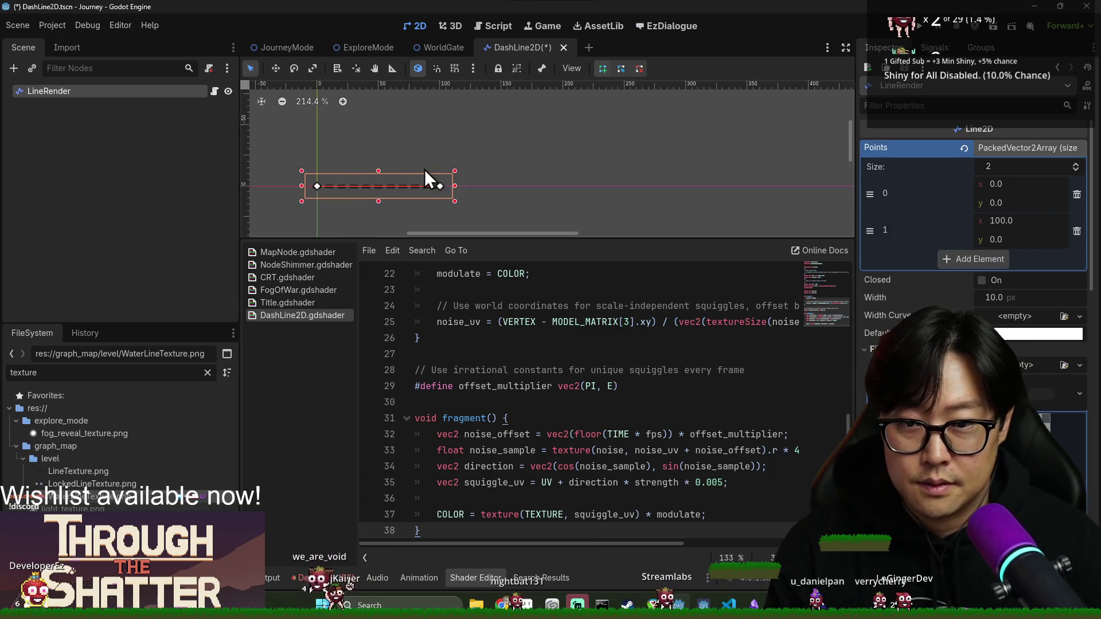
{"action": "scroll", "coordinate": [453, 148], "scroll_direction": "up", "scroll_amount": 3}
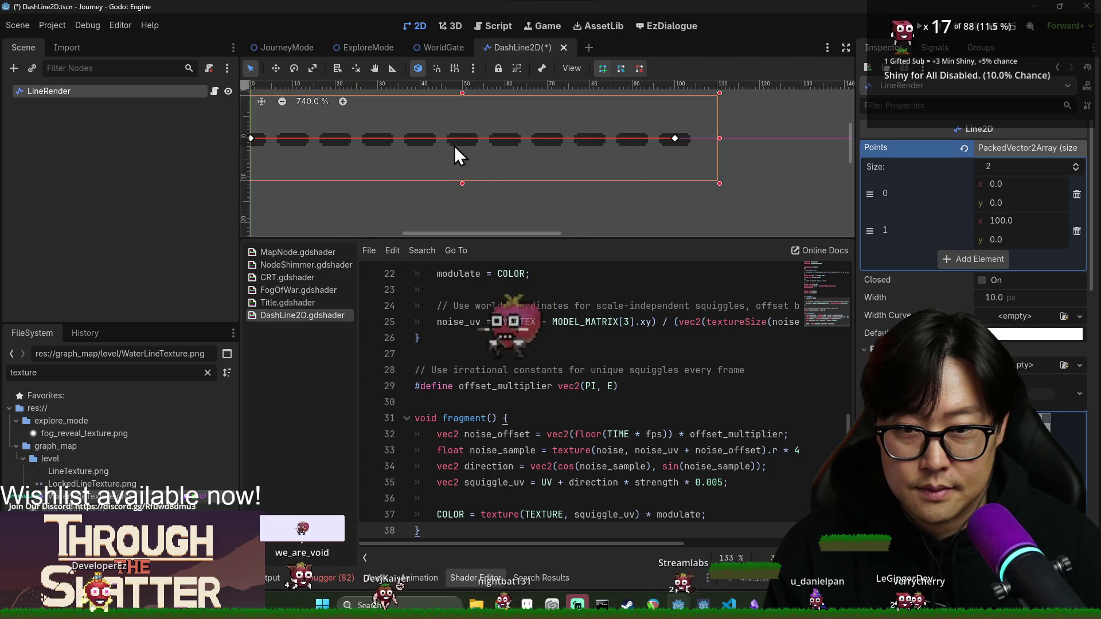
{"action": "left_click", "coordinate": [625, 450]}
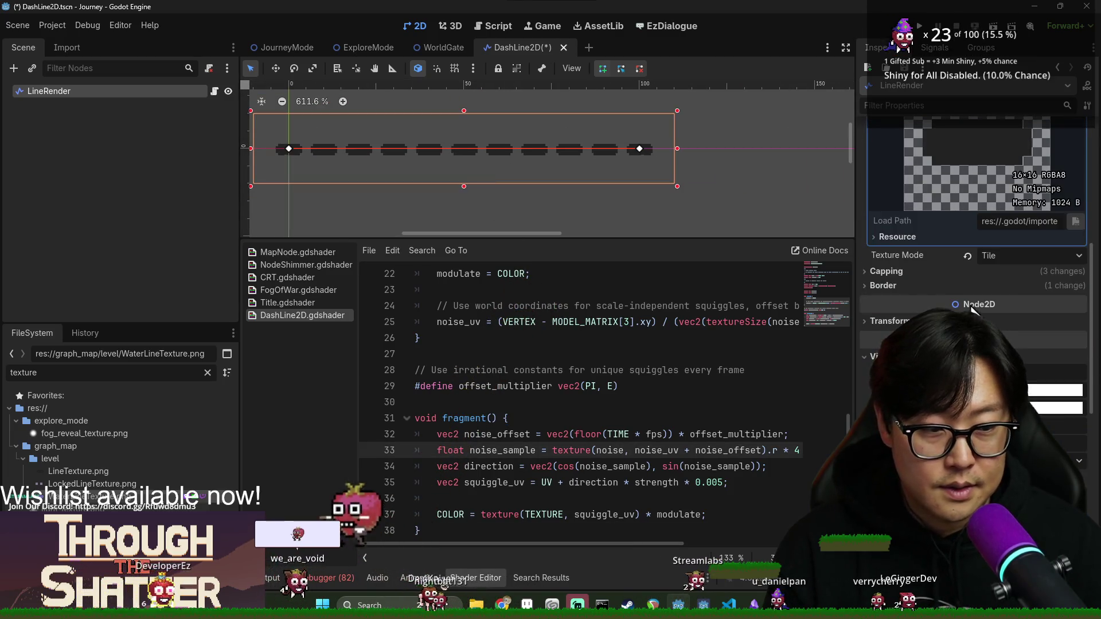
{"action": "scroll", "coordinate": [951, 259], "scroll_direction": "down", "scroll_amount": 5}
{"action": "scroll", "coordinate": [951, 259], "scroll_direction": "down", "scroll_amount": 4}
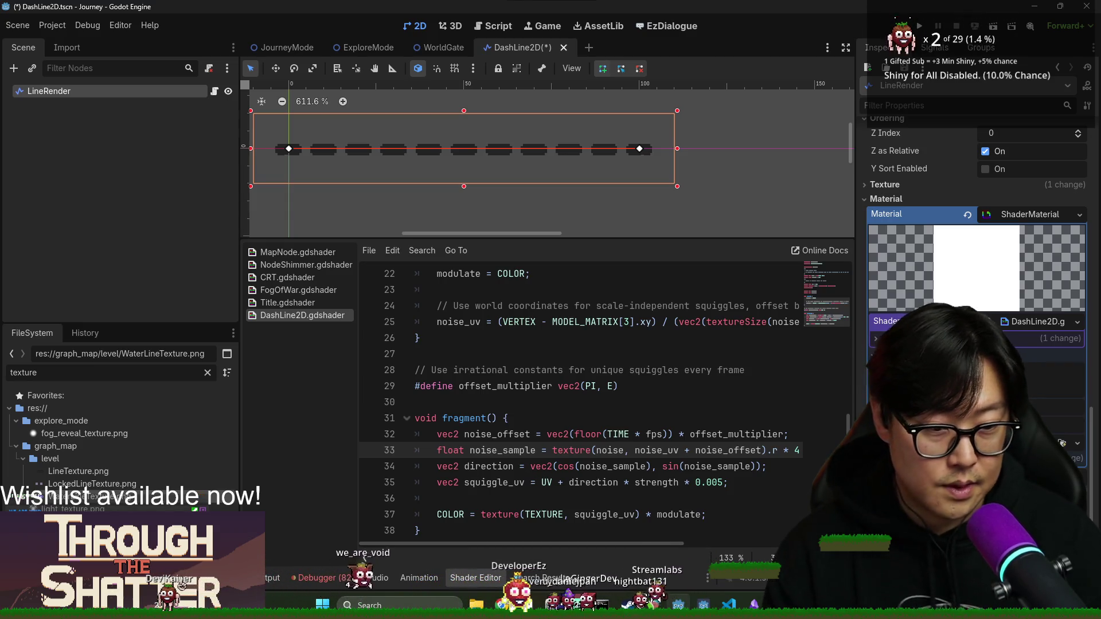
- Assign a new NoiseTexture2D to the squiggle shader's Noise parameter
{"action": "left_click", "coordinate": [1076, 444]}
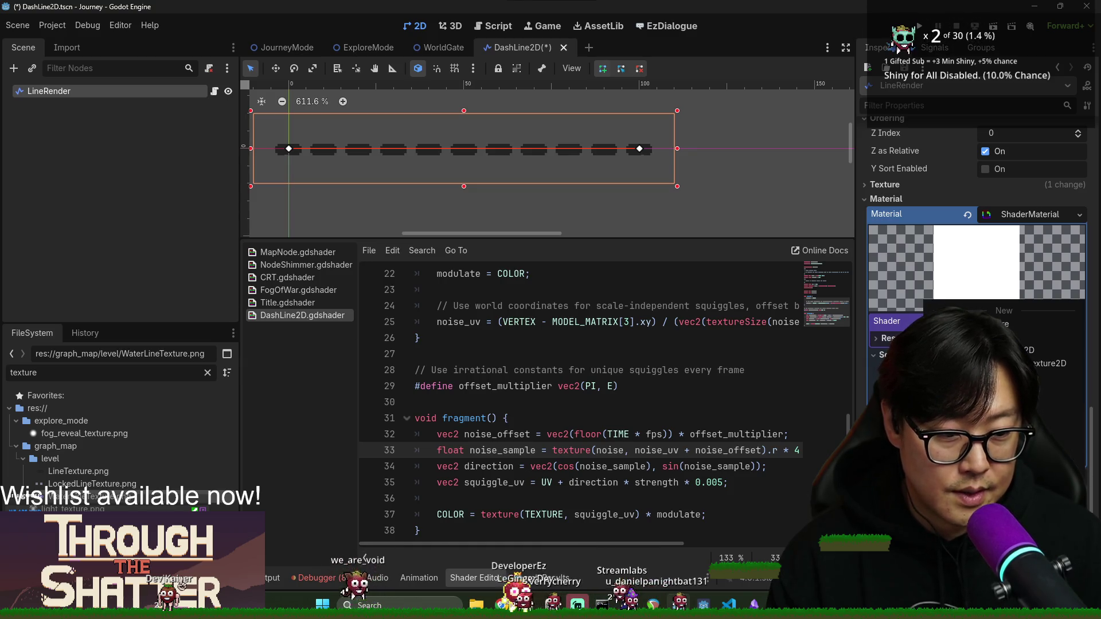
{"action": "left_click", "coordinate": [1032, 350]}
{"action": "scroll", "coordinate": [975, 286], "scroll_direction": "down", "scroll_amount": 3}
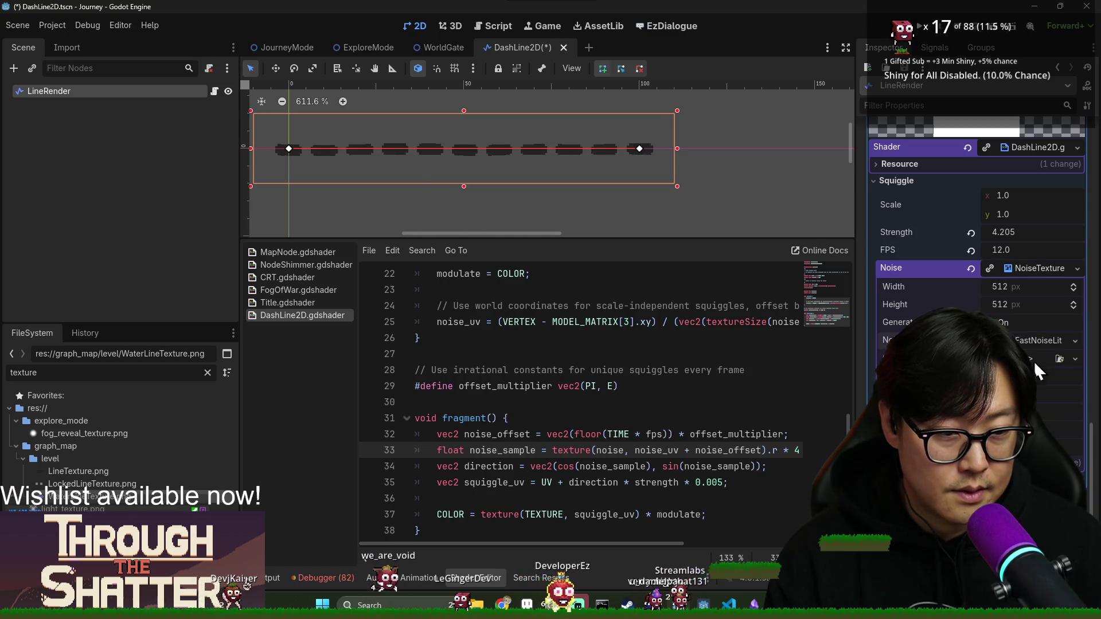
{"action": "scroll", "coordinate": [1034, 267], "scroll_direction": "up", "scroll_amount": 2}
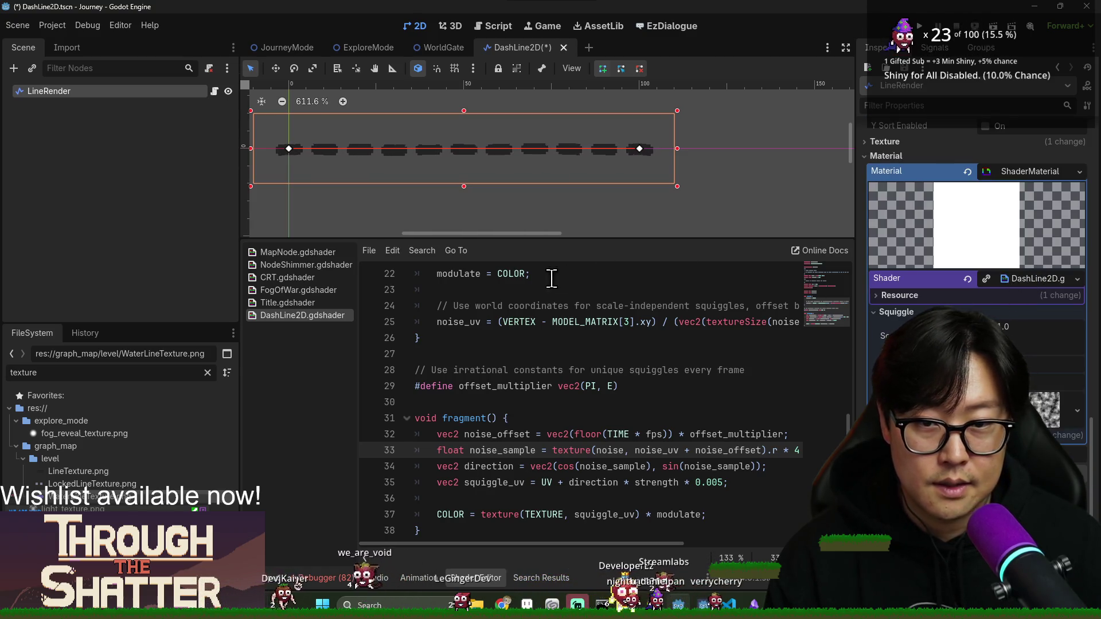
{"action": "scroll", "coordinate": [498, 209], "scroll_direction": "up", "scroll_amount": 1}
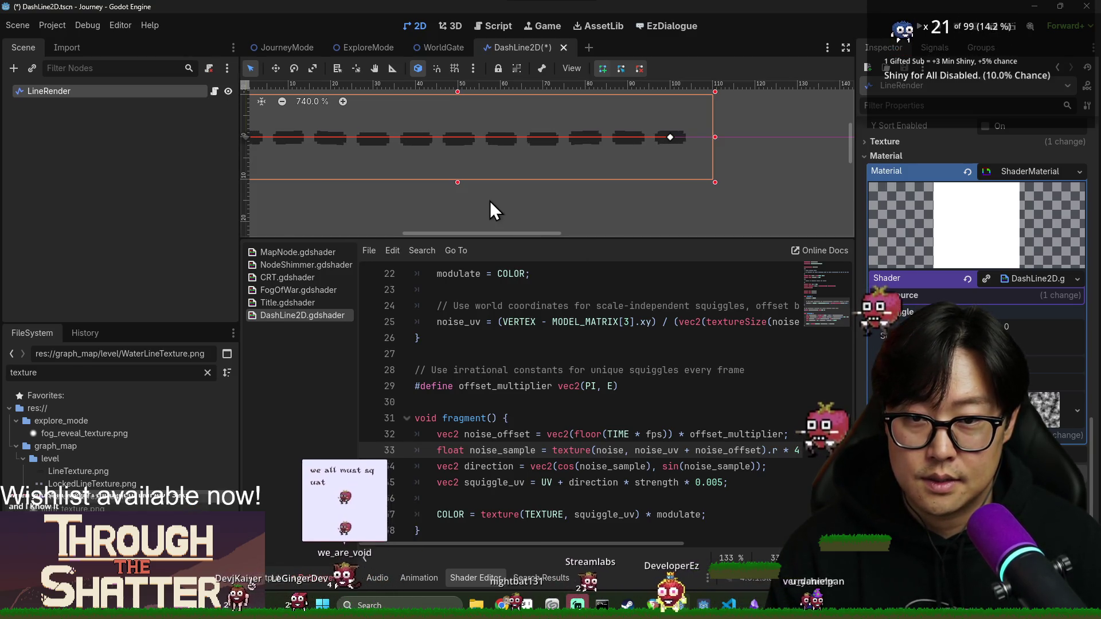
{"action": "left_click_drag", "start_coordinate": [491, 209], "coordinate": [565, 102]}
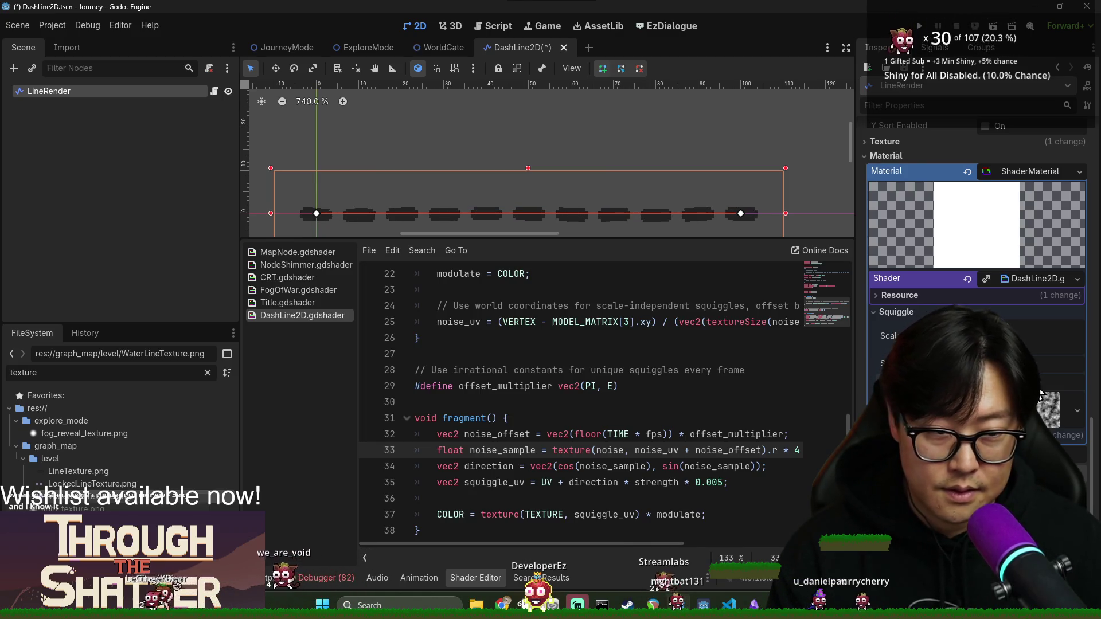
{"action": "left_click", "coordinate": [1035, 331]}
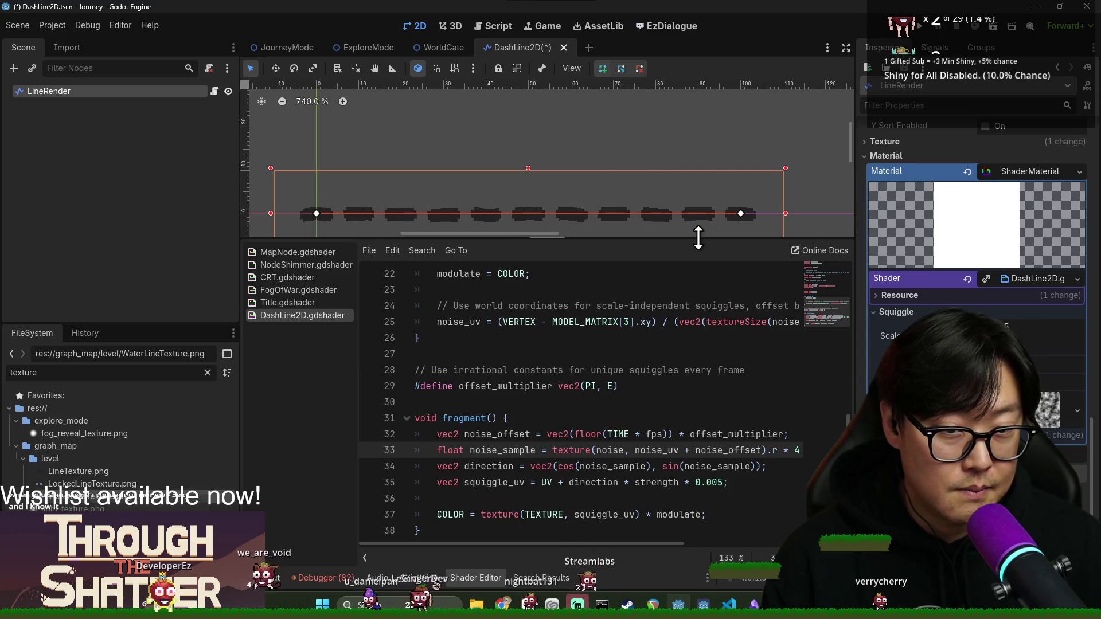
{"action": "left_click_drag", "start_coordinate": [699, 239], "coordinate": [699, 392]}
- Collapse the bottom shader panel and save the DashLine2D scene
{"action": "left_click", "coordinate": [480, 579]}
{"action": "left_click", "coordinate": [512, 422]}
{"action": "key", "text": "ctrl+s"}
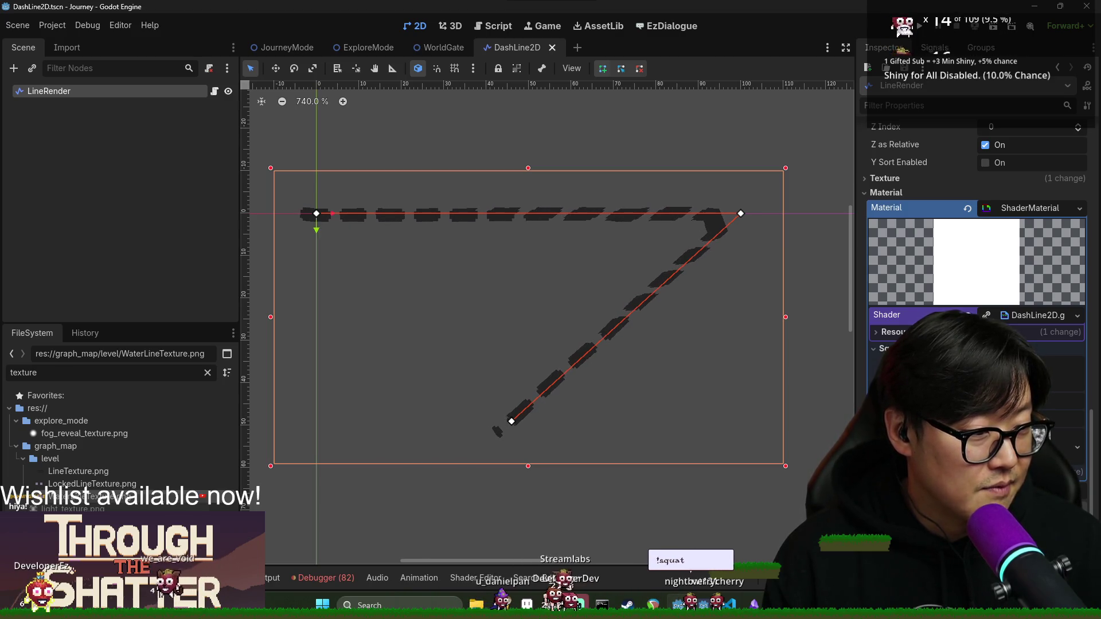
- Bring up the Task View overview of all open windows
{"action": "key", "text": "alt+Tab"}
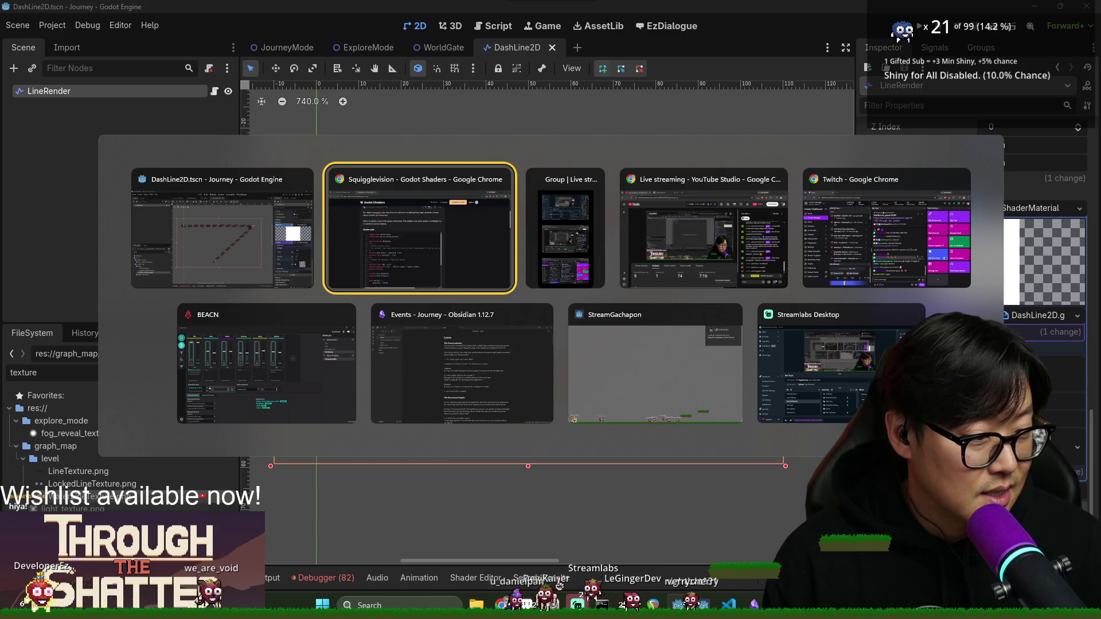
{"action": "key", "text": "Escape"}
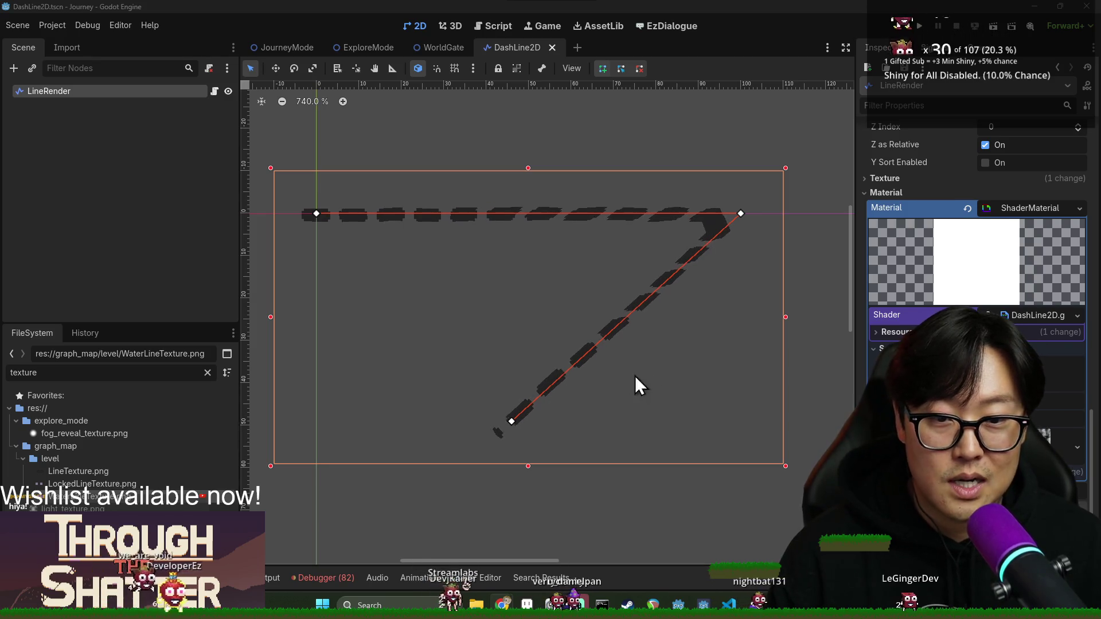
{"action": "key", "text": "super+Tab"}
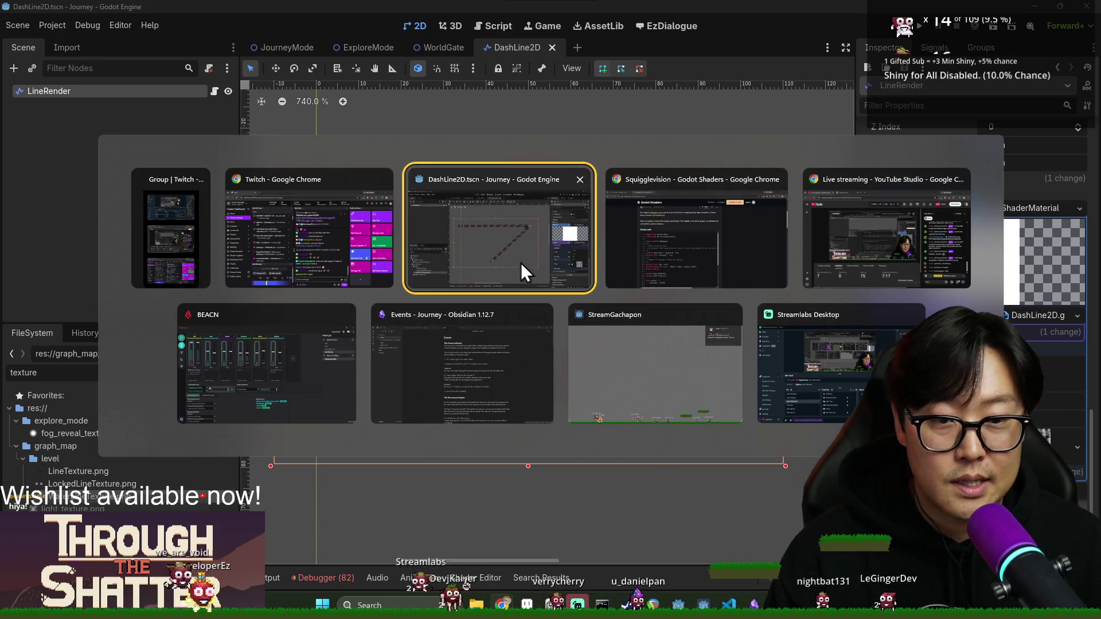
{"action": "key", "text": "Escape"}
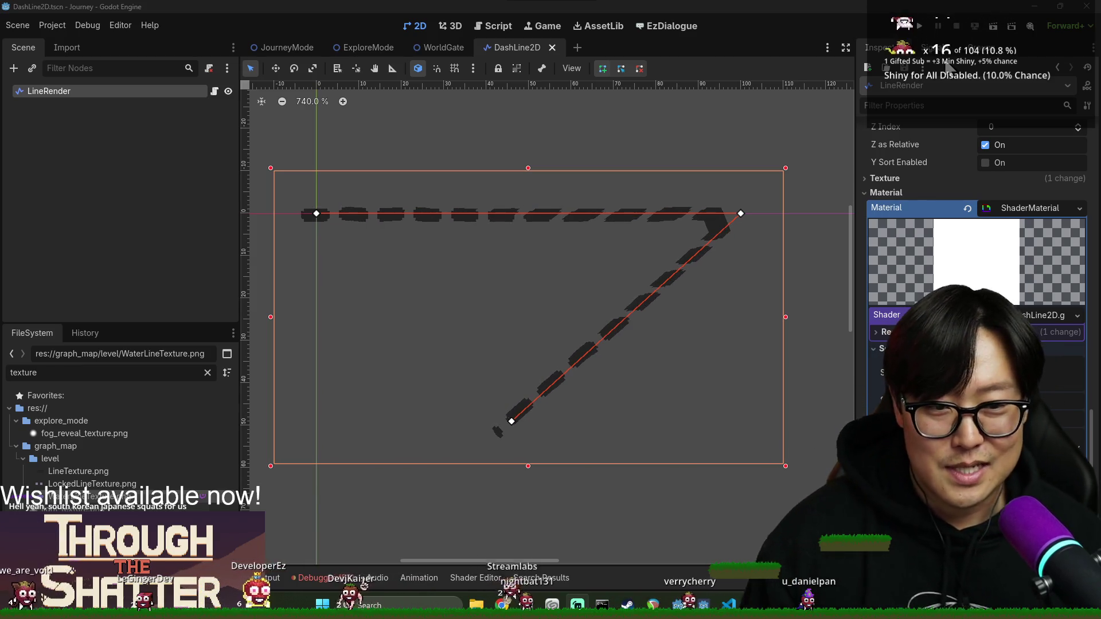
- Clear LineRender's Texture property so the line draws solid
{"action": "scroll", "coordinate": [481, 306], "scroll_direction": "down", "scroll_amount": 1}
{"action": "scroll", "coordinate": [405, 238], "scroll_direction": "down", "scroll_amount": 1}
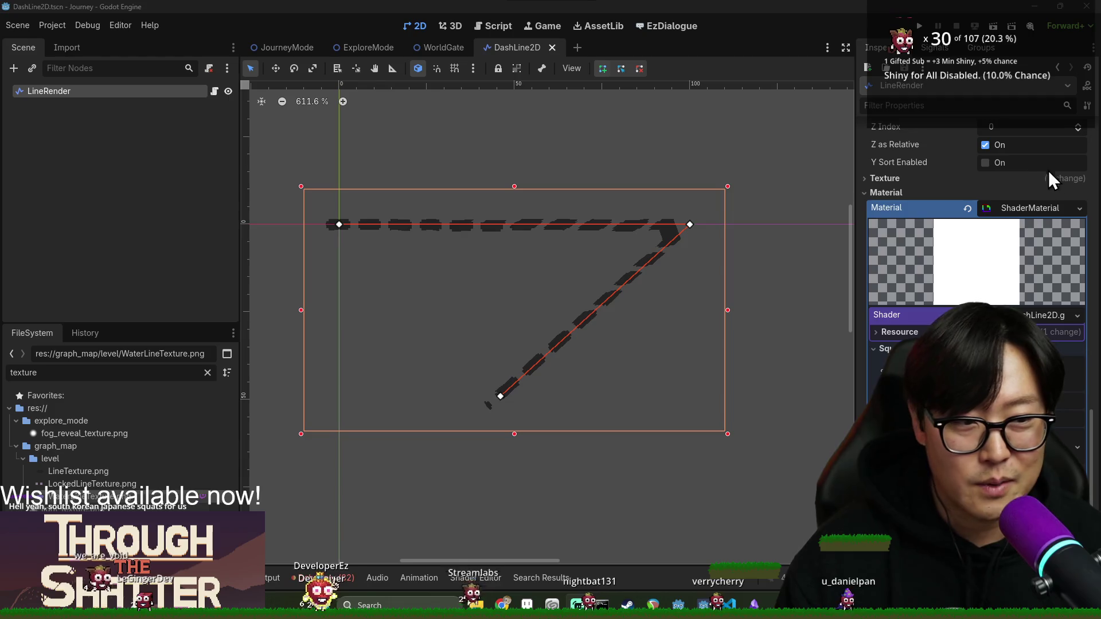
{"action": "scroll", "coordinate": [1032, 206], "scroll_direction": "up", "scroll_amount": 8}
{"action": "left_click", "coordinate": [968, 153]}
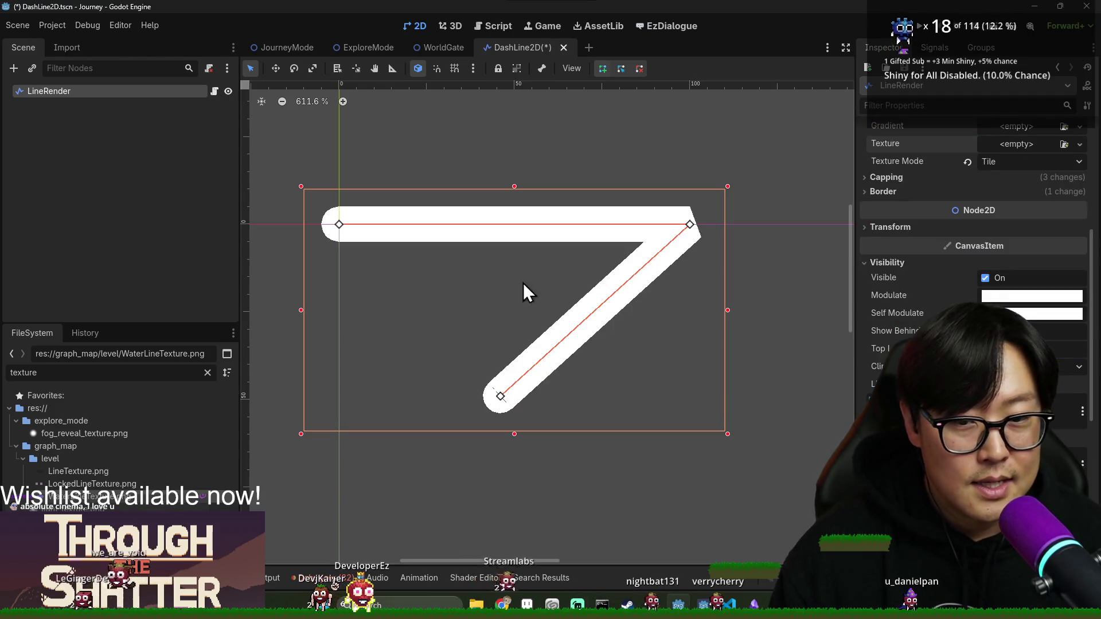
- Delete every point in LineRender's Points array and save the scene
{"action": "scroll", "coordinate": [765, 255], "scroll_direction": "up", "scroll_amount": 1}
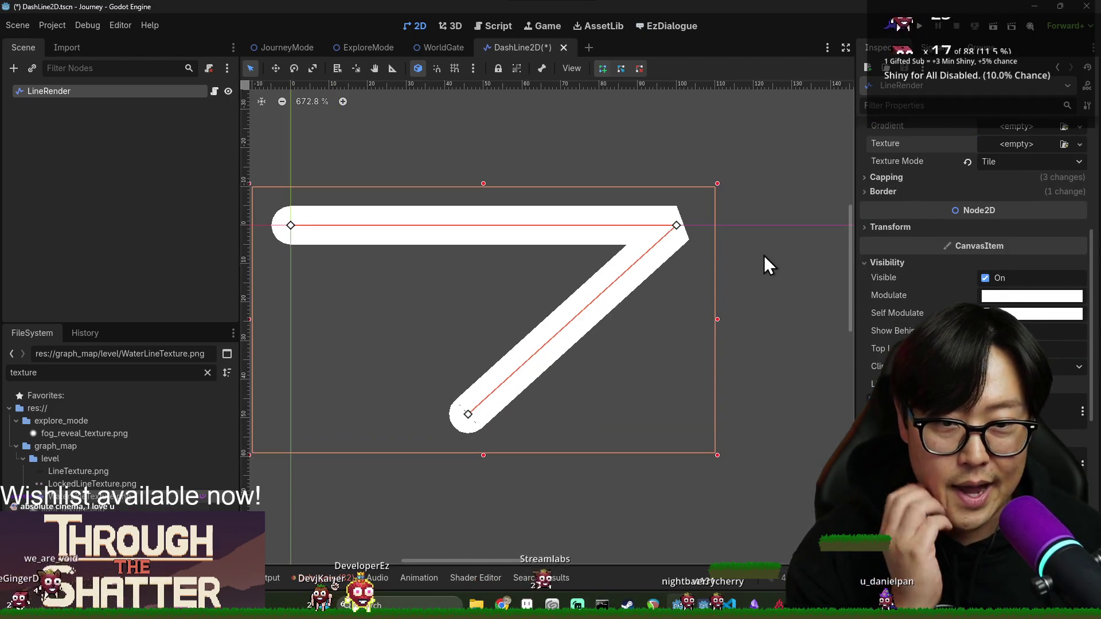
{"action": "scroll", "coordinate": [910, 205], "scroll_direction": "down", "scroll_amount": 3}
{"action": "scroll", "coordinate": [930, 197], "scroll_direction": "up", "scroll_amount": 8}
{"action": "scroll", "coordinate": [930, 197], "scroll_direction": "up", "scroll_amount": 1}
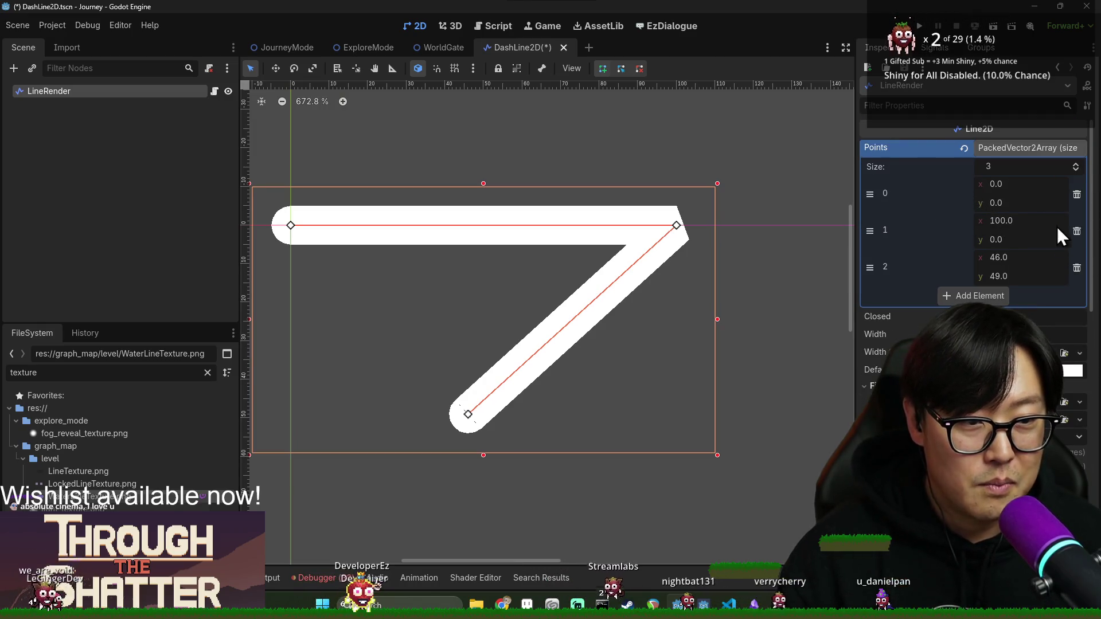
{"action": "left_click", "coordinate": [1077, 195]}
{"action": "left_click", "coordinate": [1077, 195]}
{"action": "left_click", "coordinate": [1077, 195]}
{"action": "key", "text": "ctrl+s"}
{"action": "scroll", "coordinate": [907, 263], "scroll_direction": "down", "scroll_amount": 5}
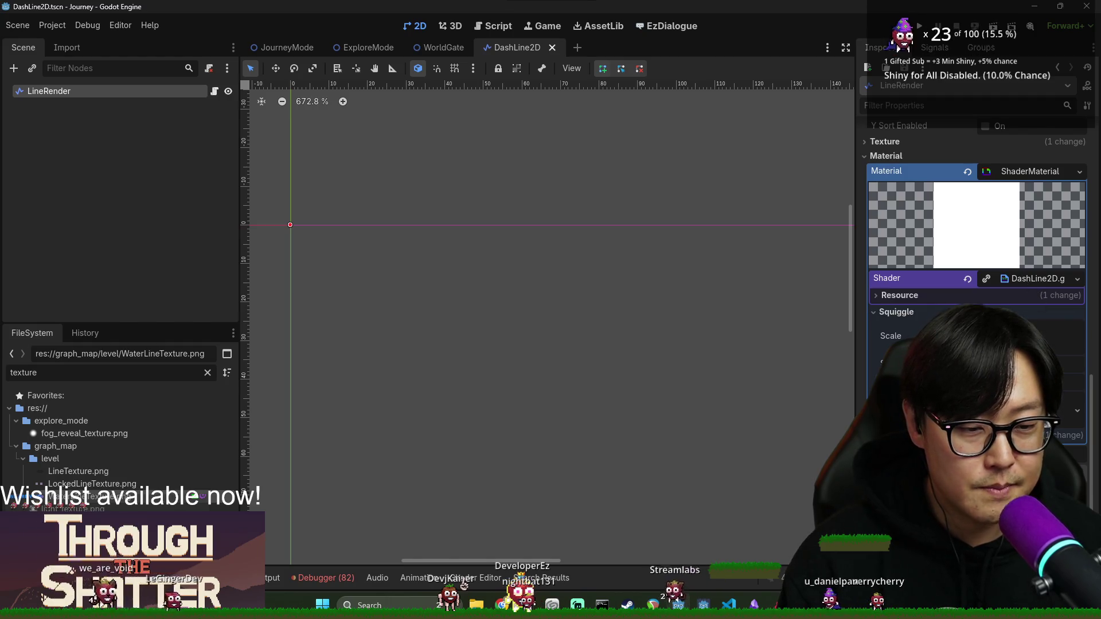
{"action": "key", "text": "ctrl+s"}
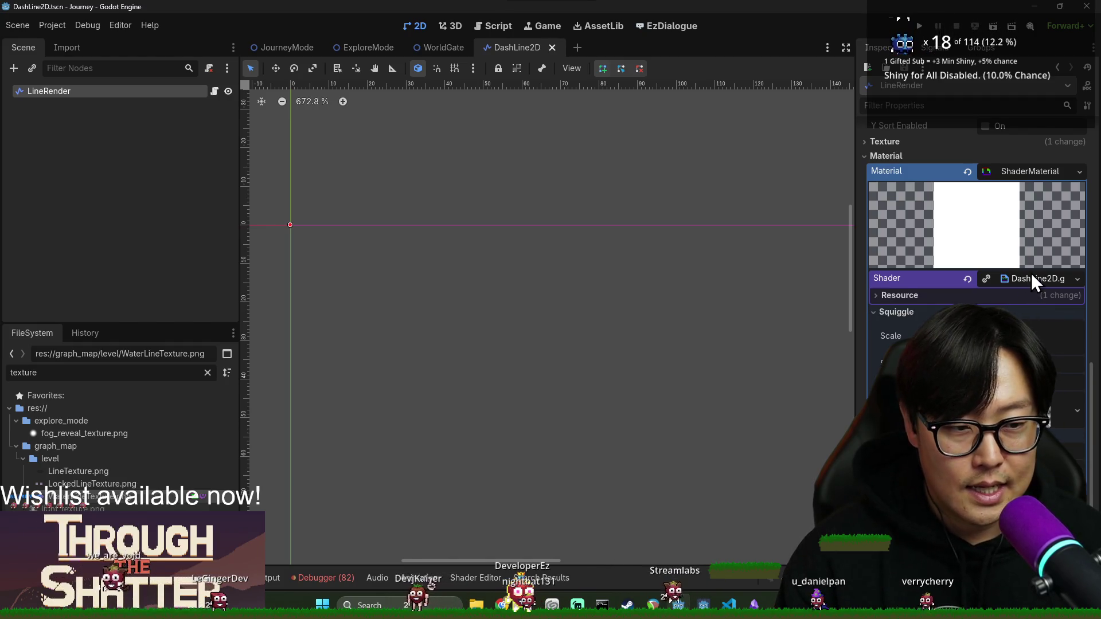
- Add 'uniform bool squiggle_on = false;' above group_uniforms Squiggle and save the shader
{"action": "left_click", "coordinate": [1034, 278]}
{"action": "left_click_drag", "start_coordinate": [494, 394], "coordinate": [568, 119]}
{"action": "scroll", "coordinate": [633, 368], "scroll_direction": "up", "scroll_amount": 4}
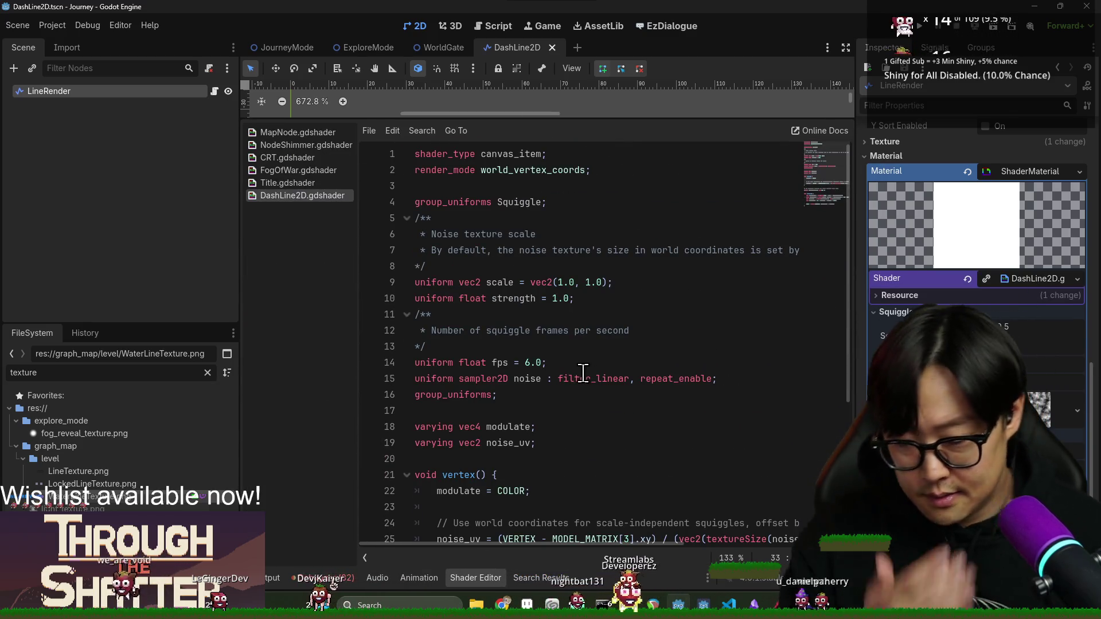
{"action": "left_click", "coordinate": [569, 198]}
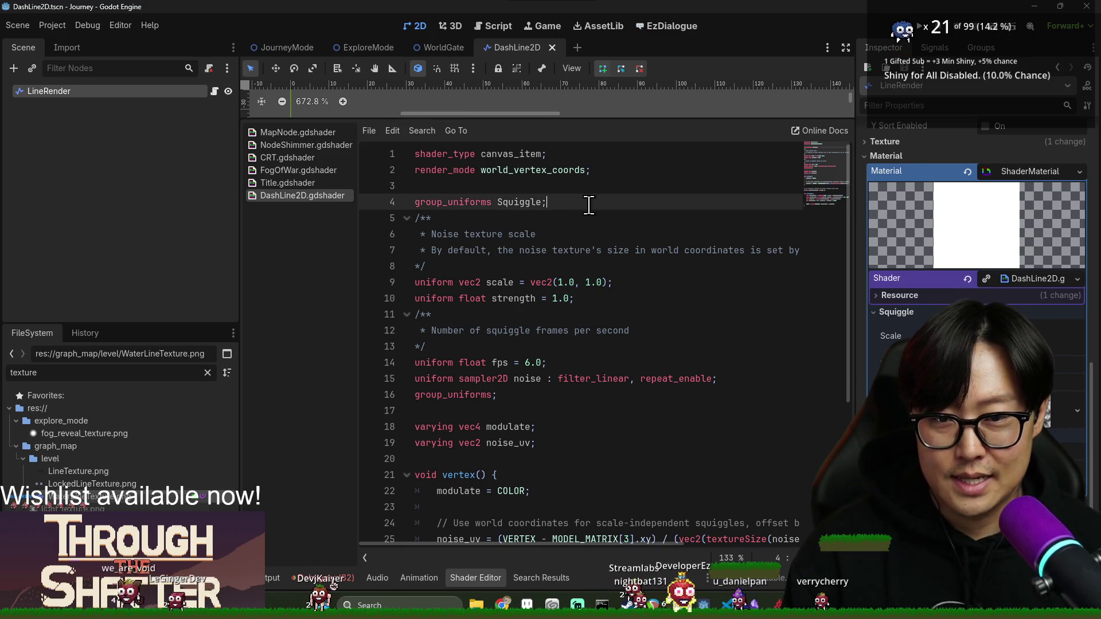
{"action": "key", "text": "Return"}
{"action": "key", "text": "BackSpace"}
{"action": "left_click", "coordinate": [577, 187]}
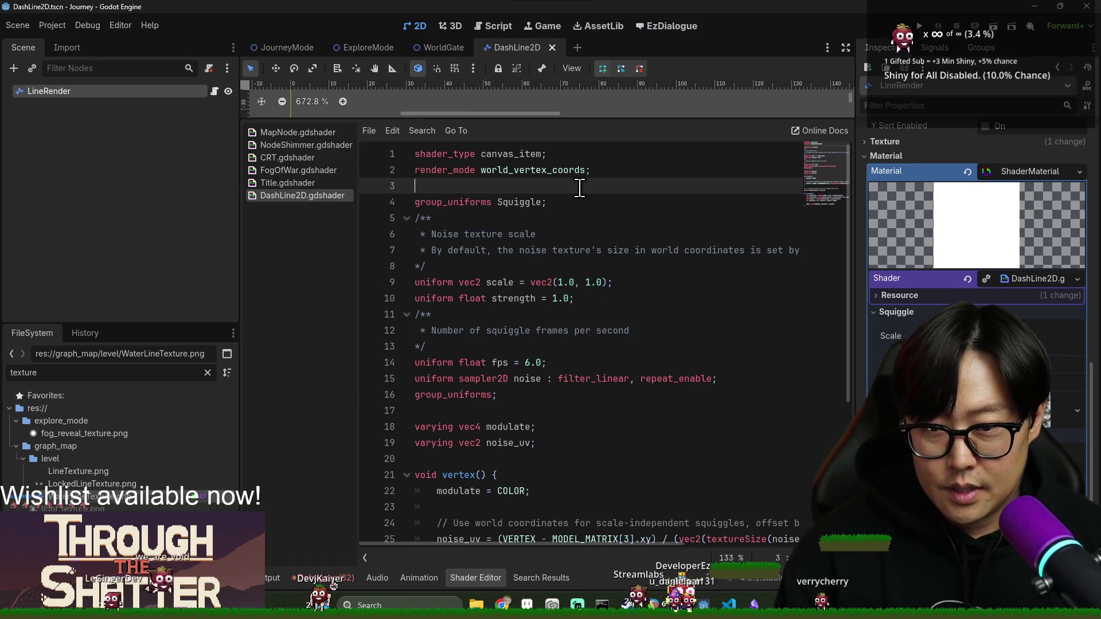
{"action": "key", "text": "Return"}
{"action": "type", "text": "uniform squiggle_on:"}
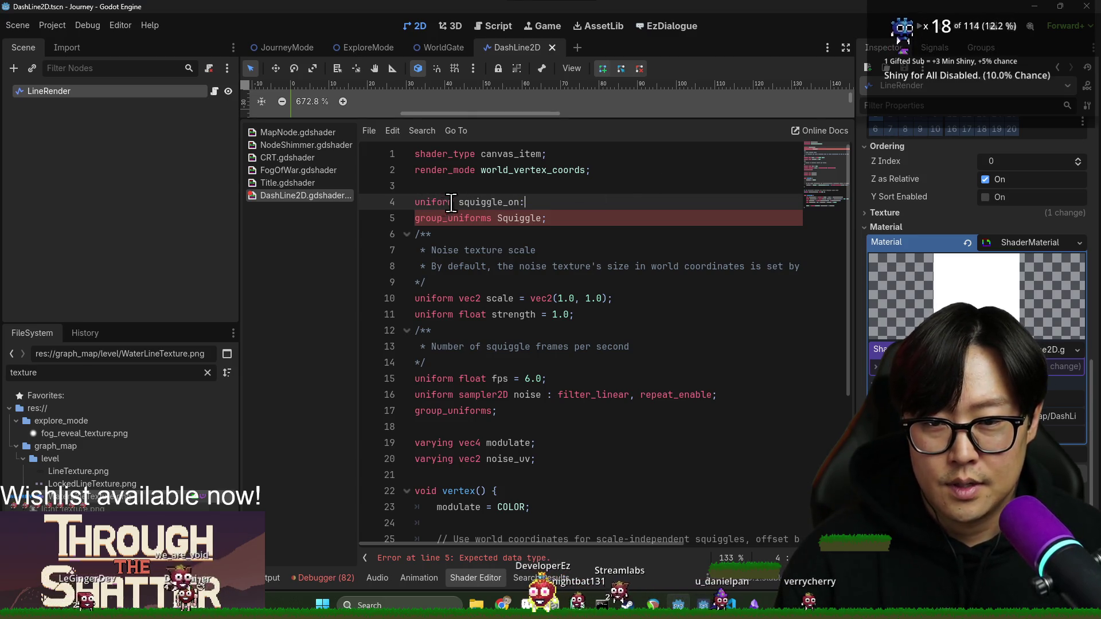
{"action": "left_click", "coordinate": [454, 202]}
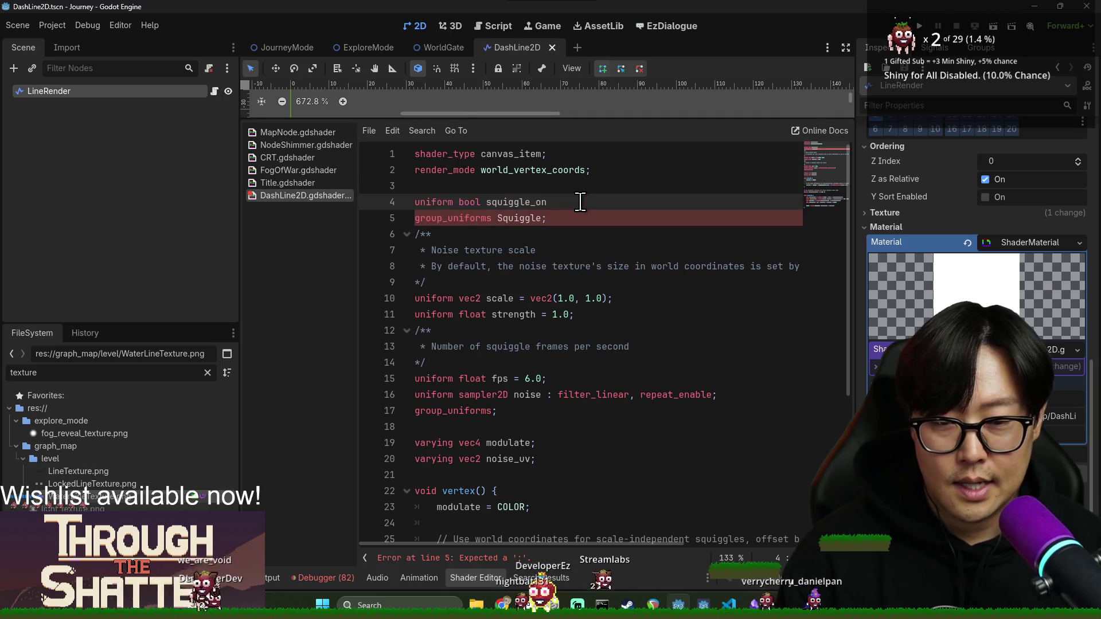
{"action": "type", "text": " = false;"}
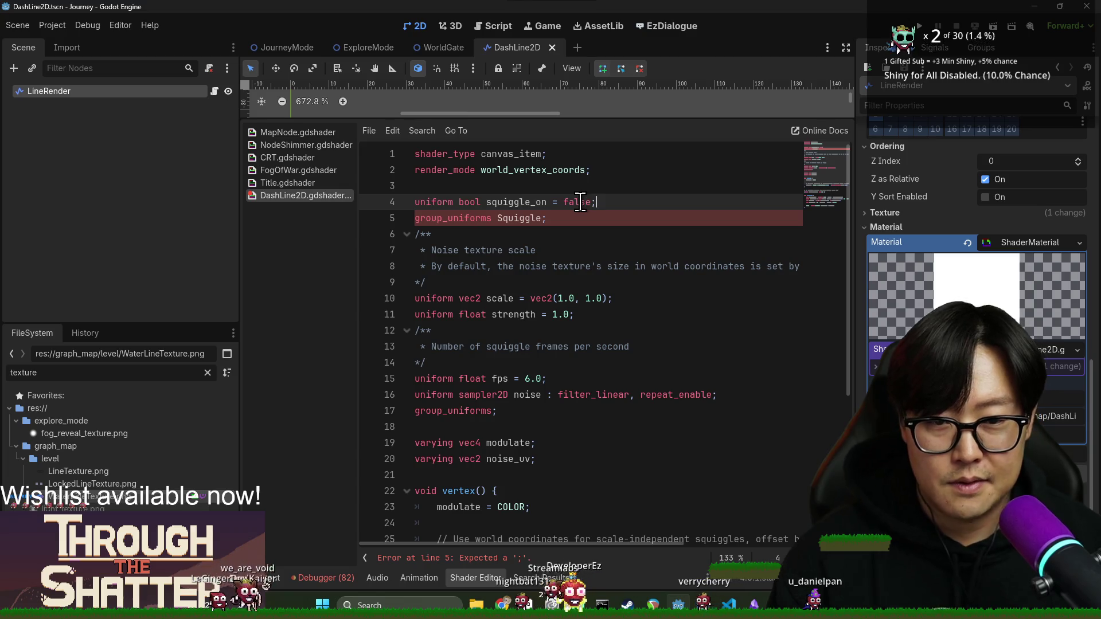
{"action": "key", "text": "ctrl+s"}
- Select the squiggle_on name and open a new line at the top of fragment()
{"action": "double_click", "coordinate": [516, 202]}
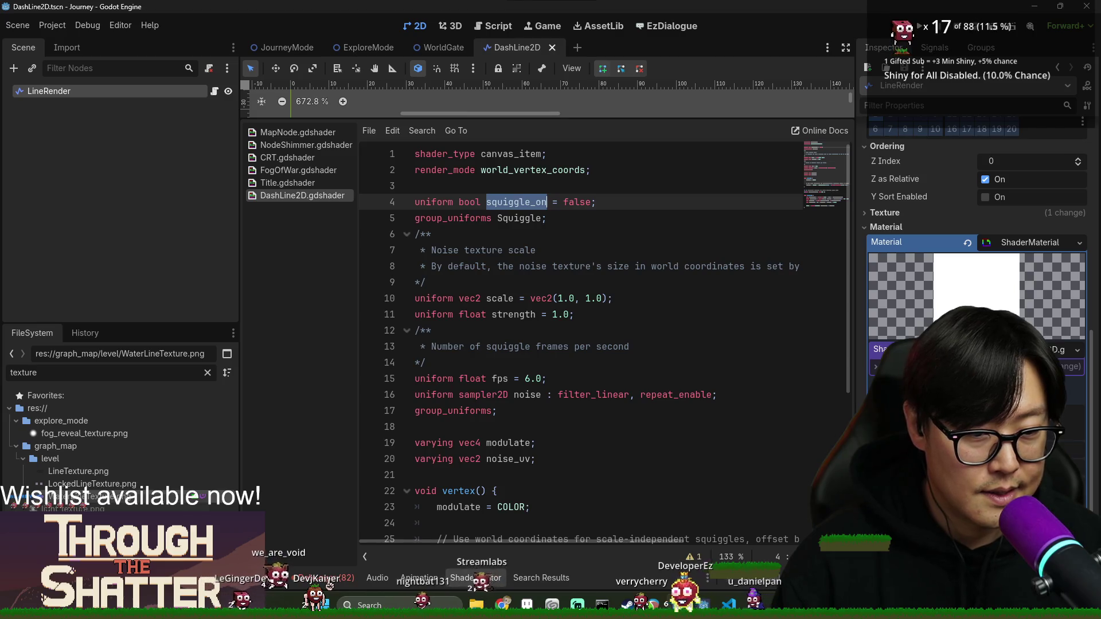
{"action": "key", "text": "ctrl+s"}
{"action": "left_click", "coordinate": [526, 198]}
{"action": "double_click", "coordinate": [526, 202]}
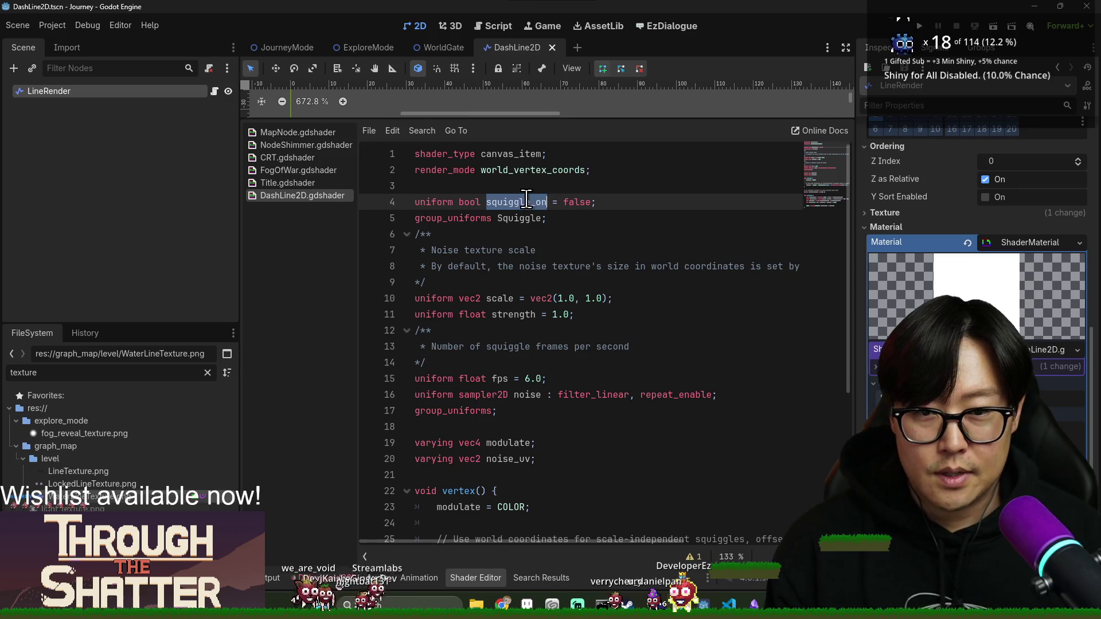
{"action": "scroll", "coordinate": [499, 403], "scroll_direction": "down", "scroll_amount": 5}
{"action": "left_click", "coordinate": [460, 428]}
{"action": "left_click", "coordinate": [552, 415]}
{"action": "key", "text": "Return"}
{"action": "type", "text": "if (squiggle_on):"}
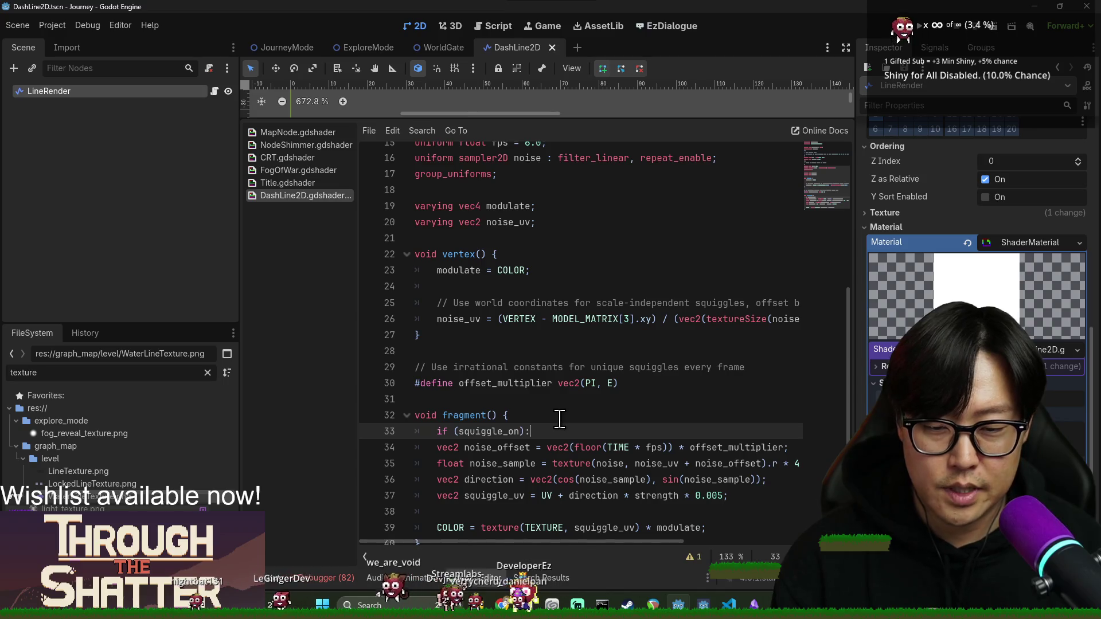
- Build a braced if block on squiggle_on at the start of fragment()
{"action": "key", "text": "Return"}
{"action": "key", "text": "BackSpace"}
{"action": "key", "text": "BackSpace"}
{"action": "type", "text": "{"}
{"action": "key", "text": "Return"}
{"action": "type", "text": "discard;"}
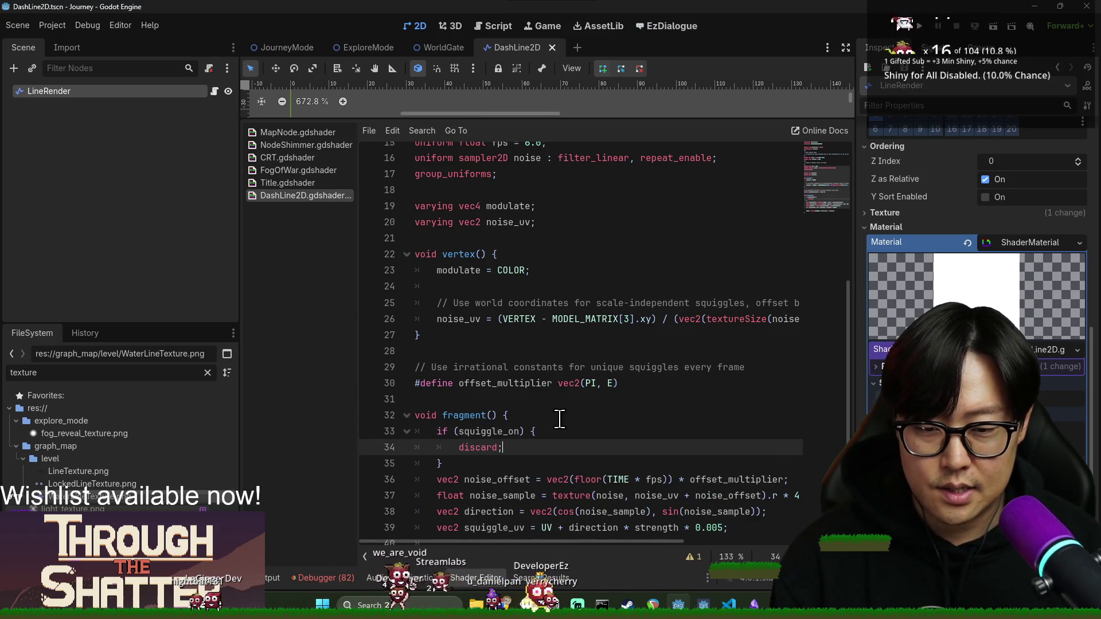
{"action": "double_click", "coordinate": [491, 431]}
{"action": "scroll", "coordinate": [457, 431], "scroll_direction": "up", "scroll_amount": 1}
{"action": "left_click", "coordinate": [459, 430]}
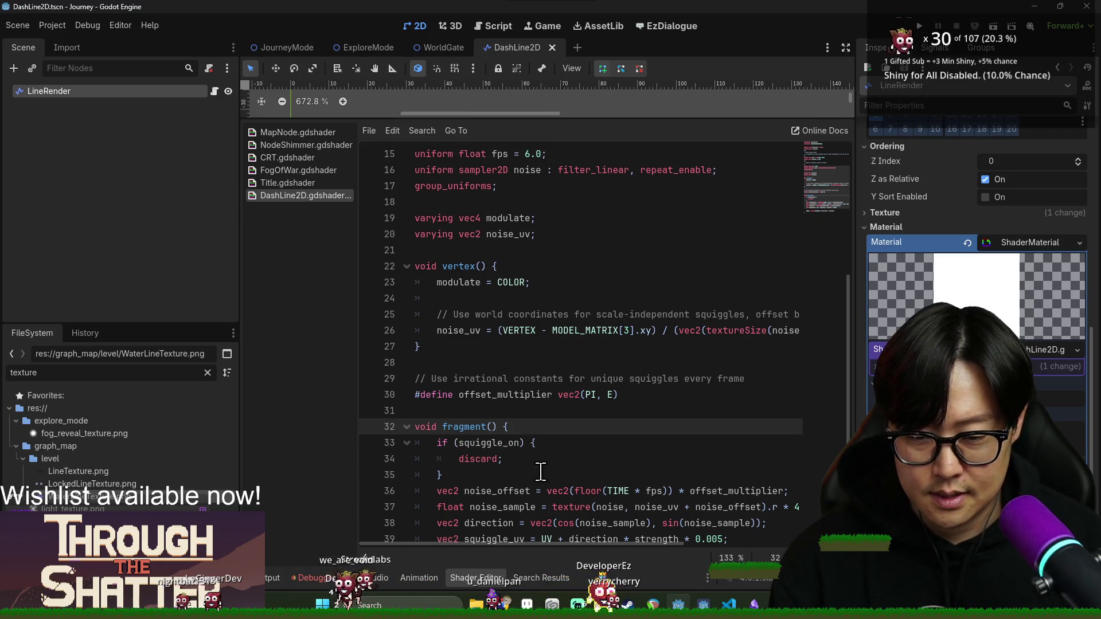
{"action": "key", "text": "Down"}
- Negate the condition to !squiggle_on so the block discards pixels, and save the shader
{"action": "scroll", "coordinate": [538, 467], "scroll_direction": "down", "scroll_amount": 3}
{"action": "left_click", "coordinate": [453, 385]}
{"action": "type", "text": "!"}
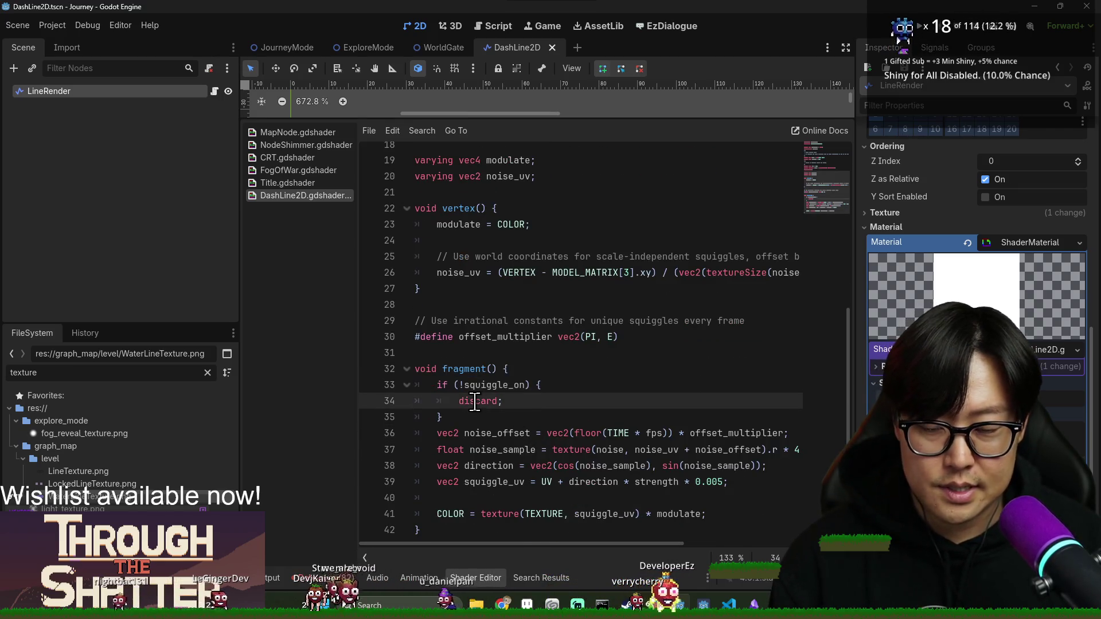
{"action": "double_click", "coordinate": [478, 401]}
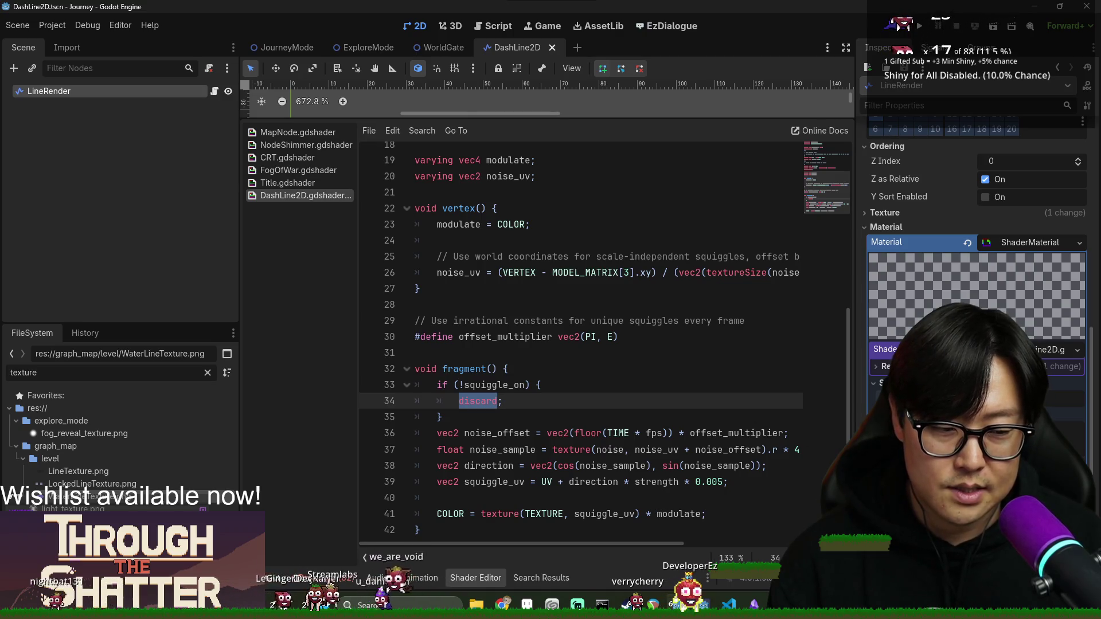
{"action": "left_click", "coordinate": [473, 388]}
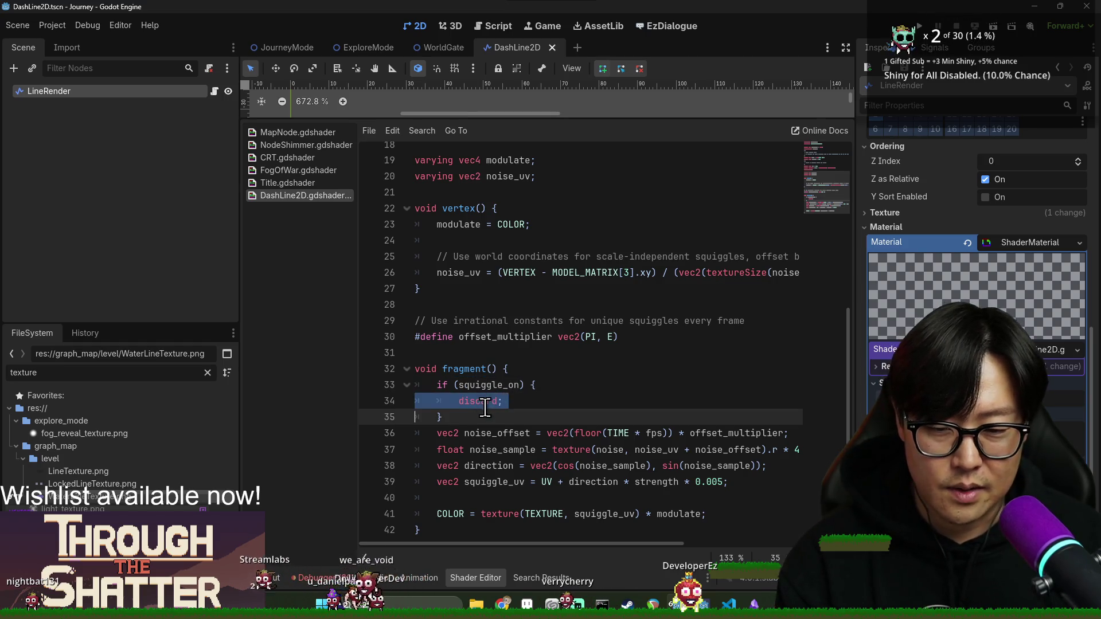
{"action": "type", "text": "!"}
{"action": "key", "text": "ctrl+s"}
{"action": "left_click", "coordinate": [642, 417]}
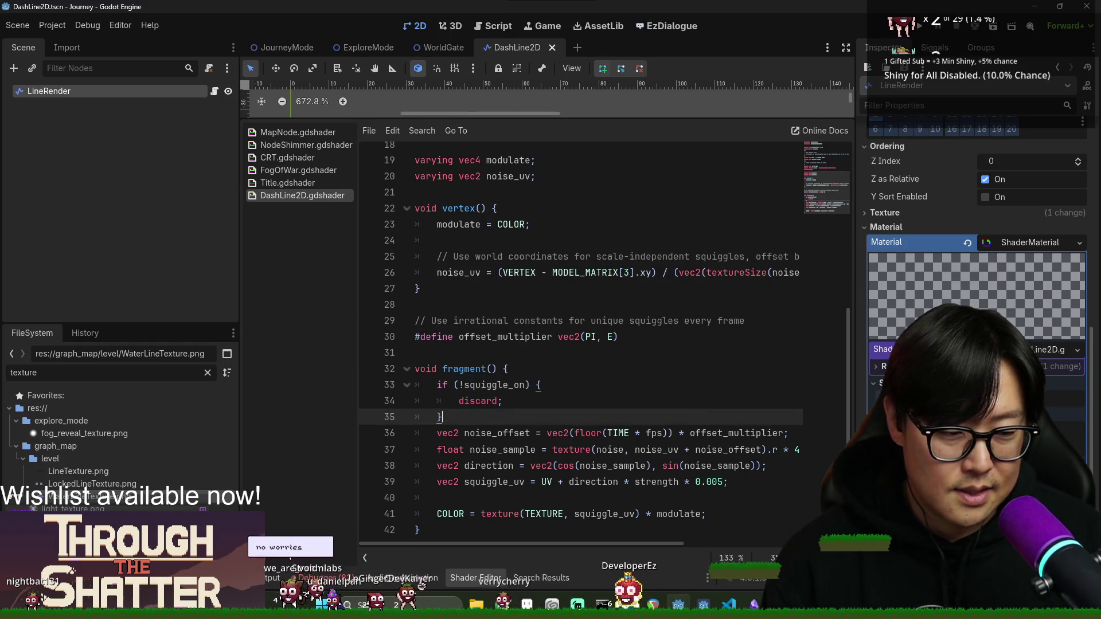
{"action": "scroll", "coordinate": [715, 298], "scroll_direction": "up", "scroll_amount": 1}
{"action": "scroll", "coordinate": [715, 299], "scroll_direction": "up", "scroll_amount": 5}
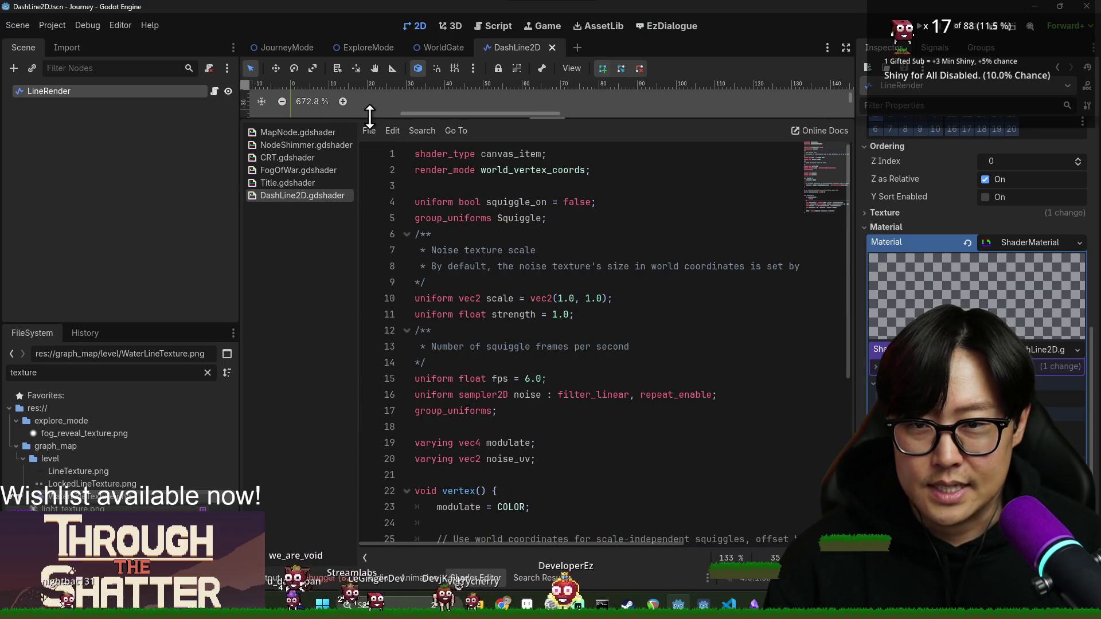
- Give LineRender the points (0, 0) and (100, 0) again
{"action": "left_click_drag", "start_coordinate": [368, 118], "coordinate": [381, 347]}
{"action": "scroll", "coordinate": [979, 251], "scroll_direction": "up", "scroll_amount": 5}
{"action": "left_click", "coordinate": [988, 186]}
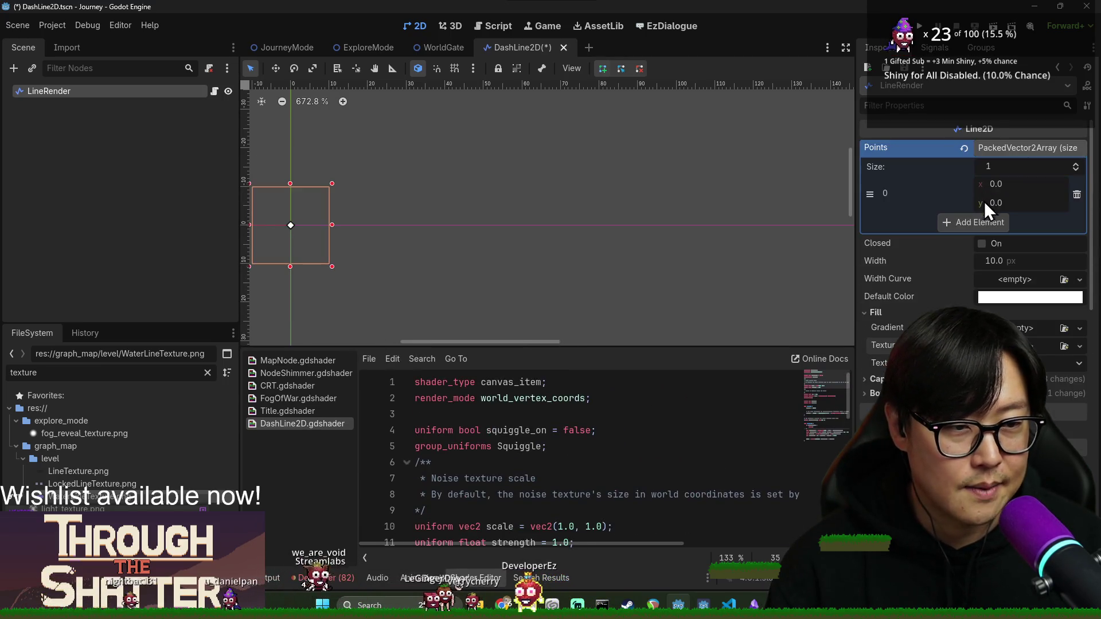
{"action": "left_click", "coordinate": [985, 222]}
{"action": "type", "text": "100"}
{"action": "key", "text": "Return"}
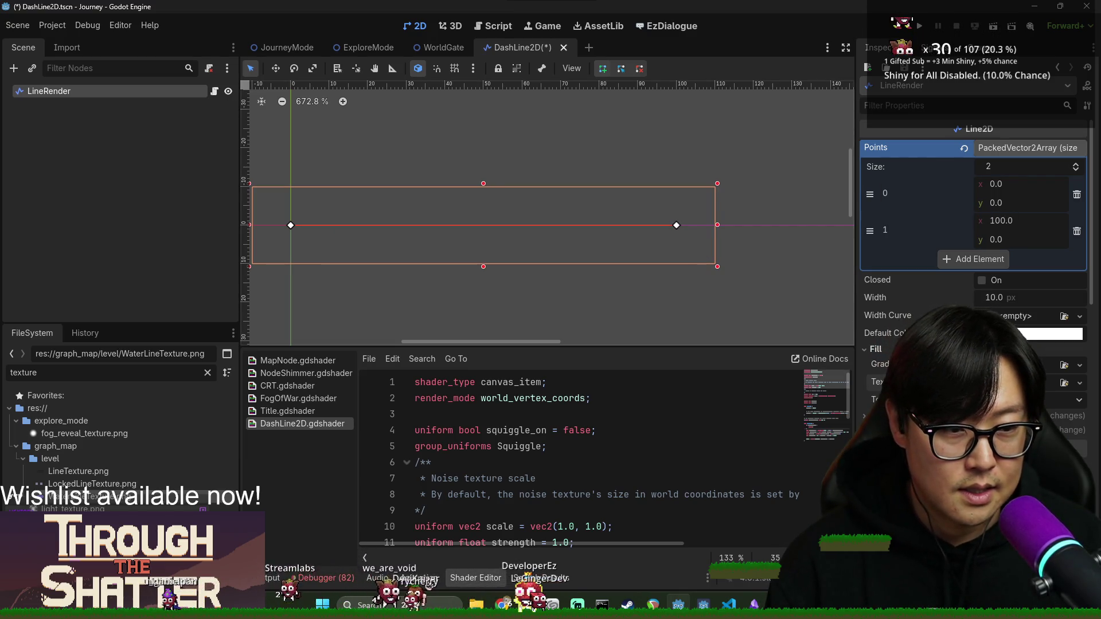
- Set LineTexture.png as the line's texture and delete the accidental third point
{"action": "left_click", "coordinate": [1062, 383]}
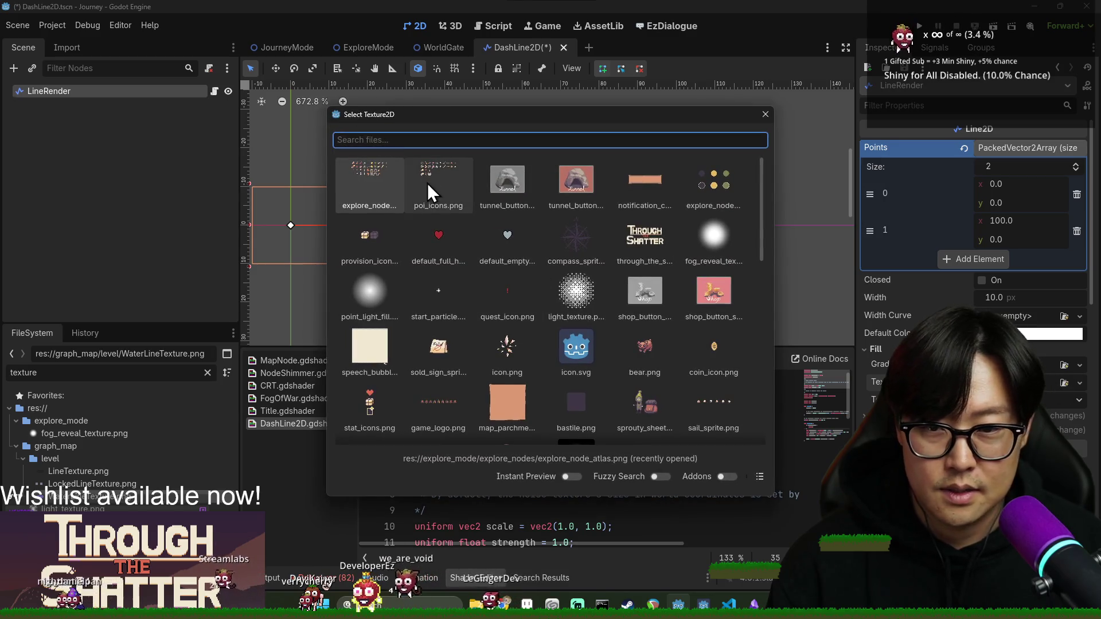
{"action": "left_click", "coordinate": [533, 141]}
{"action": "type", "text": "line"}
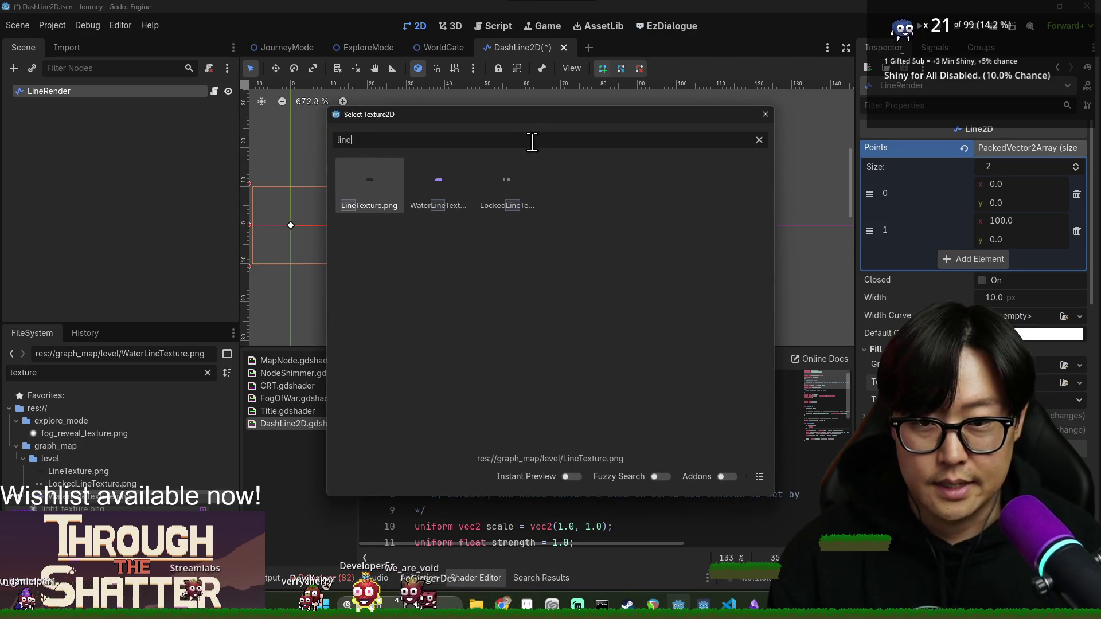
{"action": "double_click", "coordinate": [507, 184]}
{"action": "left_click", "coordinate": [434, 191]}
{"action": "scroll", "coordinate": [527, 253], "scroll_direction": "down", "scroll_amount": 10}
{"action": "scroll", "coordinate": [550, 268], "scroll_direction": "down", "scroll_amount": 4}
{"action": "left_click", "coordinate": [1076, 268]}
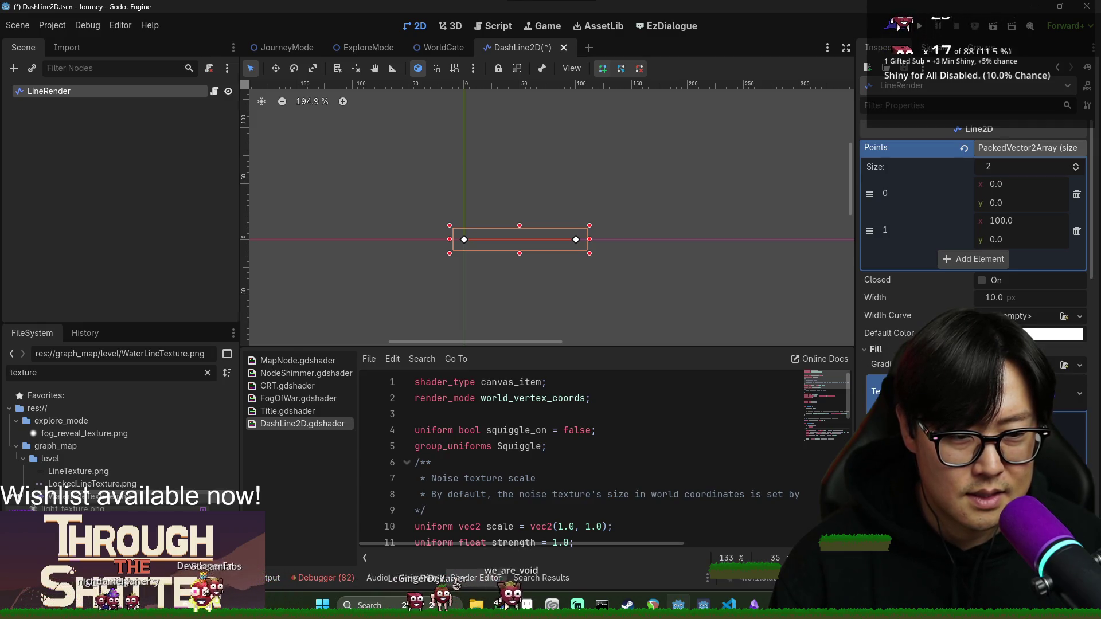
- Scroll the shader editor down to the fragment() function
{"action": "scroll", "coordinate": [975, 287], "scroll_direction": "down", "scroll_amount": 5}
{"action": "scroll", "coordinate": [550, 261], "scroll_direction": "up", "scroll_amount": 3}
{"action": "scroll", "coordinate": [541, 226], "scroll_direction": "up", "scroll_amount": 4}
{"action": "scroll", "coordinate": [565, 248], "scroll_direction": "down", "scroll_amount": 3}
{"action": "scroll", "coordinate": [550, 487], "scroll_direction": "down", "scroll_amount": 1}
{"action": "scroll", "coordinate": [550, 488], "scroll_direction": "down", "scroll_amount": 8}
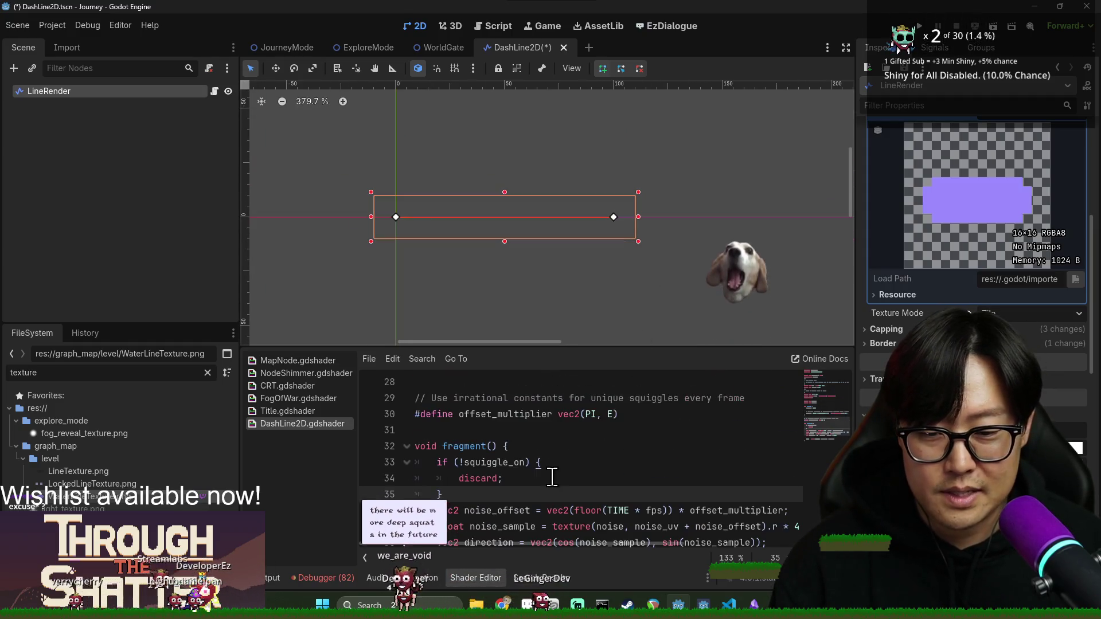
- Replace the discard if-block with an opening if (squiggle_on) { block
{"action": "double_click", "coordinate": [485, 478]}
{"action": "key", "text": "BackSpace"}
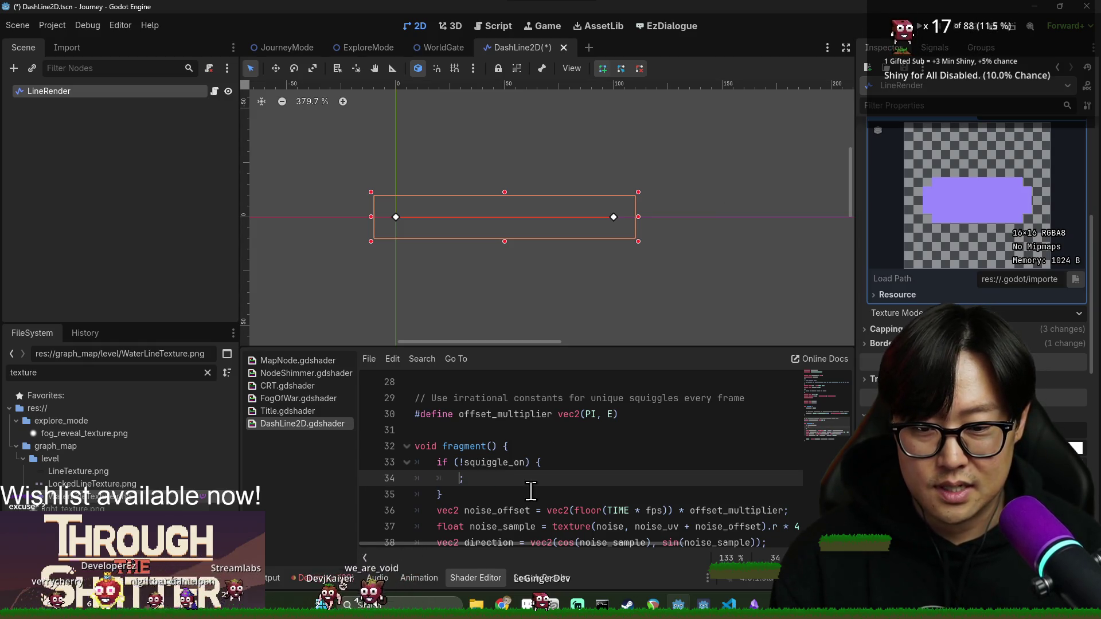
{"action": "left_click", "coordinate": [458, 492]}
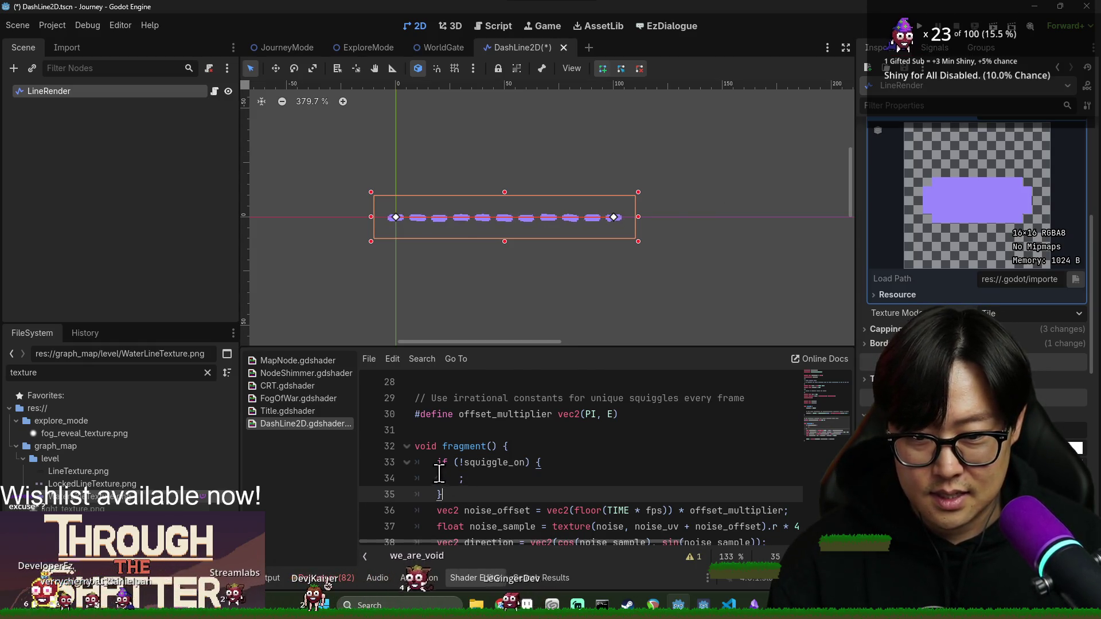
{"action": "left_click", "coordinate": [440, 471], "text": "shift"}
{"action": "key", "text": "BackSpace"}
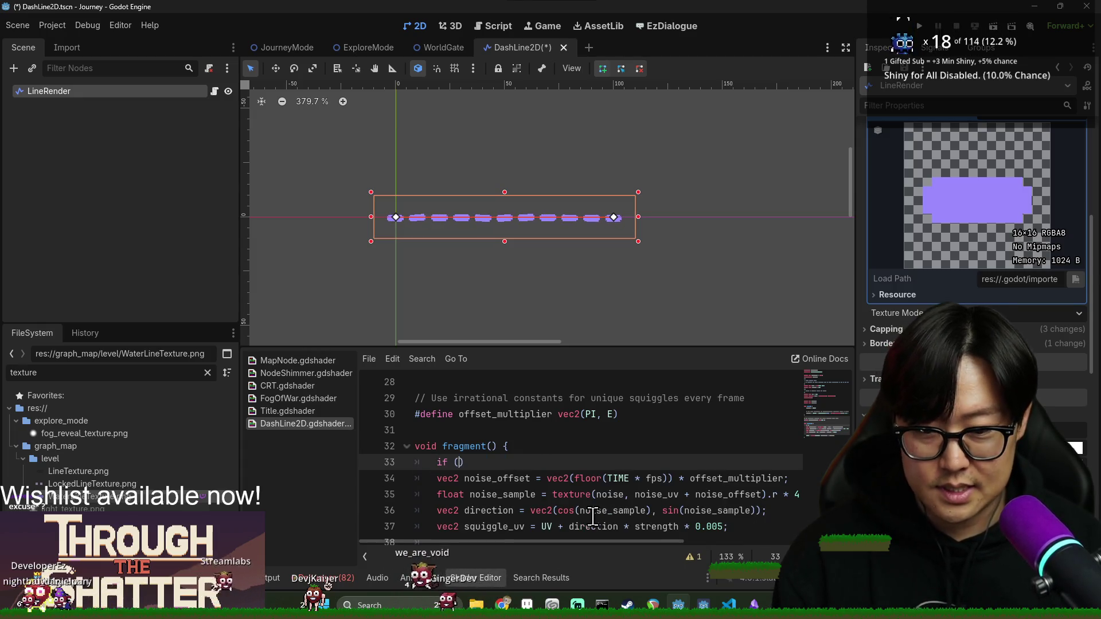
{"action": "type", "text": "is_"}
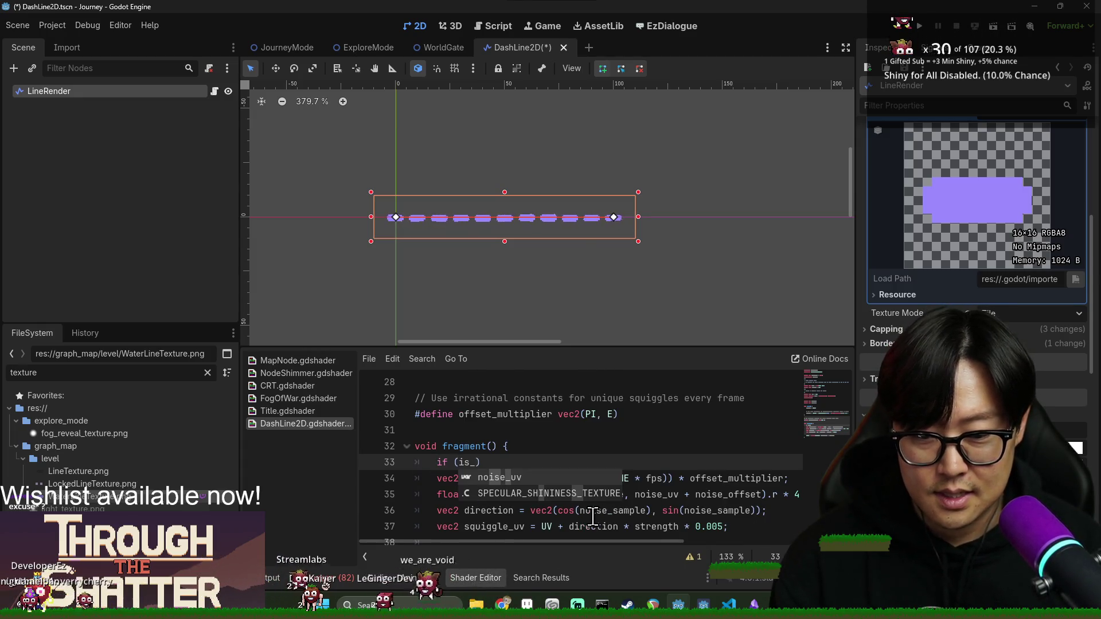
{"action": "key", "text": "BackSpace"}
{"action": "key", "text": "BackSpace"}
{"action": "key", "text": "BackSpace"}
{"action": "type", "text": "sq"}
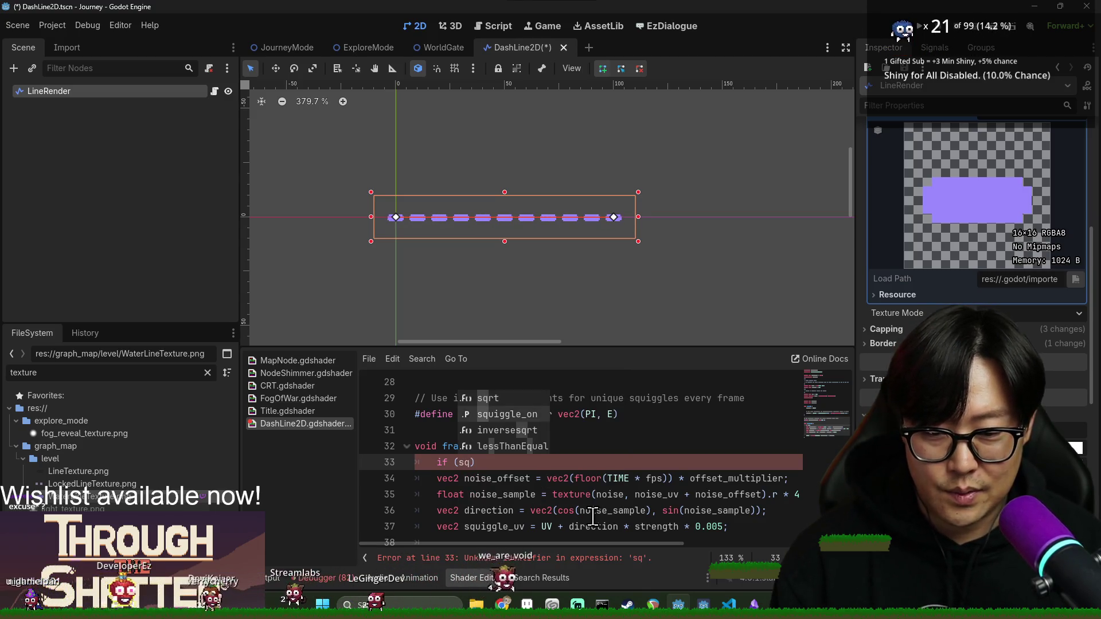
{"action": "key", "text": "Down"}
{"action": "key", "text": "Return"}
{"action": "type", "text": "{"}
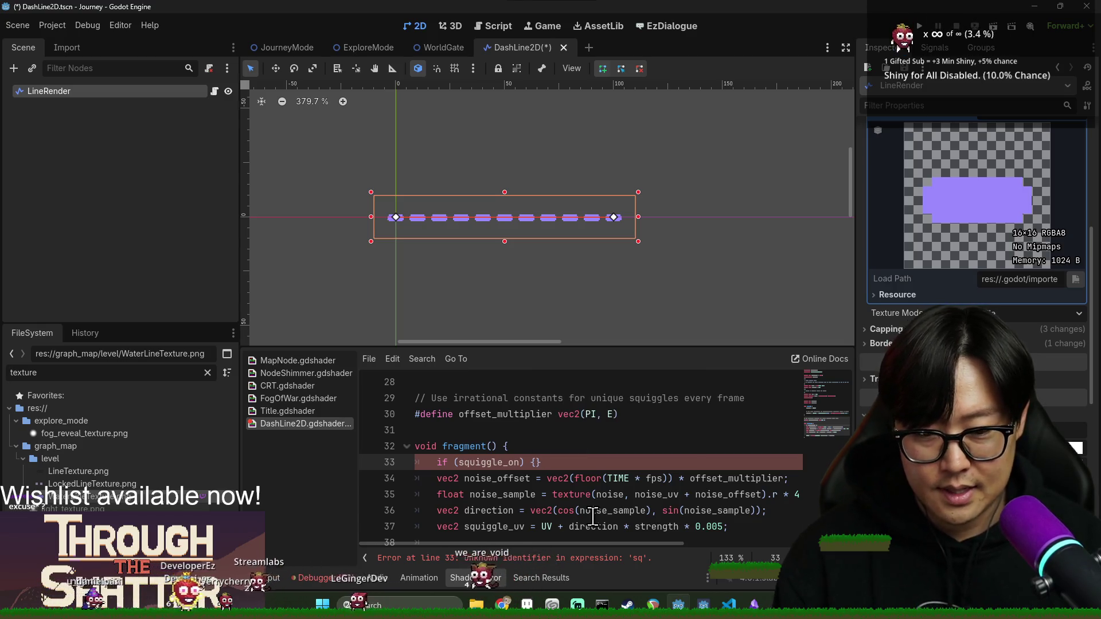
{"action": "key", "text": "Return"}
- Move the squiggle and COLOR lines inside the if (squiggle_on) block, indent them, and save
{"action": "scroll", "coordinate": [454, 432], "scroll_direction": "down", "scroll_amount": 2}
{"action": "left_click_drag", "start_coordinate": [432, 434], "coordinate": [711, 514]}
{"action": "key", "text": "ctrl+x"}
{"action": "left_click", "coordinate": [494, 402]}
{"action": "key", "text": "ctrl+v"}
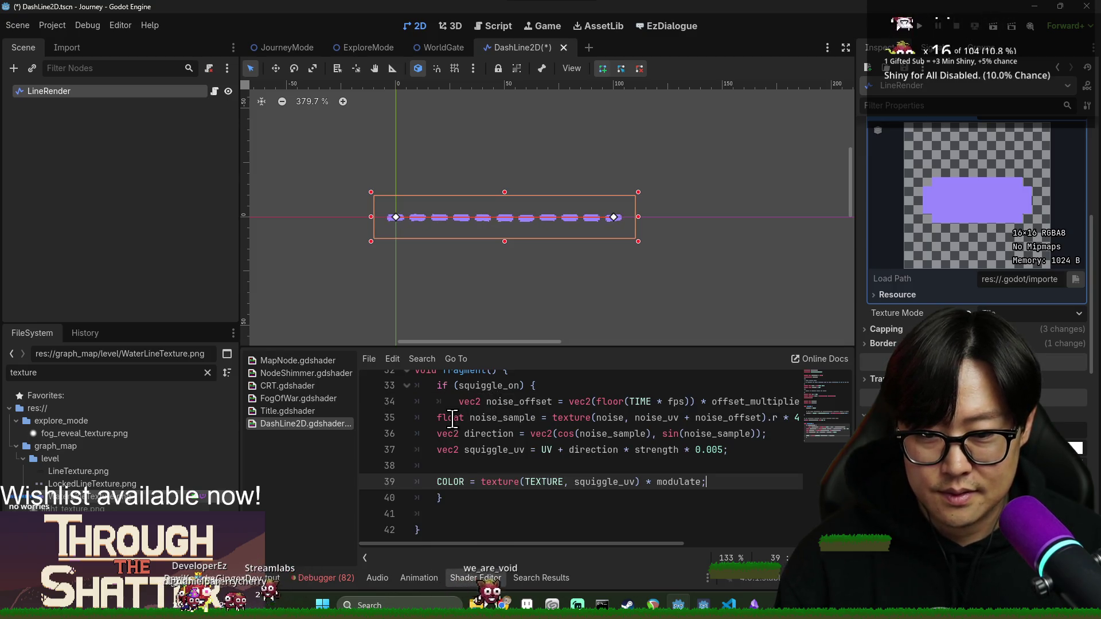
{"action": "key", "text": "ctrl+i"}
{"action": "left_click", "coordinate": [542, 402]}
{"action": "key", "text": "ctrl+s"}
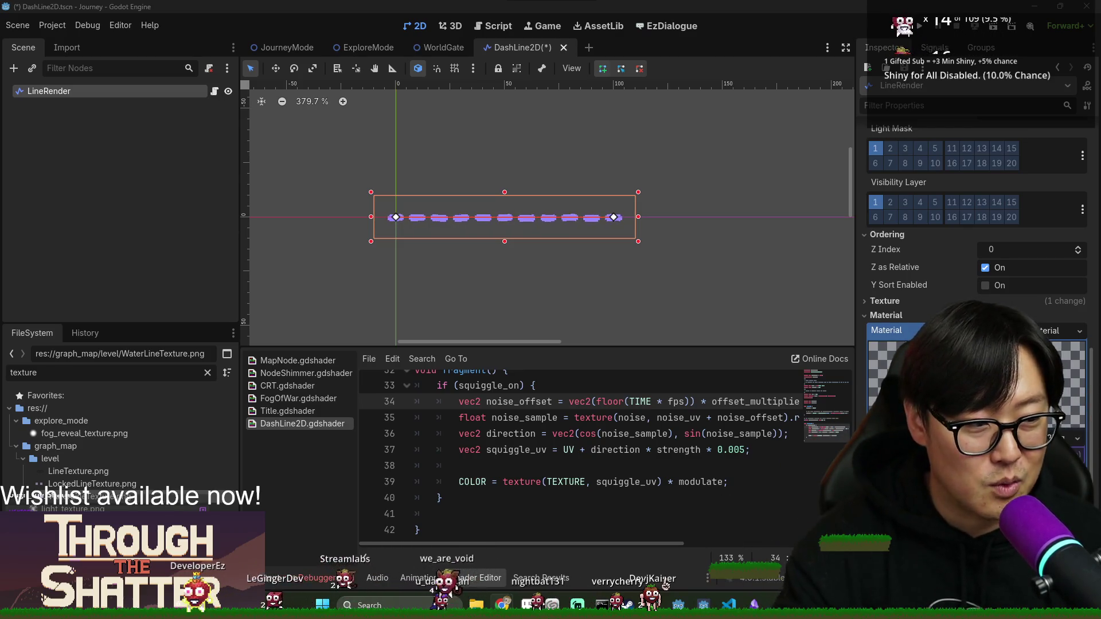
- Switch to the BEACN audio mixer window with Alt+Tab
{"action": "key", "text": "alt+Tab"}
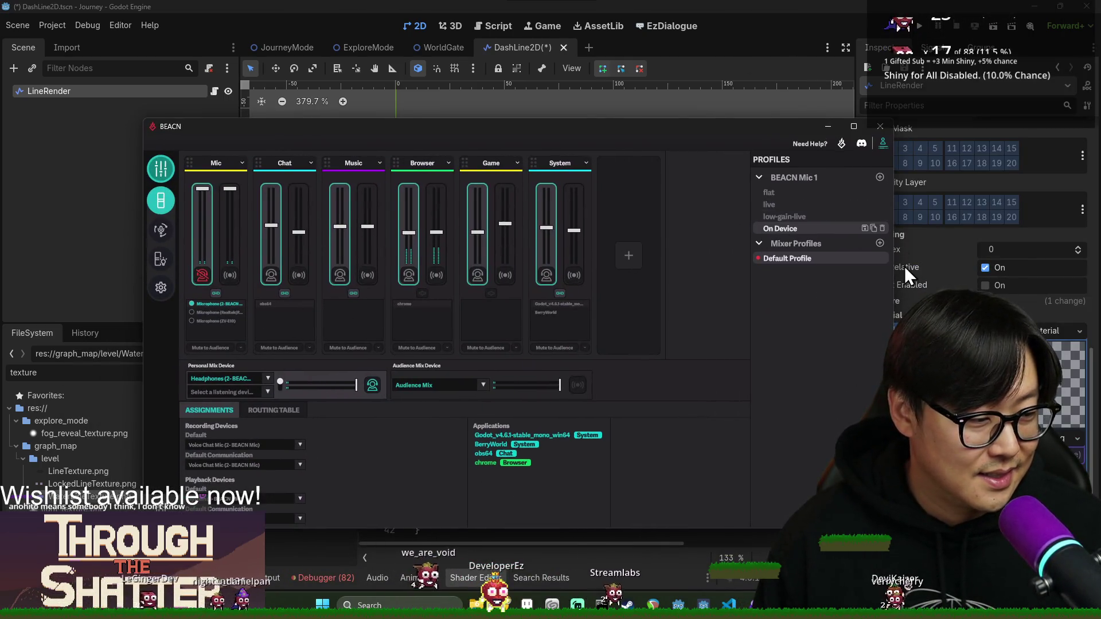
- Close the BEACN mixer window to get back to the DashLine2D scene
{"action": "left_click", "coordinate": [881, 126]}
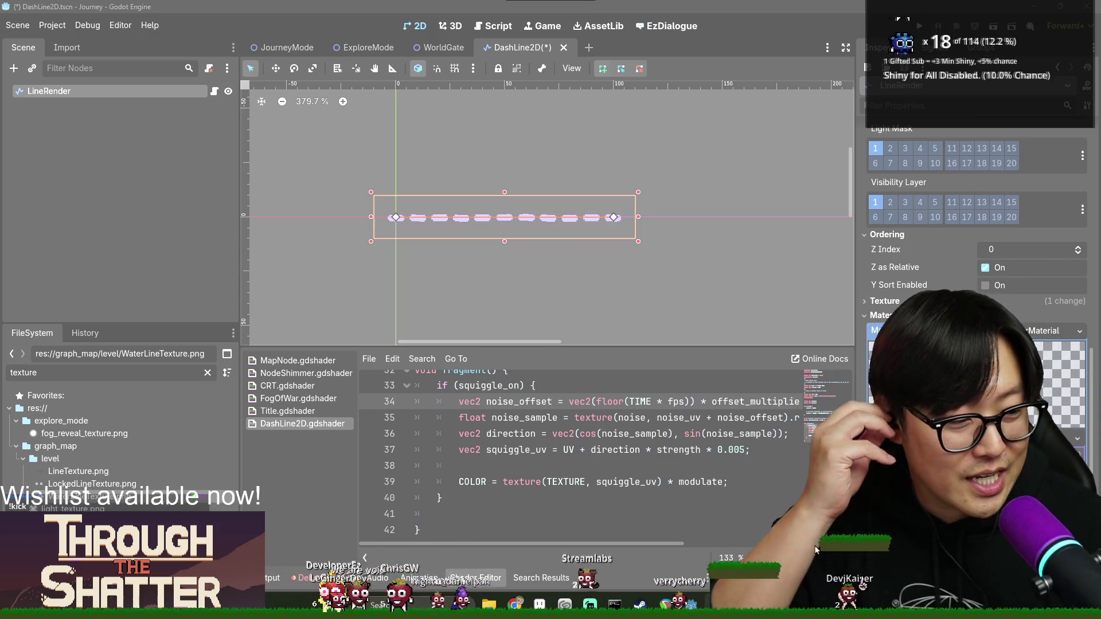
{"action": "mouse_move", "coordinate": [691, 605]}
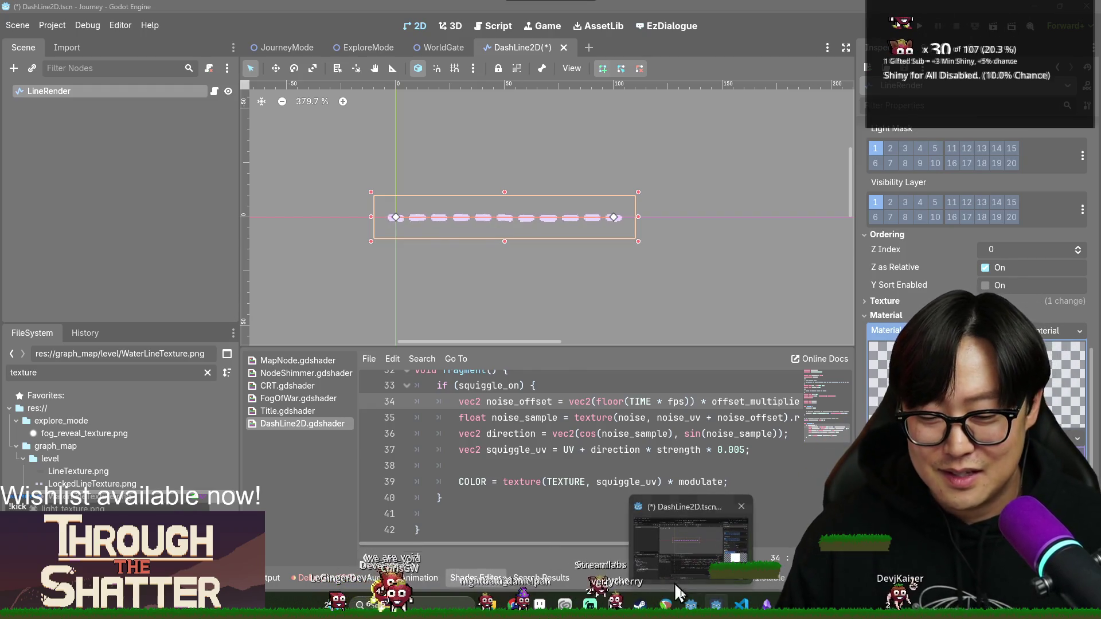
{"action": "left_click", "coordinate": [727, 524]}
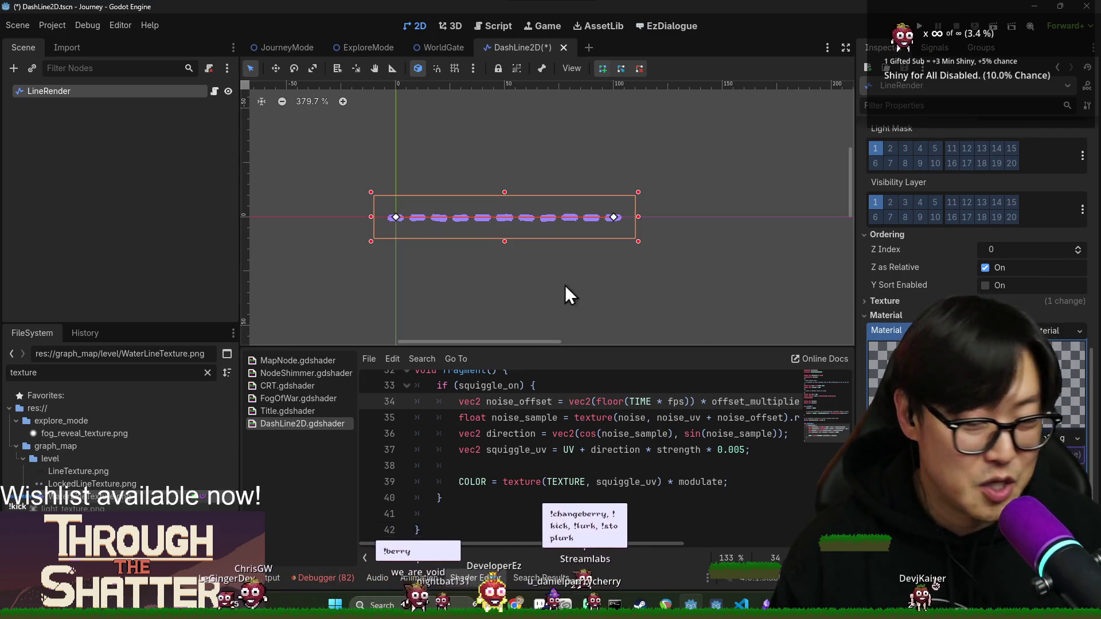
{"action": "key", "text": "alt+Tab"}
{"action": "left_click", "coordinate": [493, 249]}
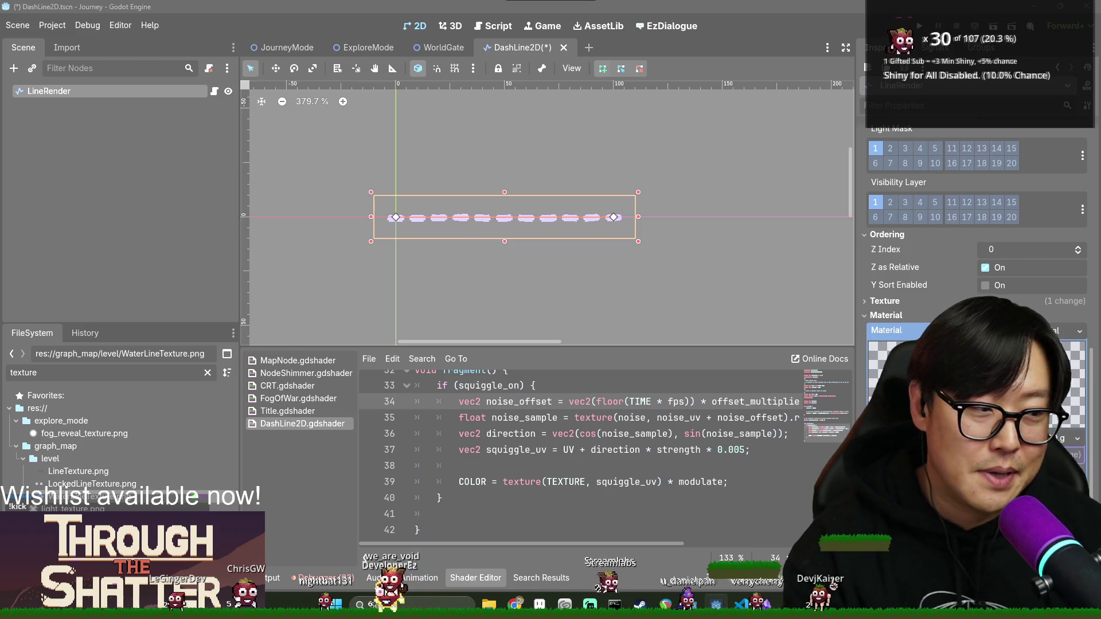
{"action": "key", "text": "alt+Tab"}
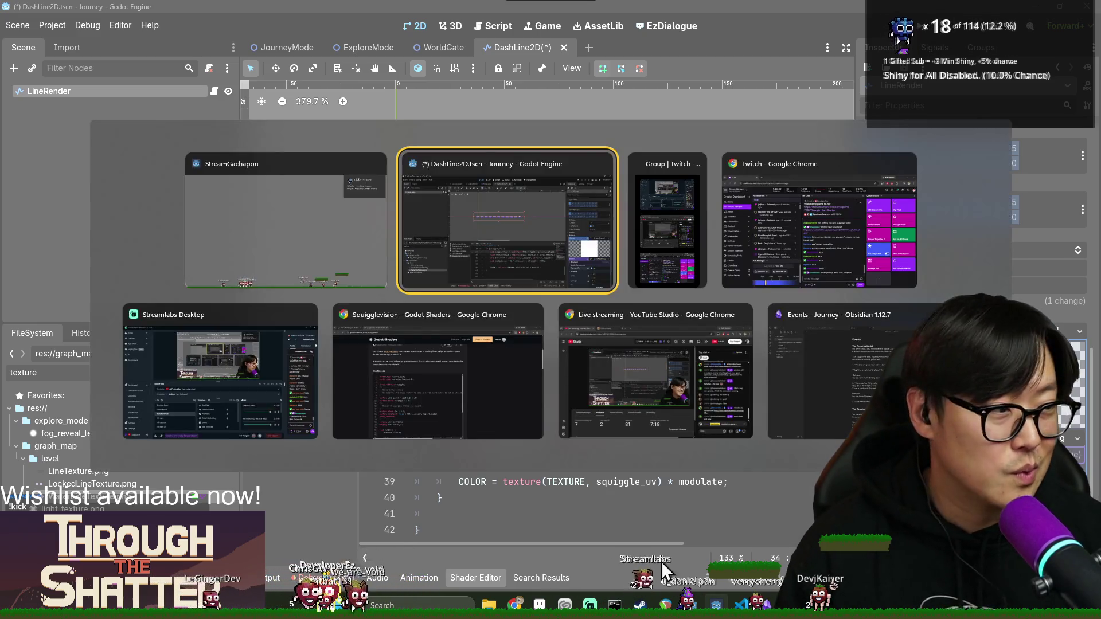
{"action": "left_click", "coordinate": [543, 280]}
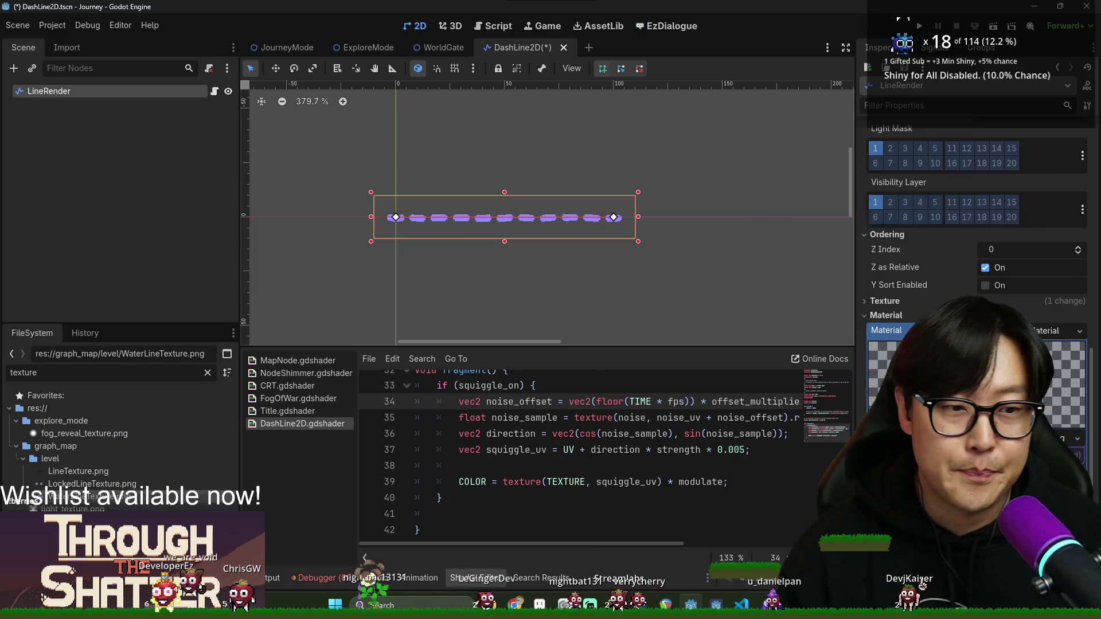
{"action": "scroll", "coordinate": [1028, 278], "scroll_direction": "up", "scroll_amount": 10}
- Delete the line's two remaining points and save the scene
{"action": "left_click", "coordinate": [1077, 231]}
{"action": "left_click", "coordinate": [1077, 195]}
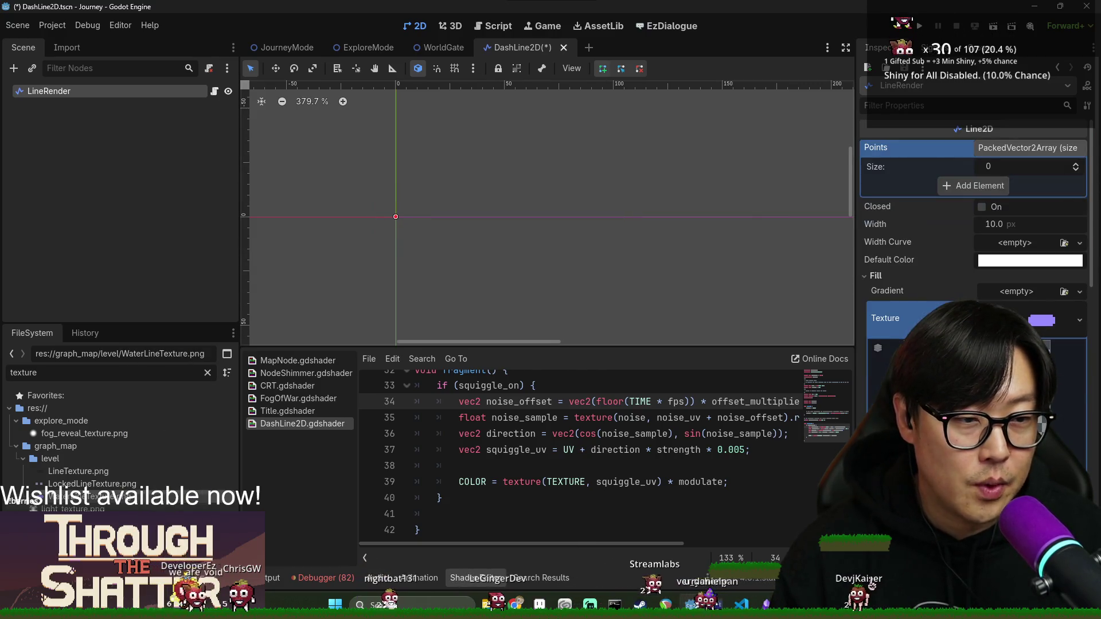
{"action": "key", "text": "ctrl+s"}
- In the LineRender script, start a material shader-parameter line inside _update_line_render
{"action": "left_click", "coordinate": [214, 92]}
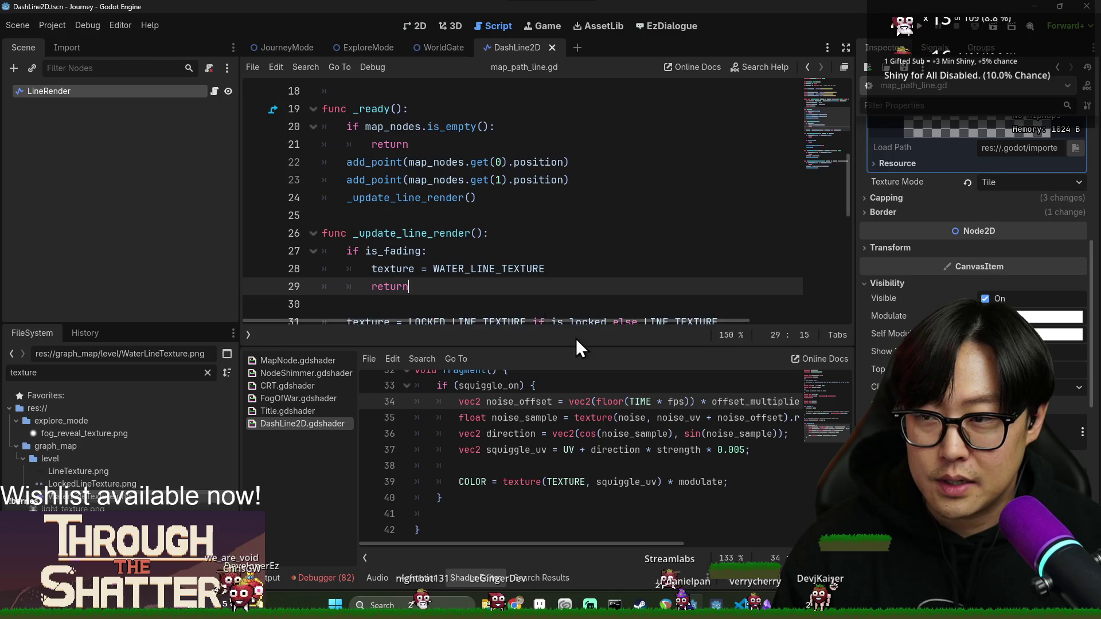
{"action": "scroll", "coordinate": [433, 251], "scroll_direction": "down", "scroll_amount": 5}
{"action": "scroll", "coordinate": [432, 218], "scroll_direction": "up", "scroll_amount": 4}
{"action": "left_click", "coordinate": [429, 180]}
{"action": "left_click", "coordinate": [390, 233]}
{"action": "left_click", "coordinate": [397, 216]}
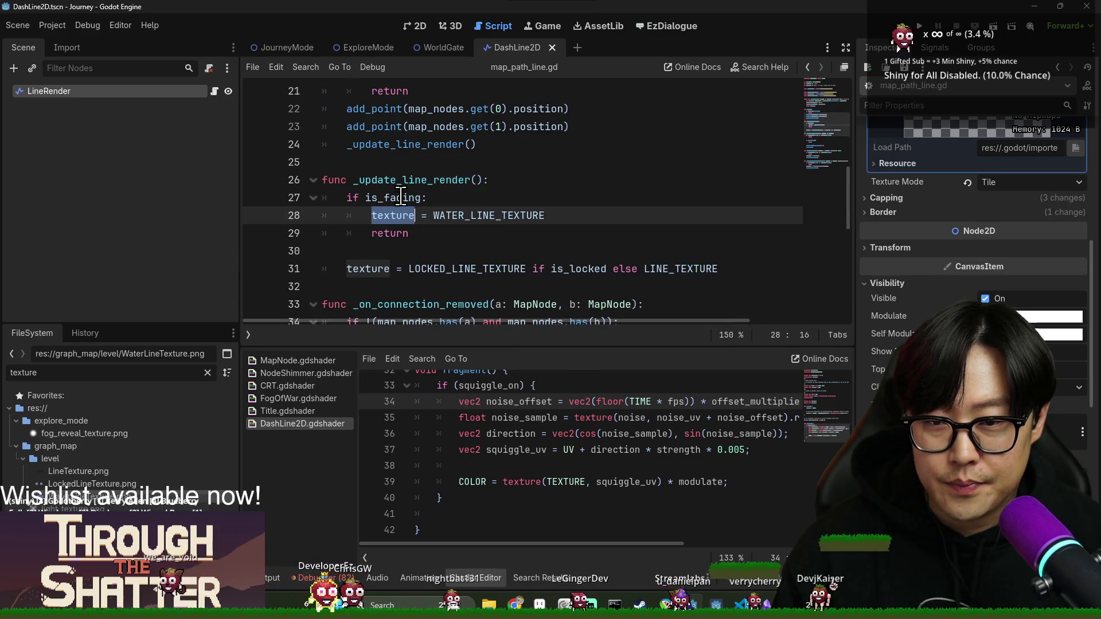
{"action": "left_click", "coordinate": [543, 179]}
{"action": "key", "text": "Return"}
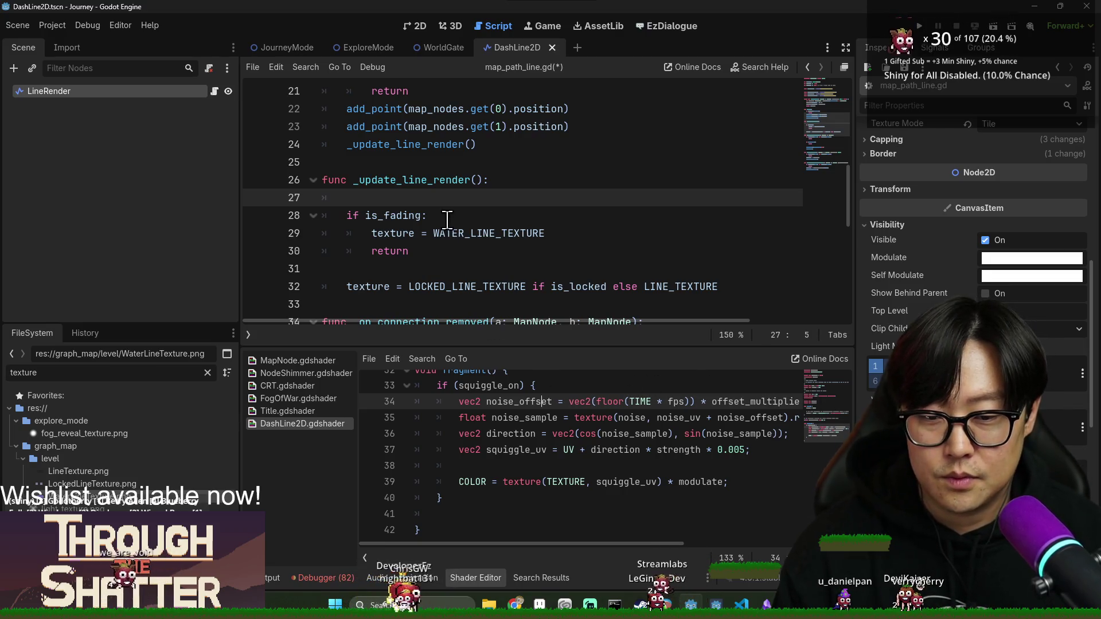
{"action": "type", "text": "mater"}
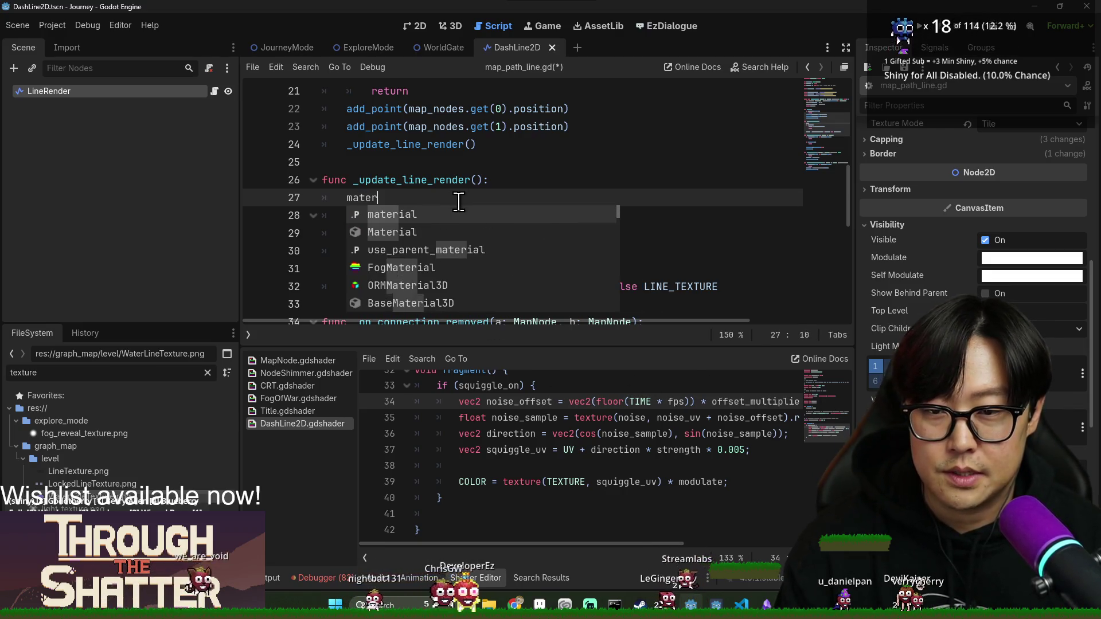
{"action": "type", "text": "ial as ShaderMat"}
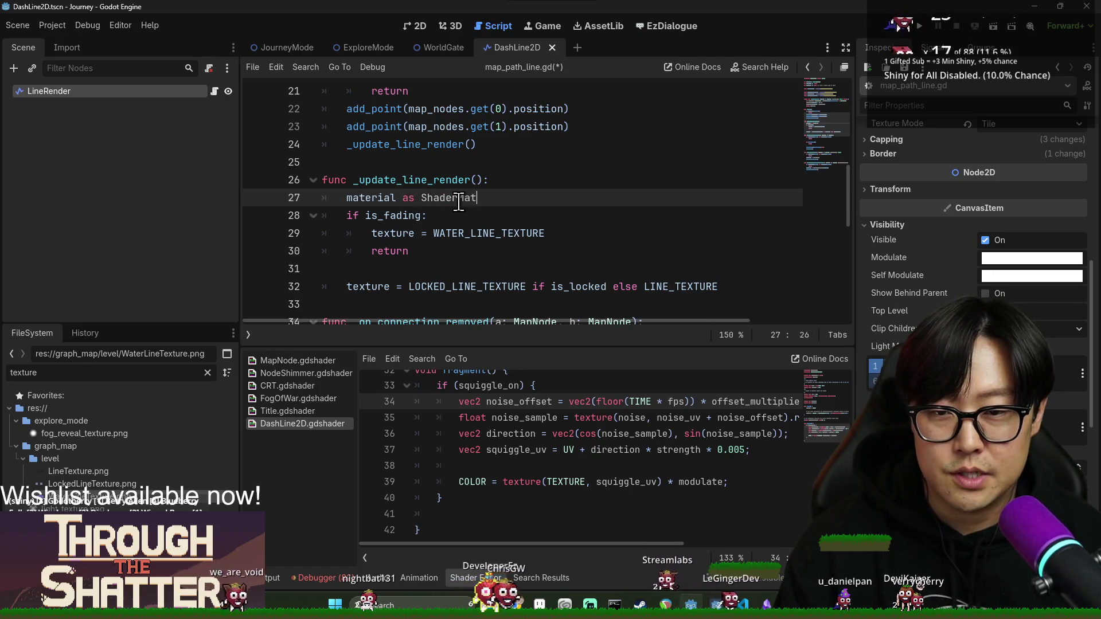
{"action": "key", "text": "Home"}
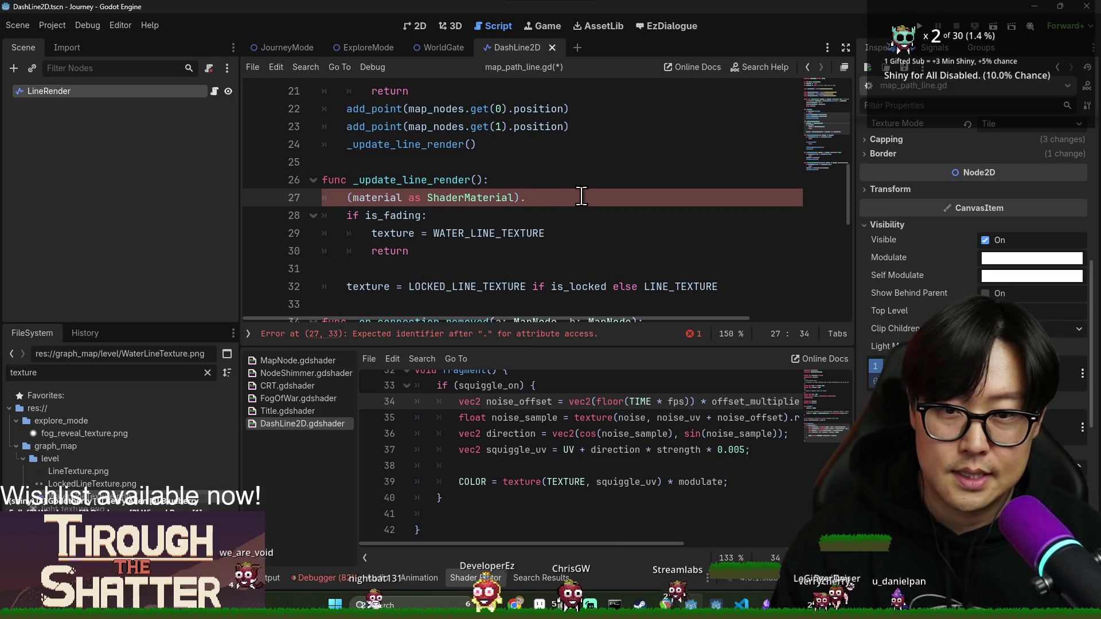
{"action": "key", "text": "ctrl+s"}
{"action": "type", "text": "set"}
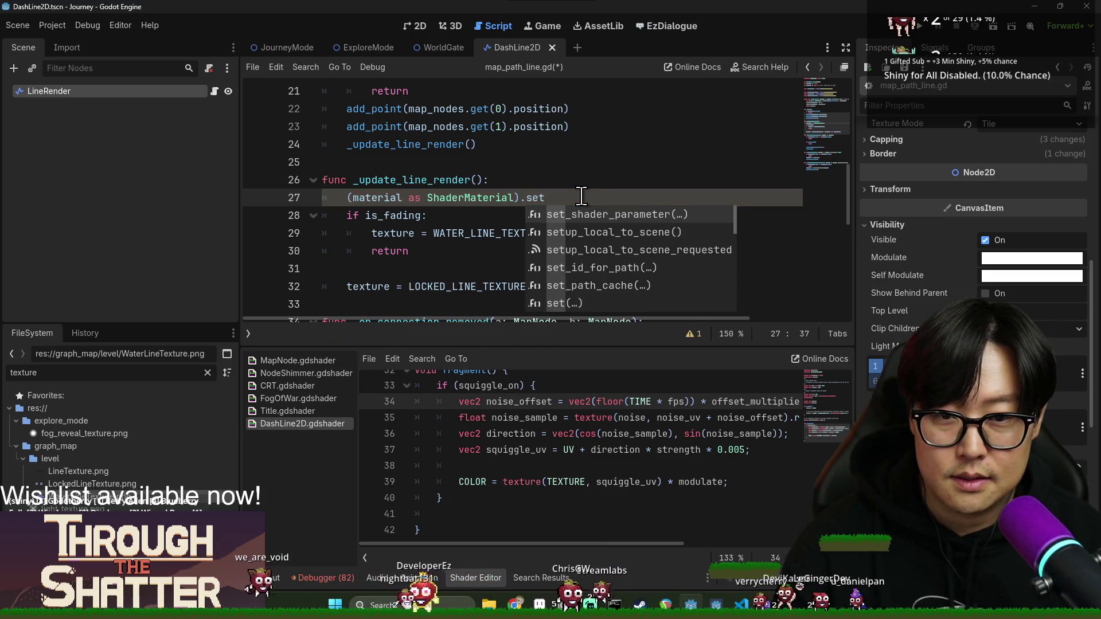
{"action": "type", "text": "_sh"}
{"action": "key", "text": "Return"}
{"action": "key", "text": "BackSpace"}
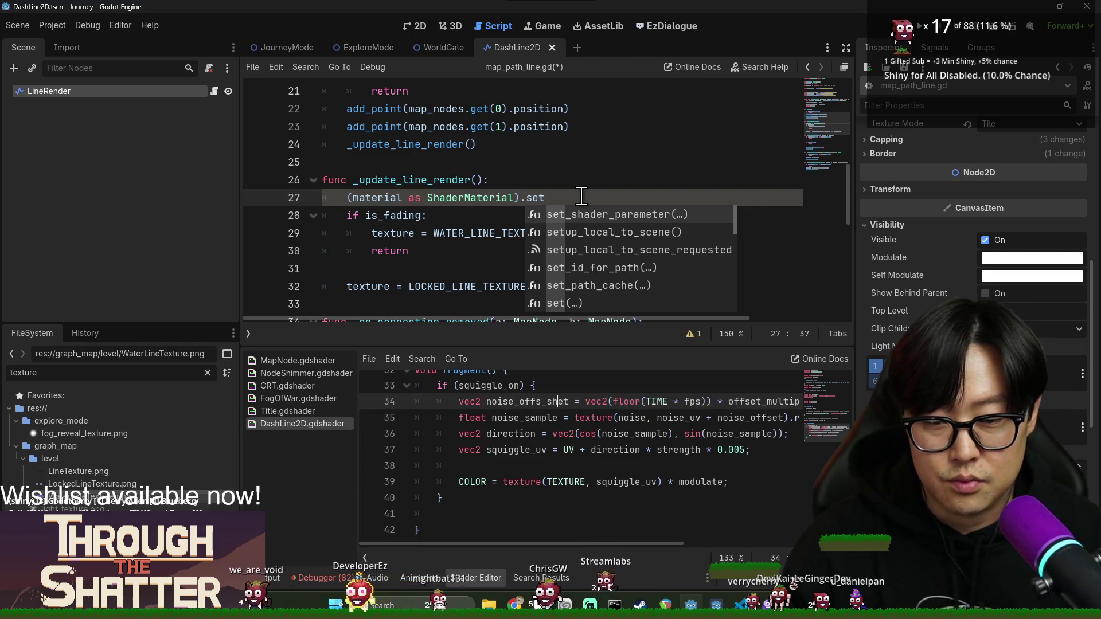
- Complete the line as set_shader_parameter("squiggle_on", is_fading) and save
{"action": "left_click", "coordinate": [560, 197]}
{"action": "type", "text": "h"}
{"action": "key", "text": "Return"}
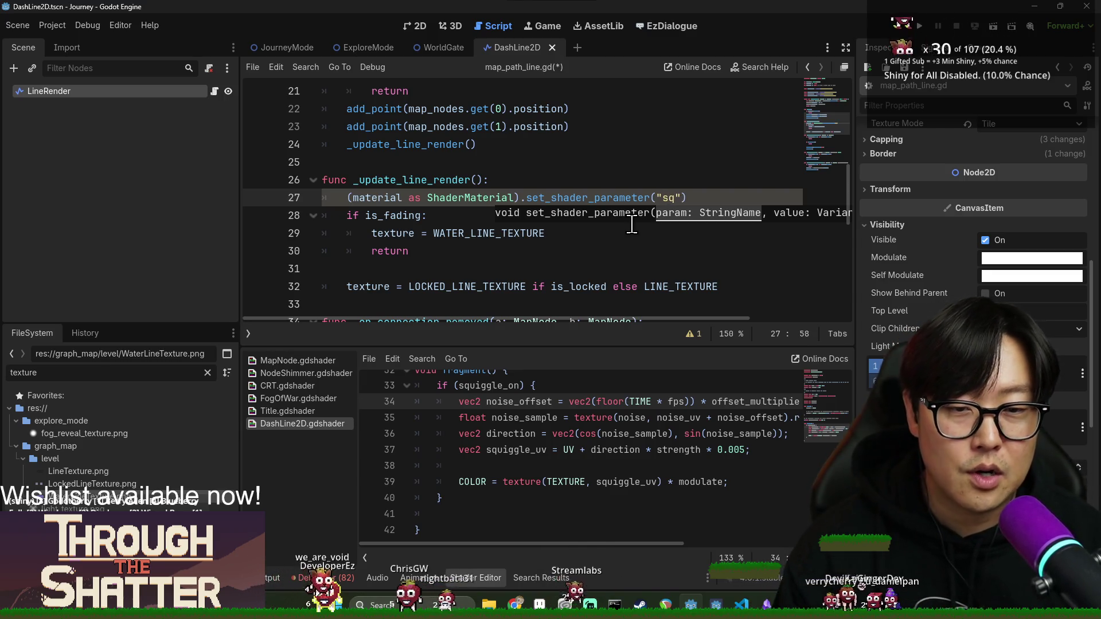
{"action": "type", "text": "uiggle_on\",m"}
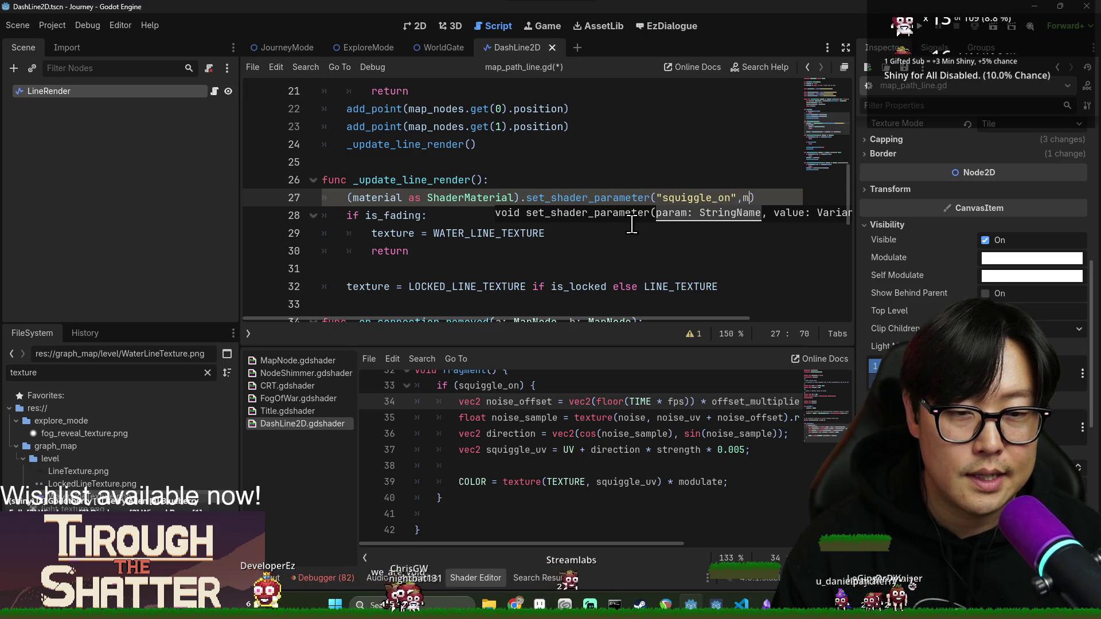
{"action": "key", "text": "BackSpace"}
{"action": "left_click", "coordinate": [637, 222]}
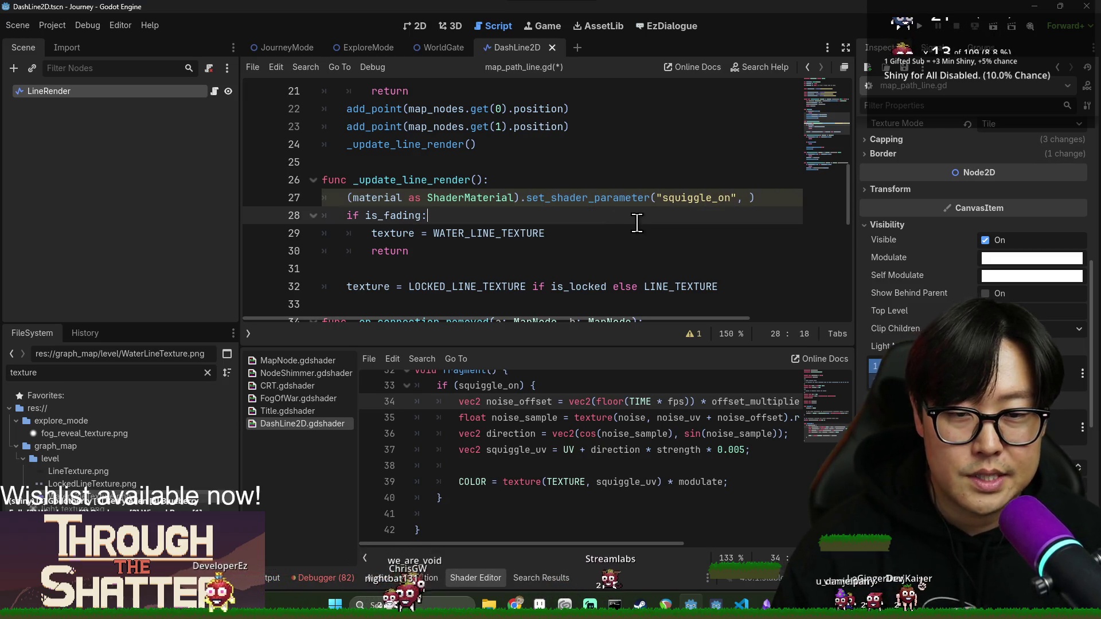
{"action": "double_click", "coordinate": [395, 215]}
{"action": "key", "text": "ctrl+c"}
{"action": "left_click", "coordinate": [750, 197]}
{"action": "key", "text": "ctrl+v"}
{"action": "left_click", "coordinate": [562, 222]}
{"action": "key", "text": "ctrl+s"}
- Check the output log and stack trace, save map_path_line.gd, then open the ExploreMode scene
{"action": "left_click", "coordinate": [791, 199]}
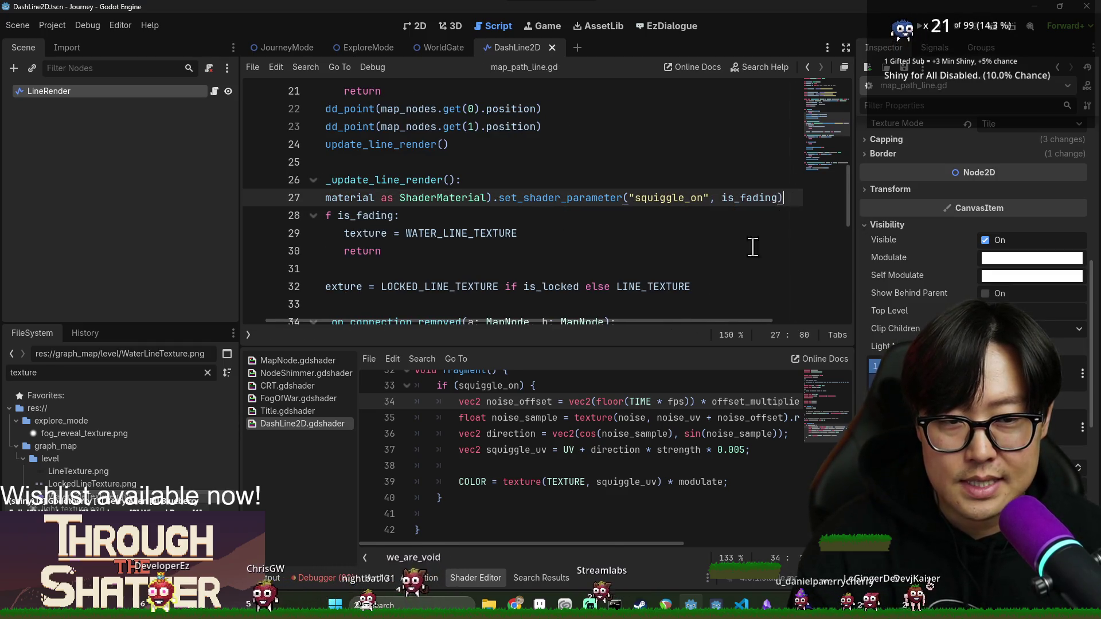
{"action": "key", "text": "Return"}
{"action": "scroll", "coordinate": [430, 227], "scroll_direction": "down", "scroll_amount": 2}
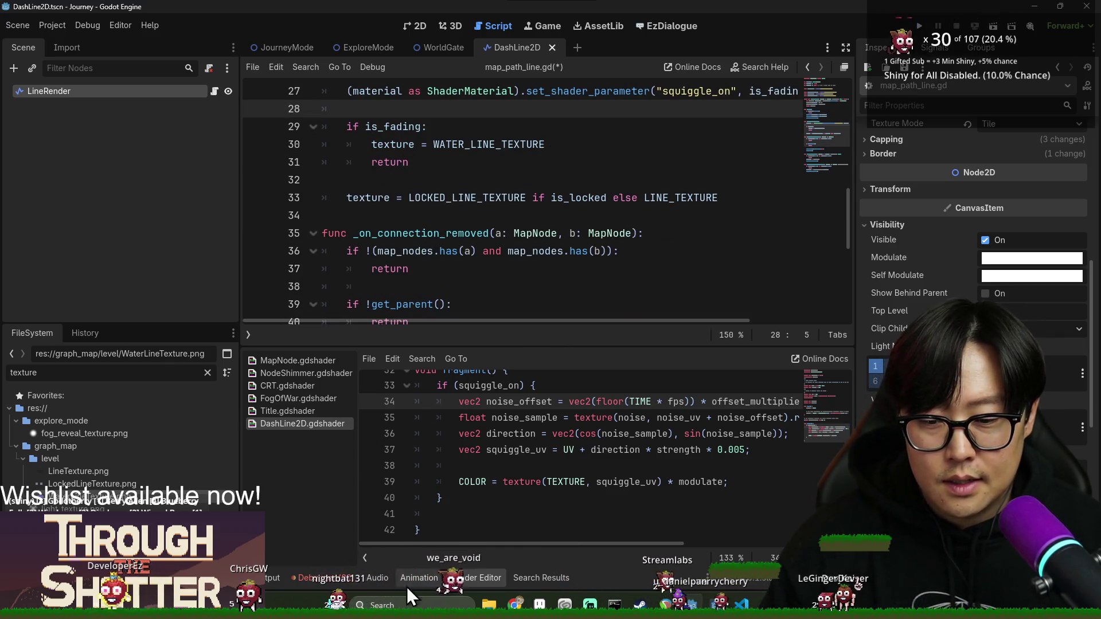
{"action": "left_click", "coordinate": [475, 578]}
{"action": "left_click", "coordinate": [277, 579]}
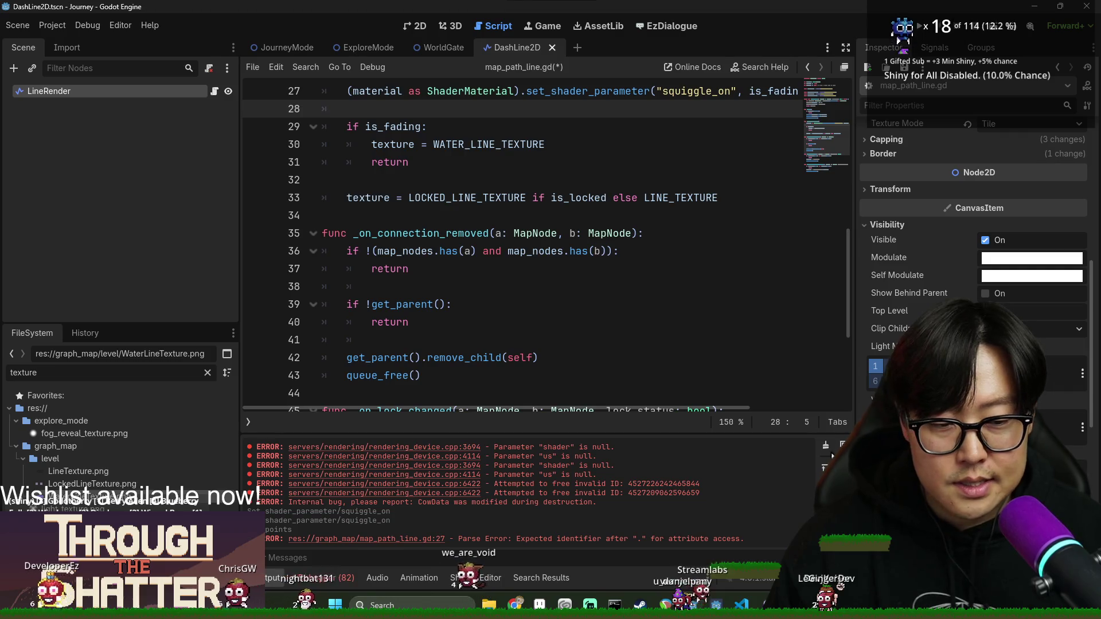
{"action": "left_click", "coordinate": [319, 577]}
{"action": "left_click", "coordinate": [627, 329]}
{"action": "key", "text": "ctrl+s"}
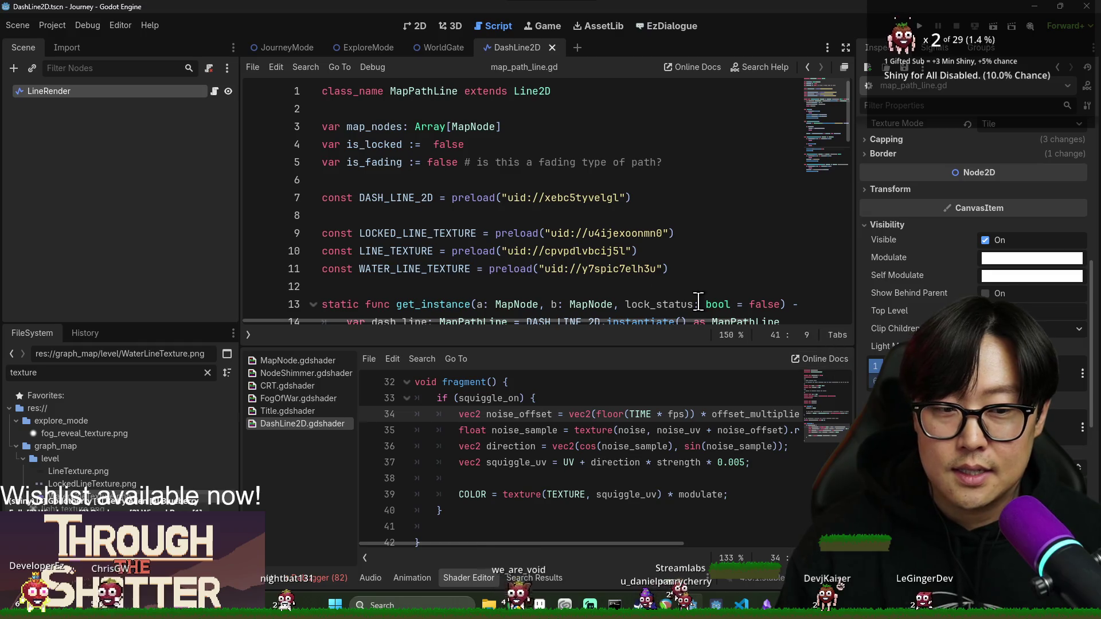
{"action": "left_click", "coordinate": [639, 269]}
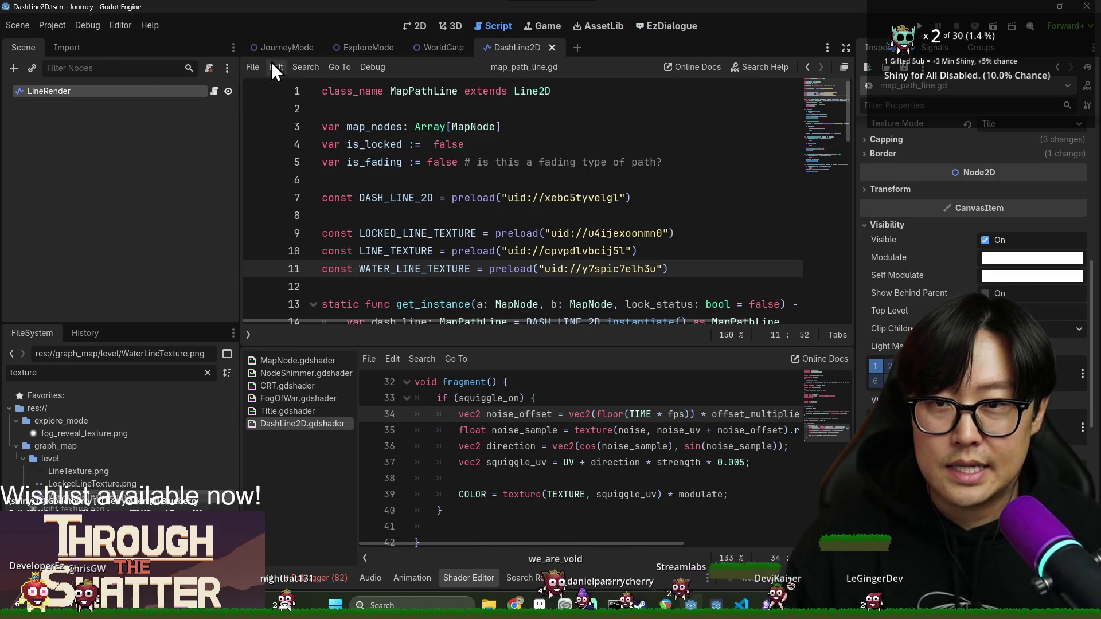
{"action": "left_click", "coordinate": [355, 48]}
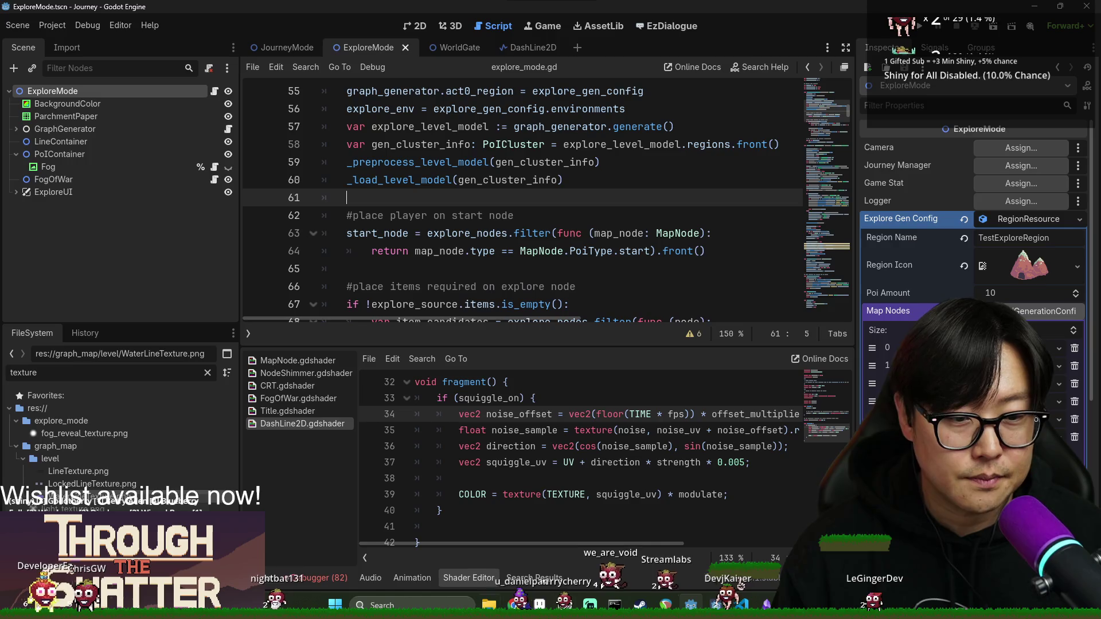
- Search explore_mode.gd for move_to_ and jump to the _move_to_poi definition
{"action": "left_click", "coordinate": [454, 576]}
{"action": "key", "text": "ctrl+f"}
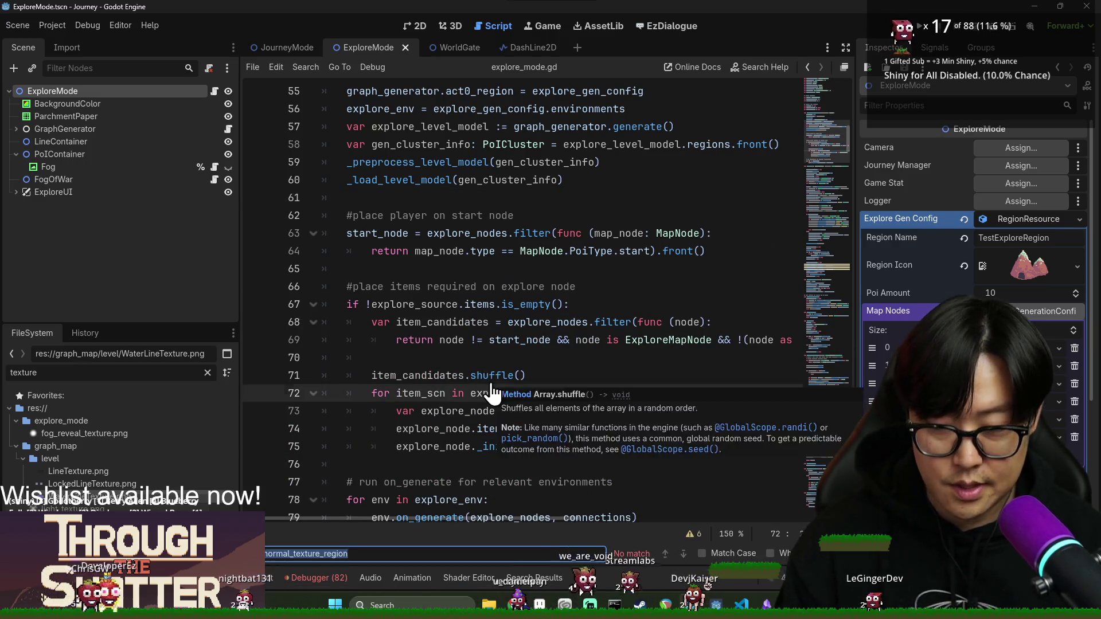
{"action": "type", "text": "move_po"}
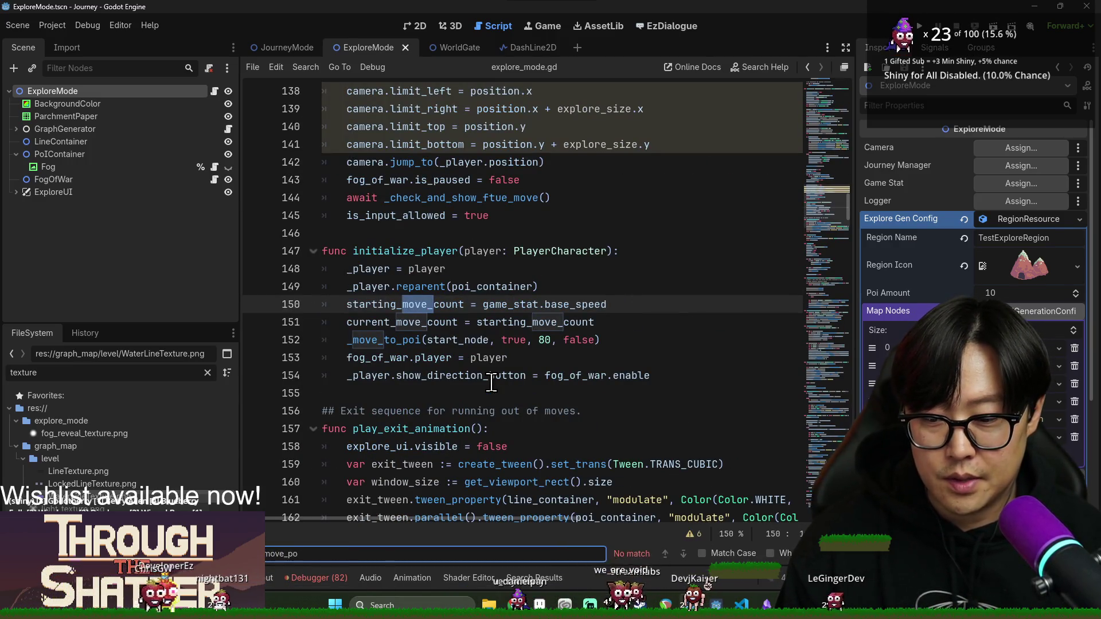
{"action": "key", "text": "BackSpace"}
{"action": "key", "text": "BackSpace"}
{"action": "type", "text": "to_poi"}
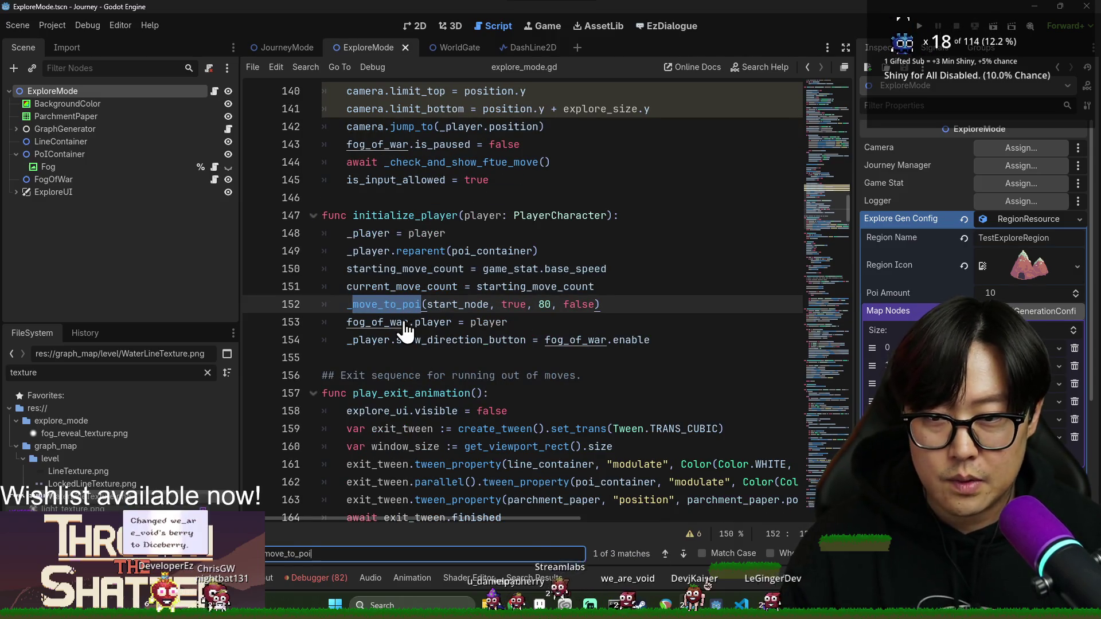
{"action": "left_click", "coordinate": [393, 310], "text": "ctrl"}
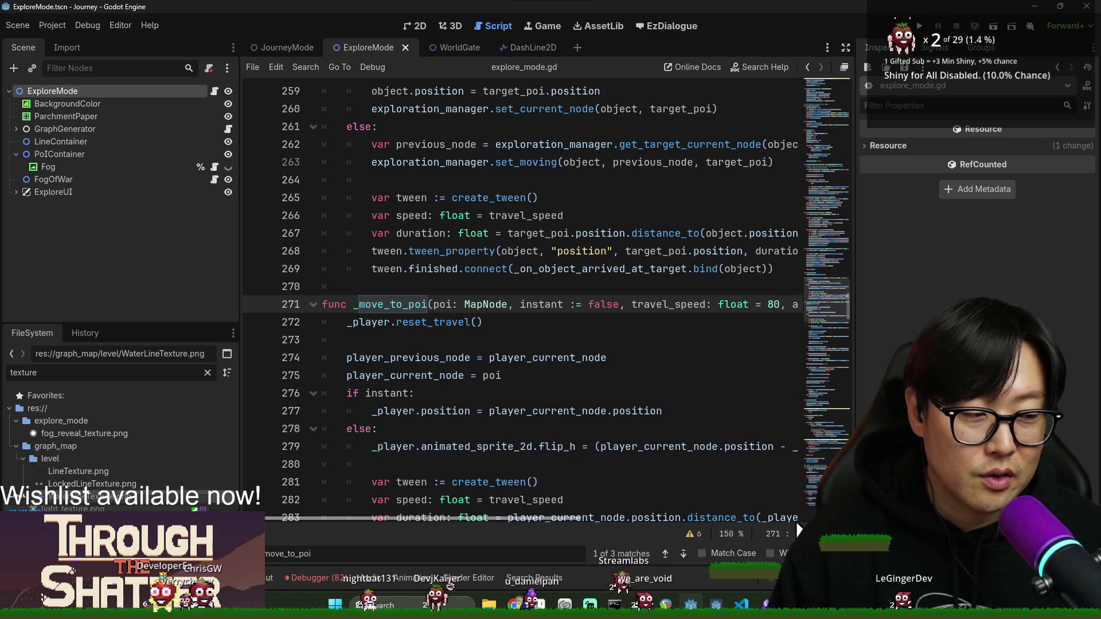
- Switch to the StreamGachapon window
{"action": "key", "text": "alt+Tab"}
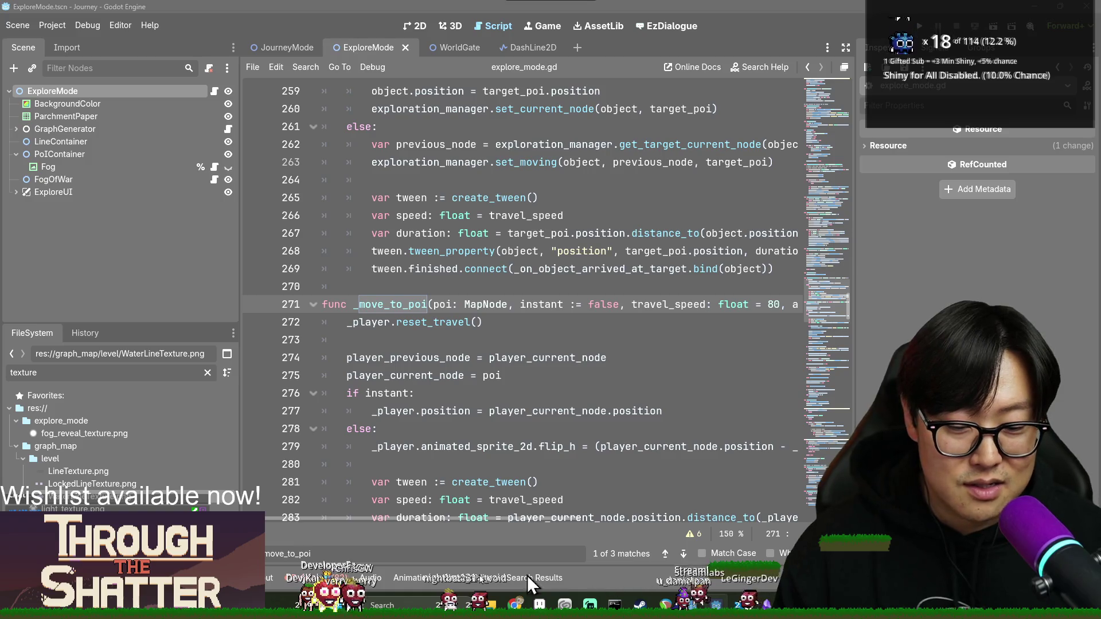
{"action": "key", "text": "alt+Tab"}
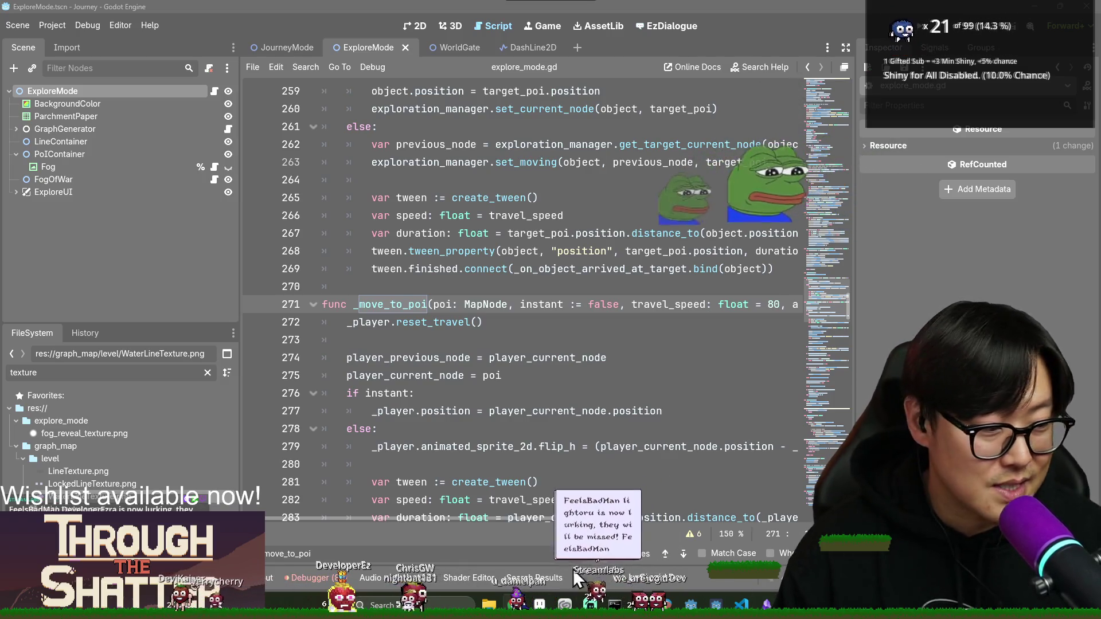
{"action": "key", "text": "alt+Tab"}
{"action": "left_click", "coordinate": [566, 256]}
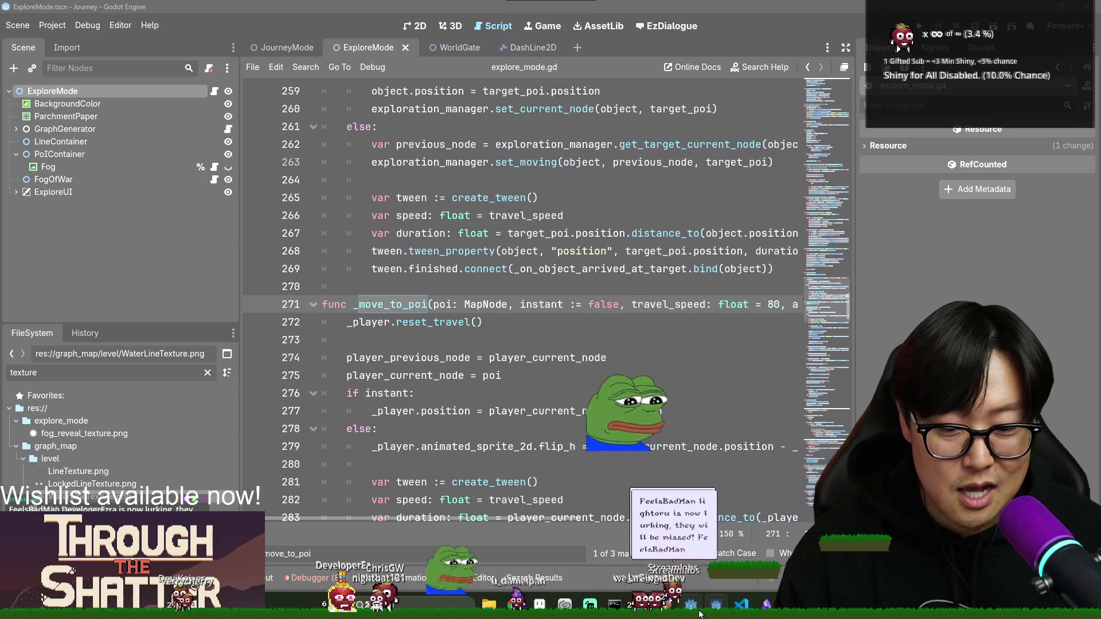
- Back in Godot, put the caret on the if instant: line, close the find bar, and save
{"action": "key", "text": "alt+Tab"}
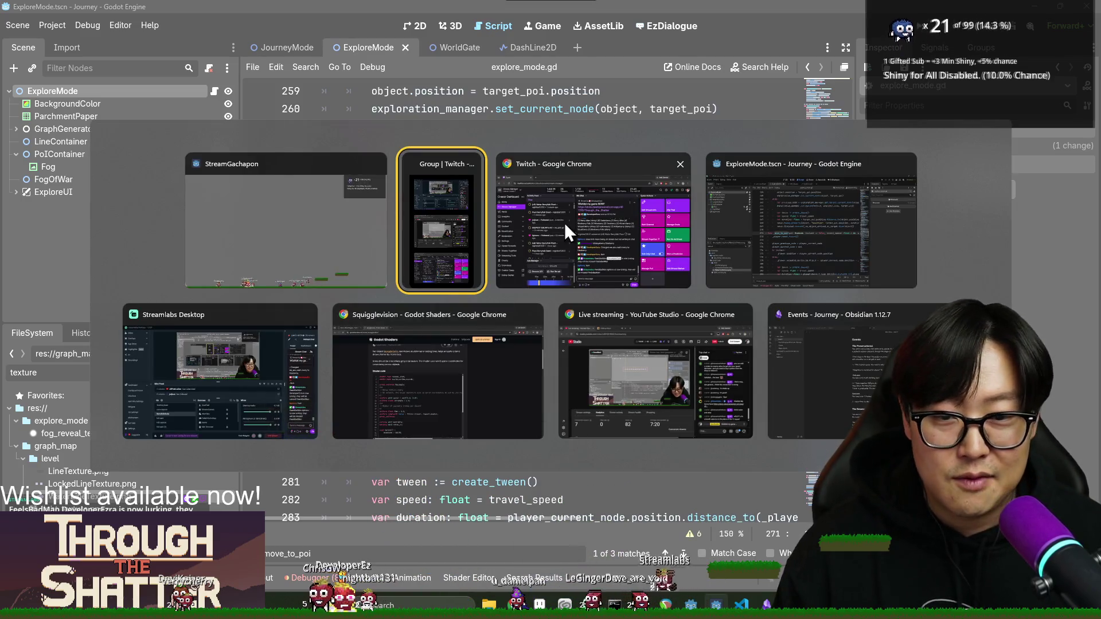
{"action": "left_click", "coordinate": [845, 247]}
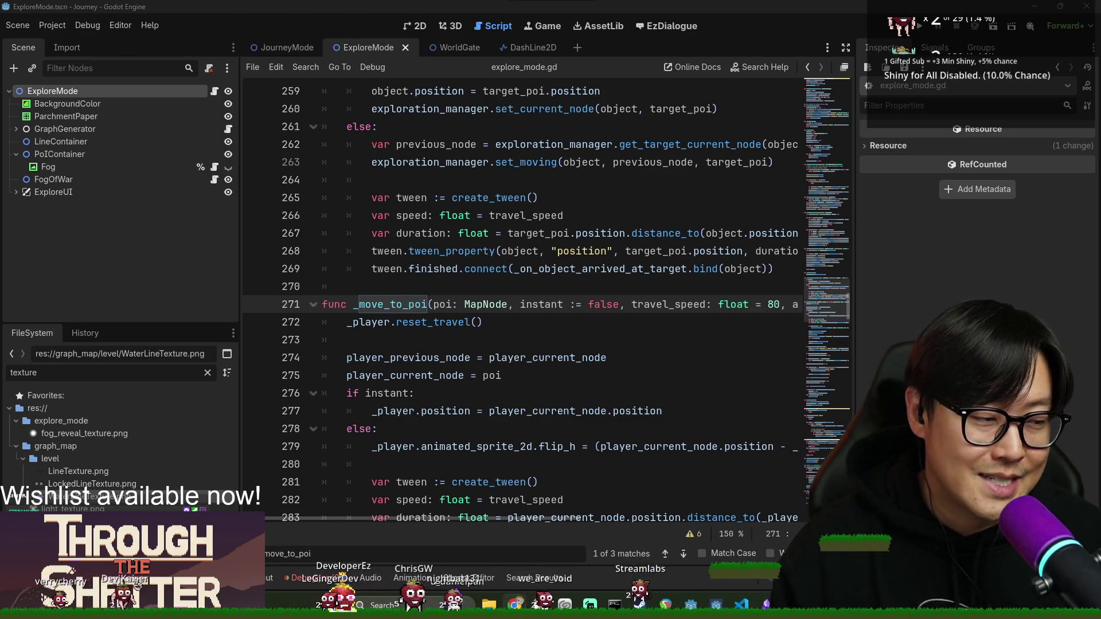
{"action": "key", "text": "alt+Tab"}
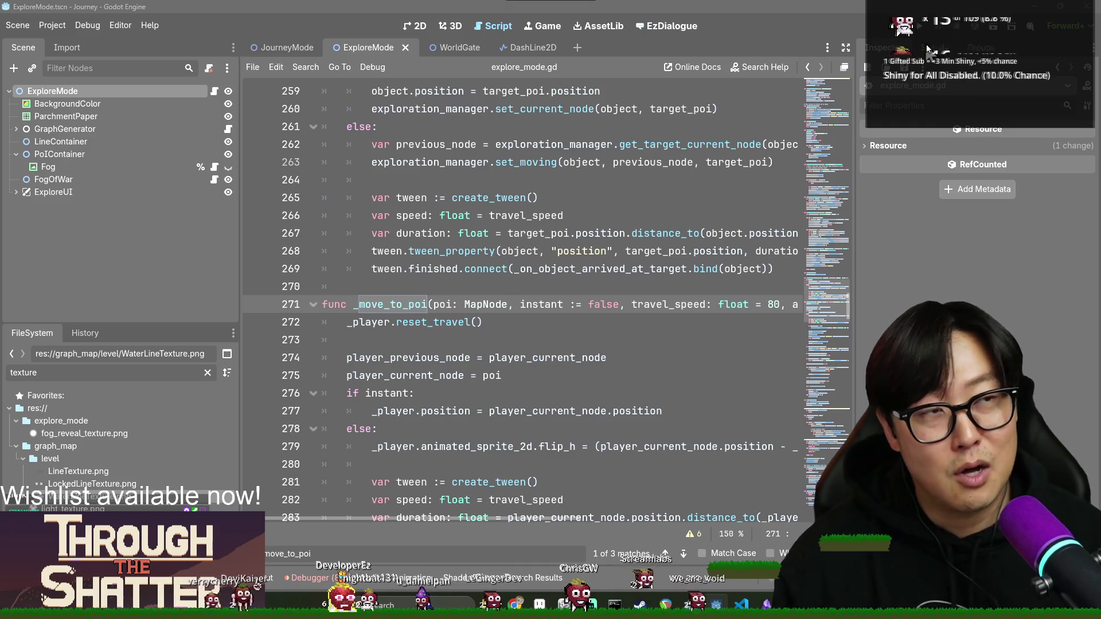
{"action": "key", "text": "alt+Tab"}
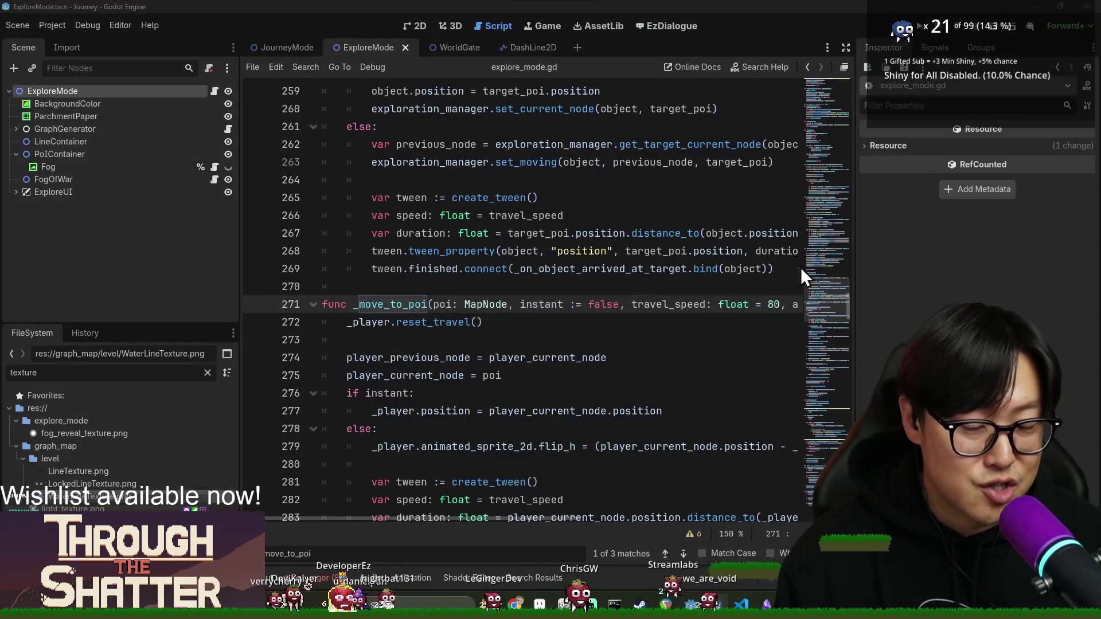
{"action": "left_click", "coordinate": [713, 385]}
{"action": "key", "text": "Escape"}
{"action": "key", "text": "ctrl+s"}
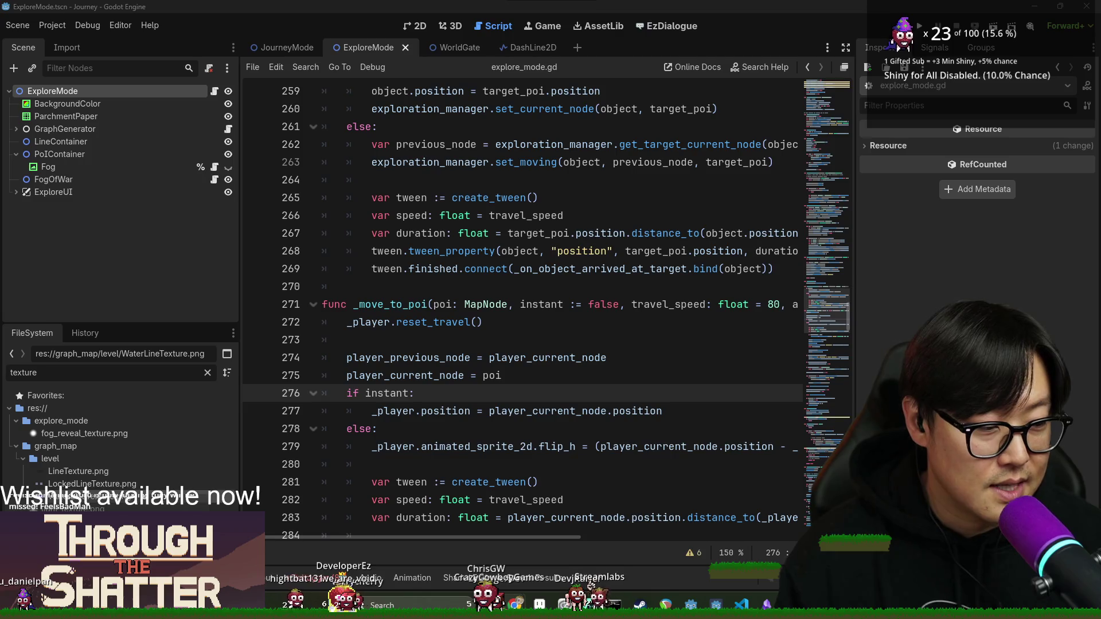
- Return to Godot, save the ExploreMode scene, and restore the Twitch chat popout from the taskbar
{"action": "key", "text": "alt+Tab"}
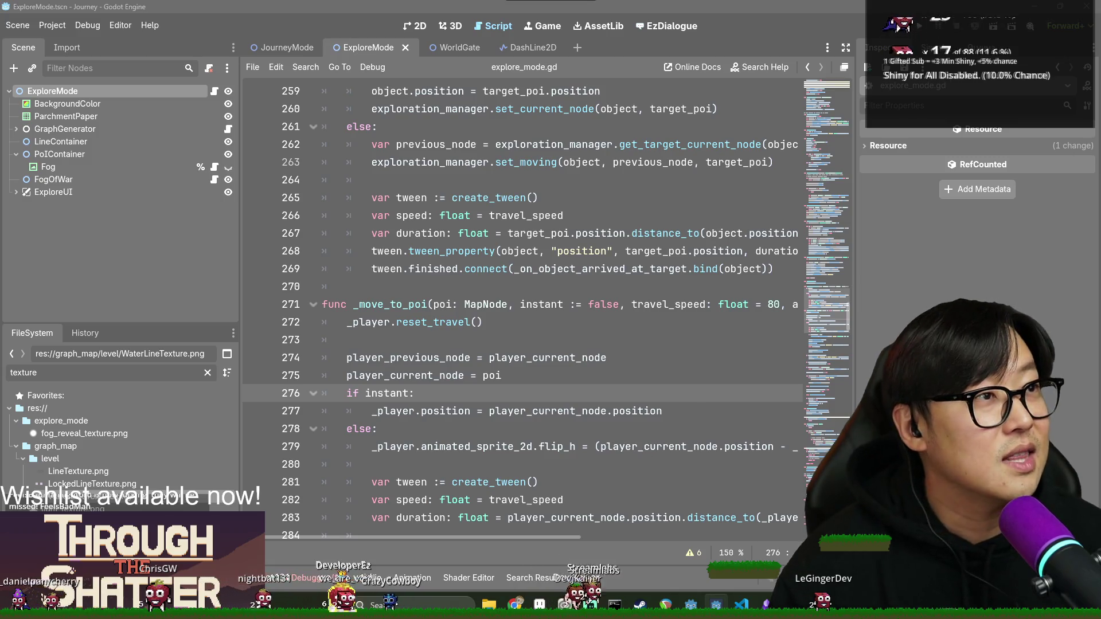
{"action": "key", "text": "alt+Tab"}
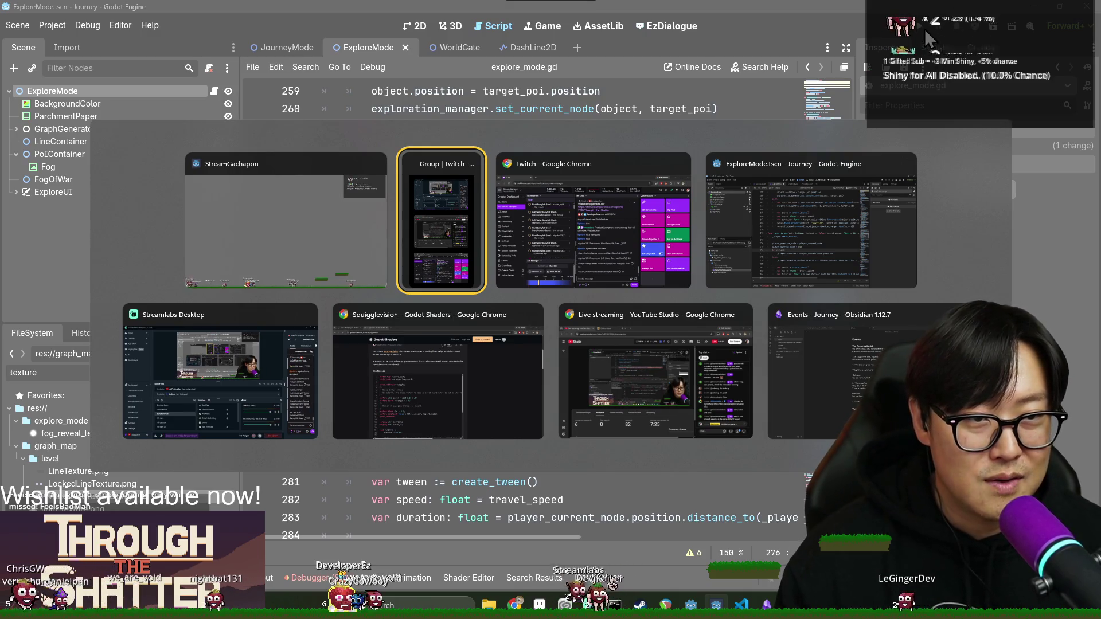
{"action": "left_click", "coordinate": [814, 239]}
{"action": "key", "text": "ctrl+s"}
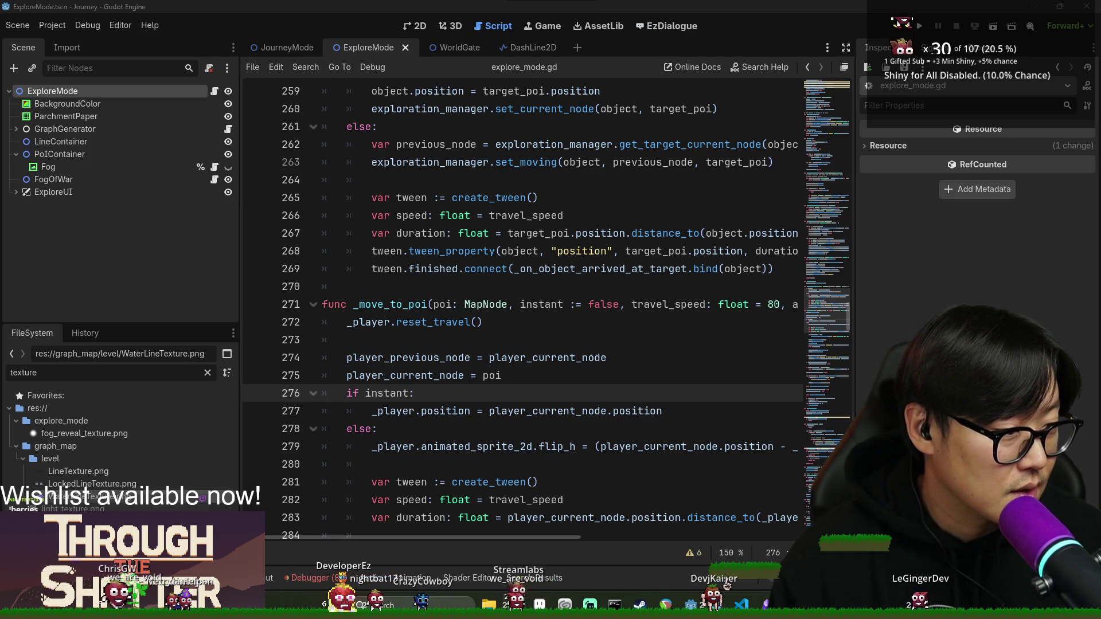
{"action": "left_click", "coordinate": [515, 604]}
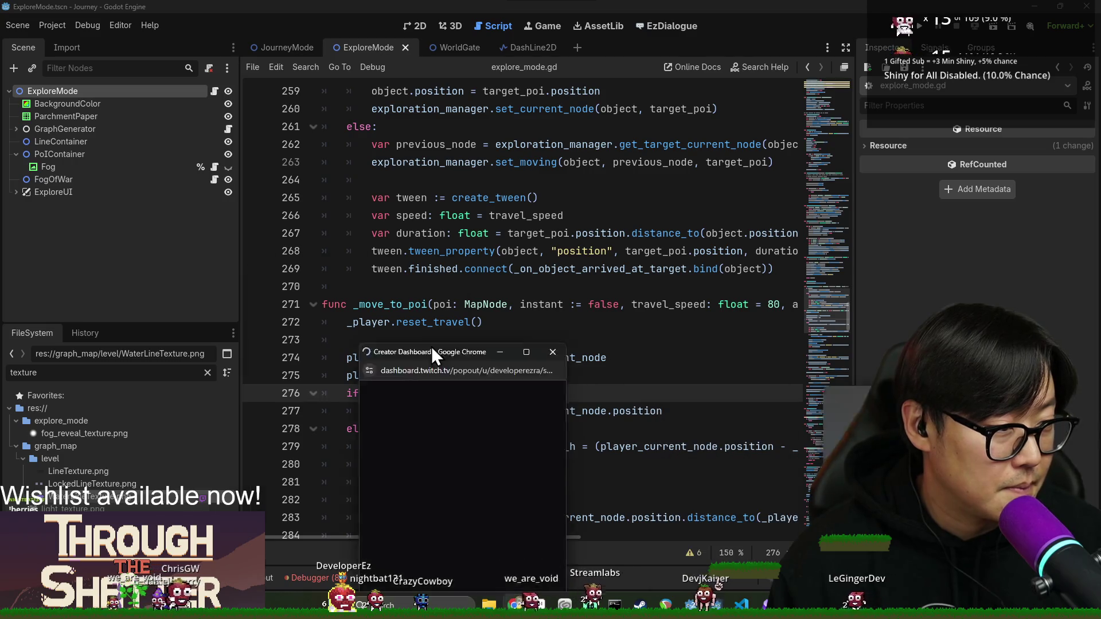
- Widen the Twitch chat popout and open the channel points rewards list
{"action": "left_click_drag", "start_coordinate": [407, 32], "coordinate": [444, 32]}
{"action": "left_click_drag", "start_coordinate": [521, 95], "coordinate": [692, 95]}
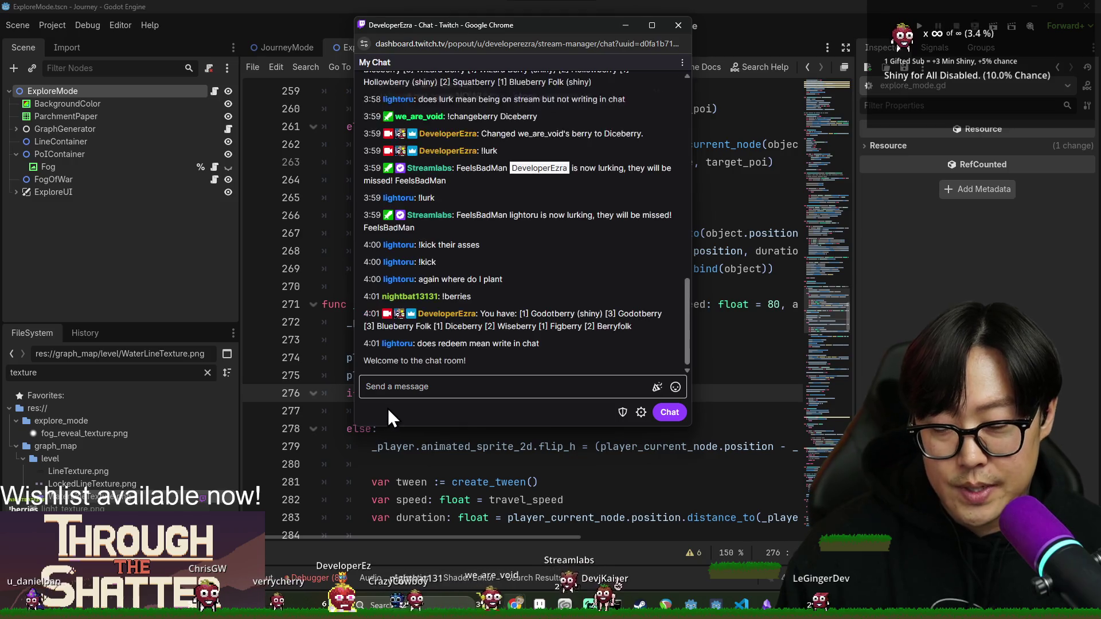
{"action": "left_click", "coordinate": [398, 413]}
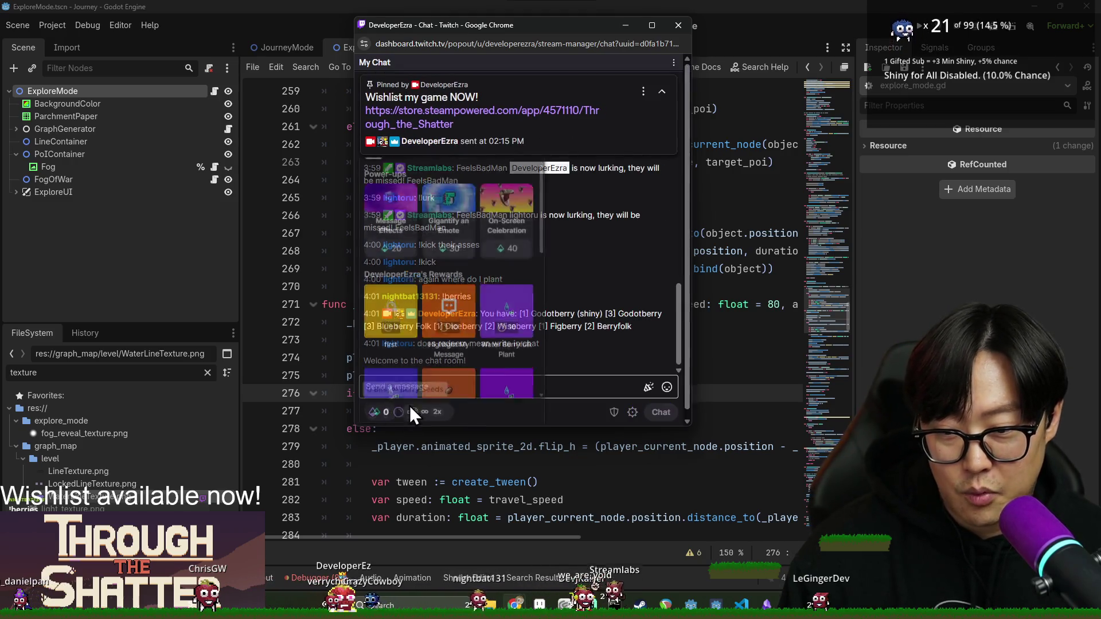
{"action": "left_click", "coordinate": [404, 414]}
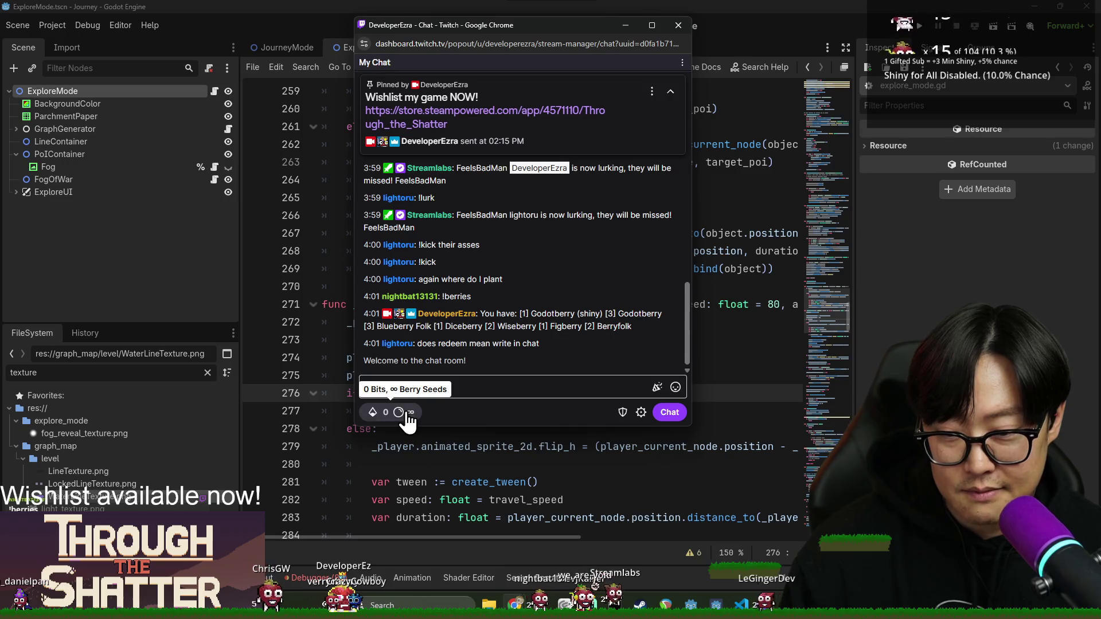
{"action": "left_click", "coordinate": [407, 413]}
- Scroll the Power-ups & Rewards panel, close it, and hide the chat window
{"action": "scroll", "coordinate": [453, 352], "scroll_direction": "down", "scroll_amount": 2}
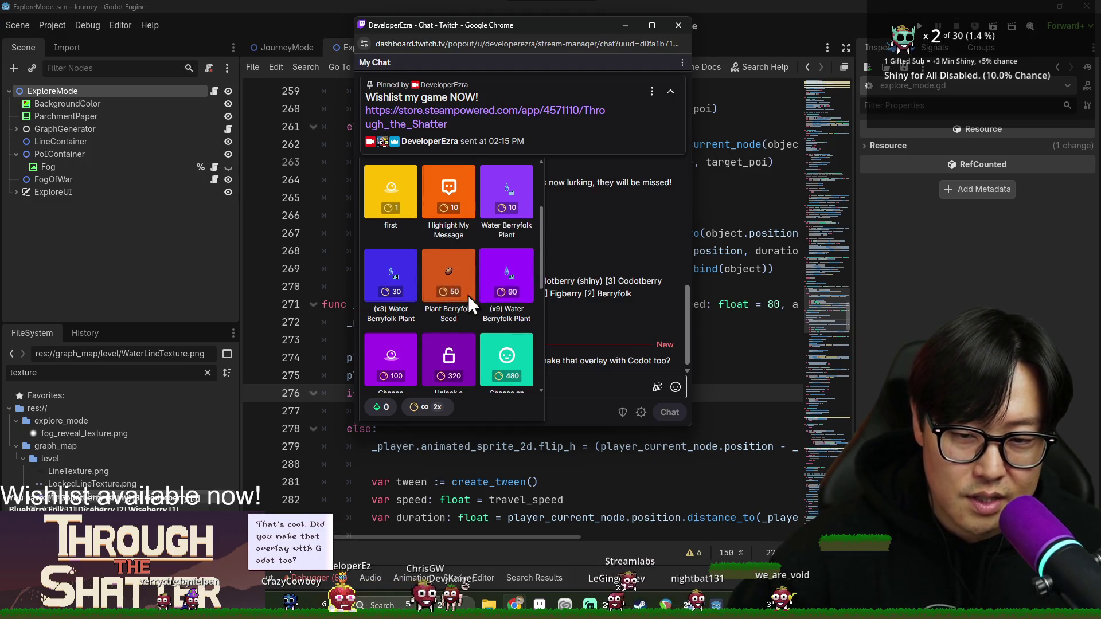
{"action": "scroll", "coordinate": [468, 295], "scroll_direction": "down", "scroll_amount": 5}
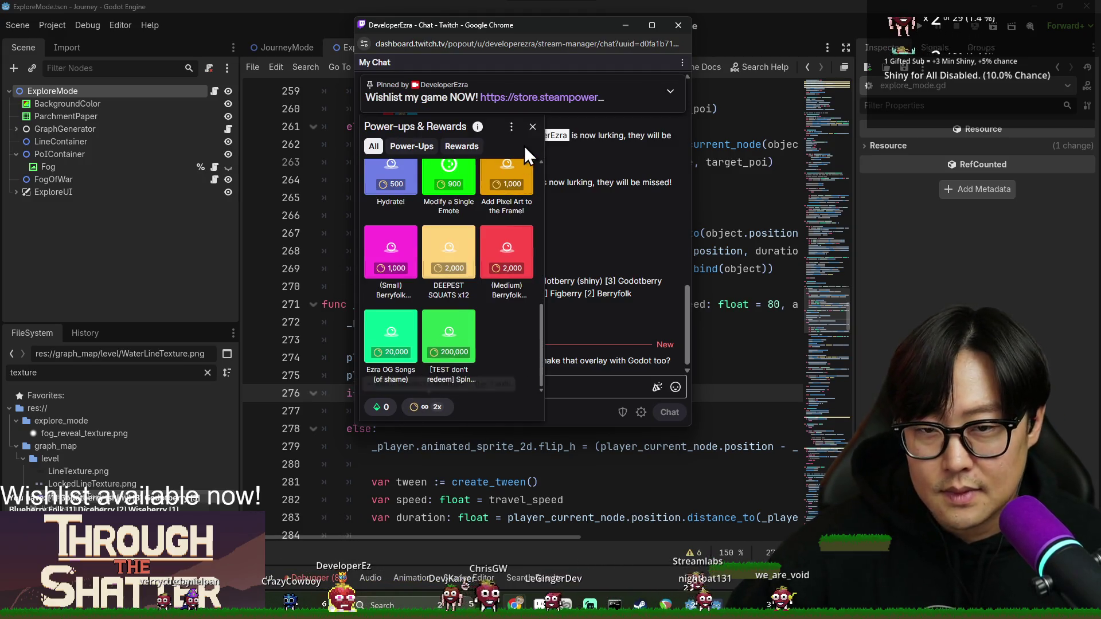
{"action": "left_click", "coordinate": [532, 126]}
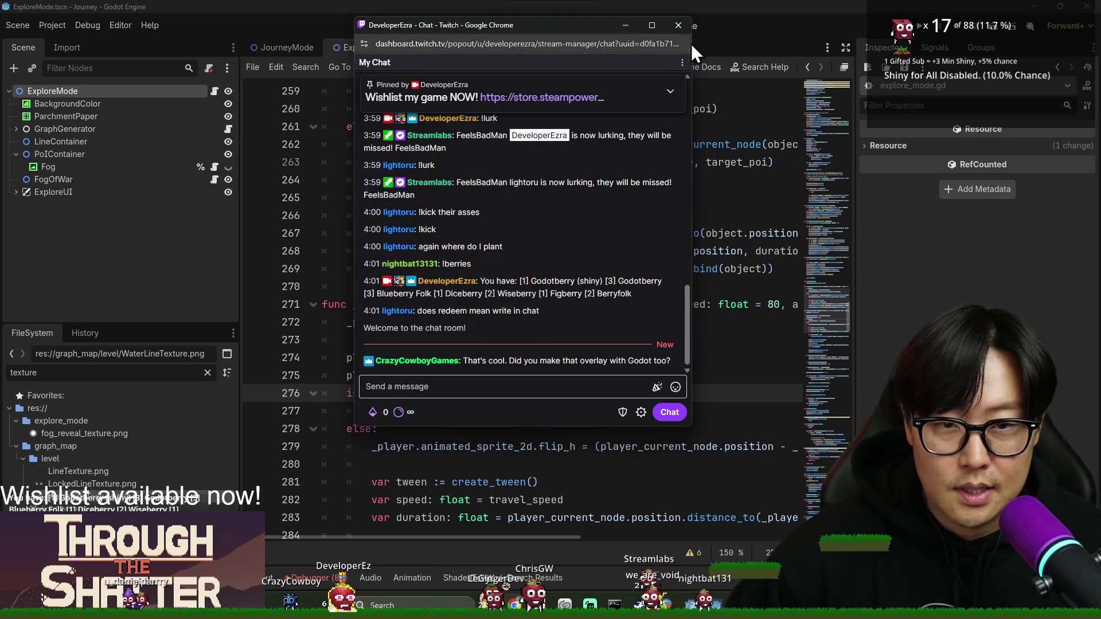
{"action": "left_click", "coordinate": [731, 61]}
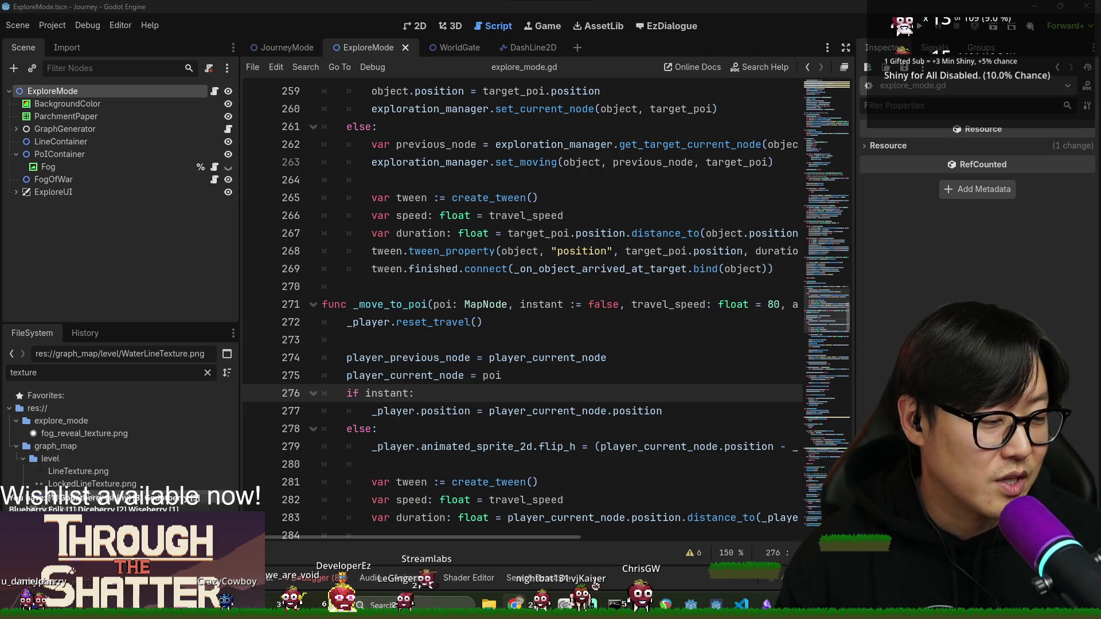
{"action": "left_click", "coordinate": [585, 449]}
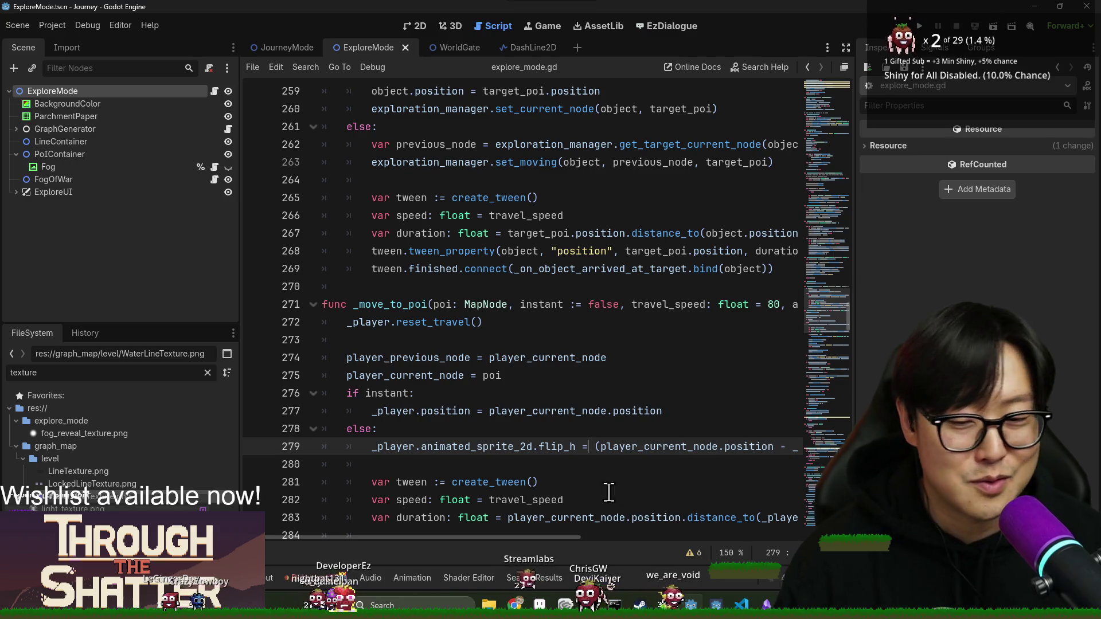
{"action": "key", "text": "ctrl+s"}
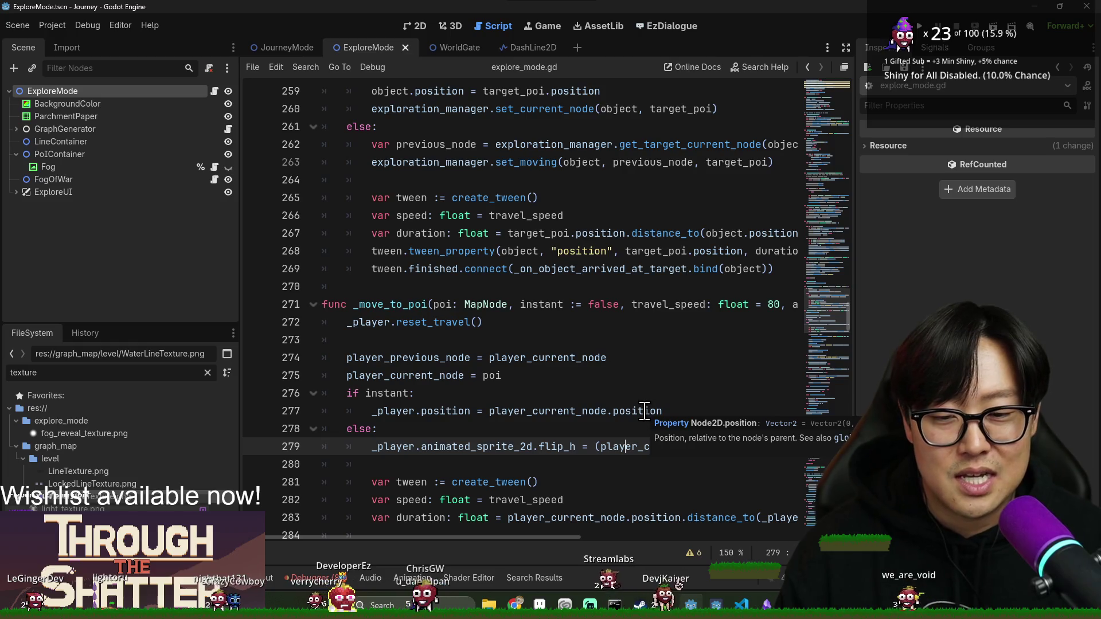
{"action": "left_click", "coordinate": [713, 360]}
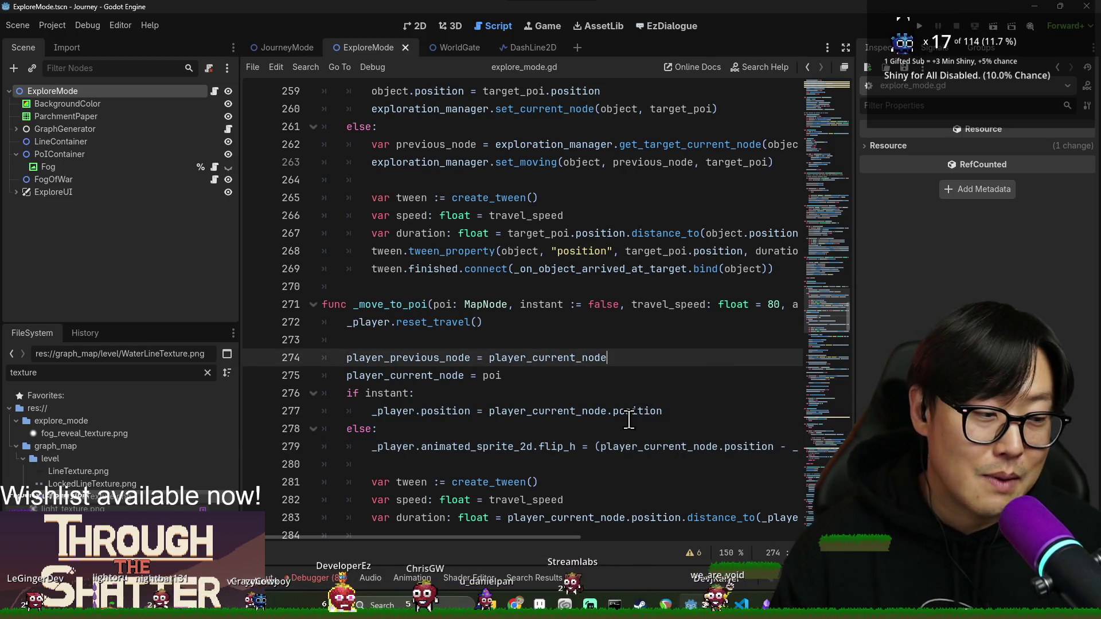
{"action": "mouse_move", "coordinate": [630, 420]}
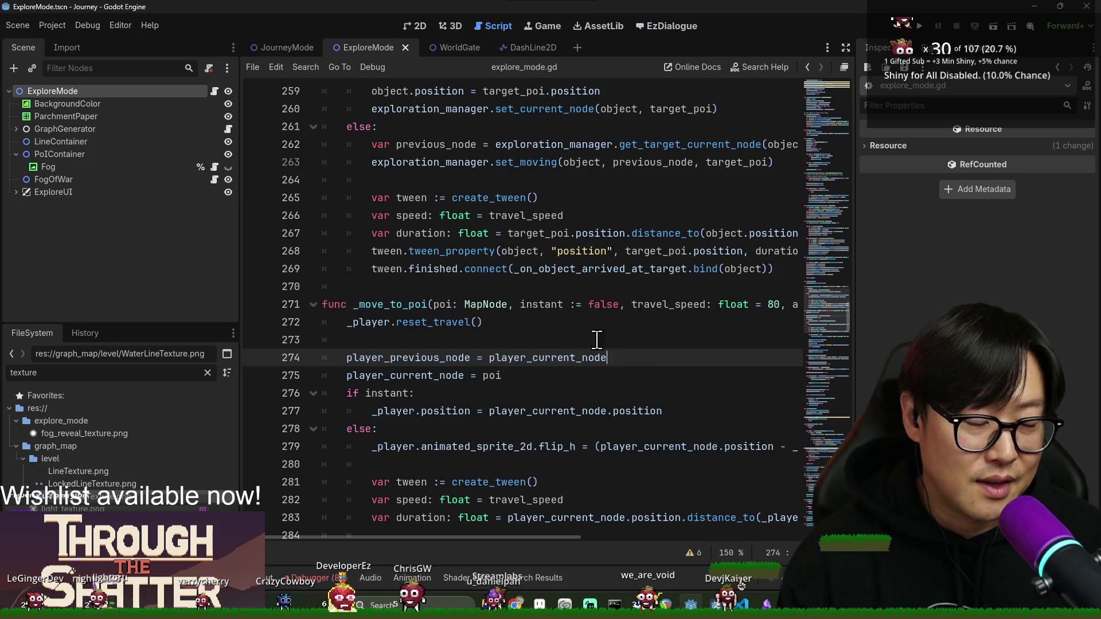
{"action": "left_click", "coordinate": [528, 305]}
{"action": "key", "text": "ctrl+s"}
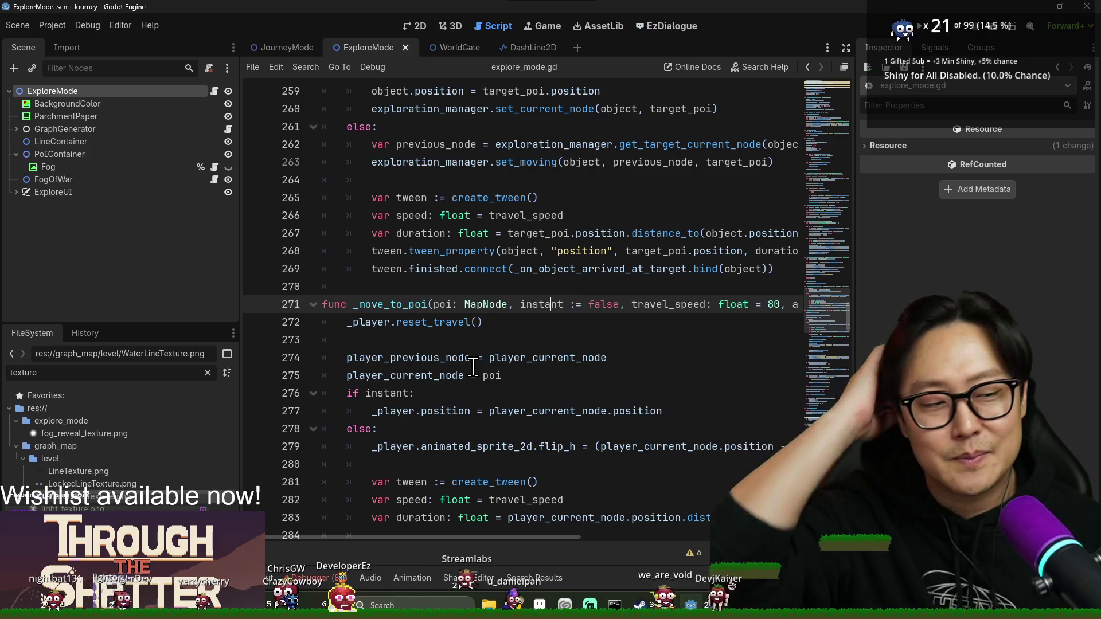
{"action": "scroll", "coordinate": [747, 470], "scroll_direction": "down", "scroll_amount": 1}
{"action": "scroll", "coordinate": [747, 470], "scroll_direction": "down", "scroll_amount": 2}
{"action": "left_click", "coordinate": [545, 306]}
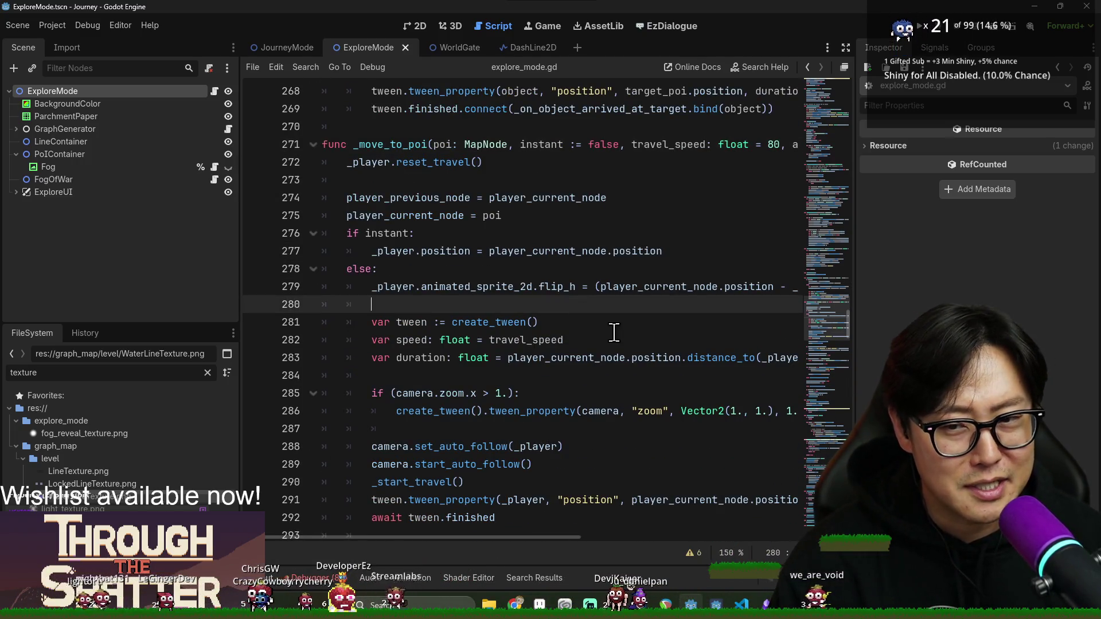
{"action": "key", "text": "ctrl+s"}
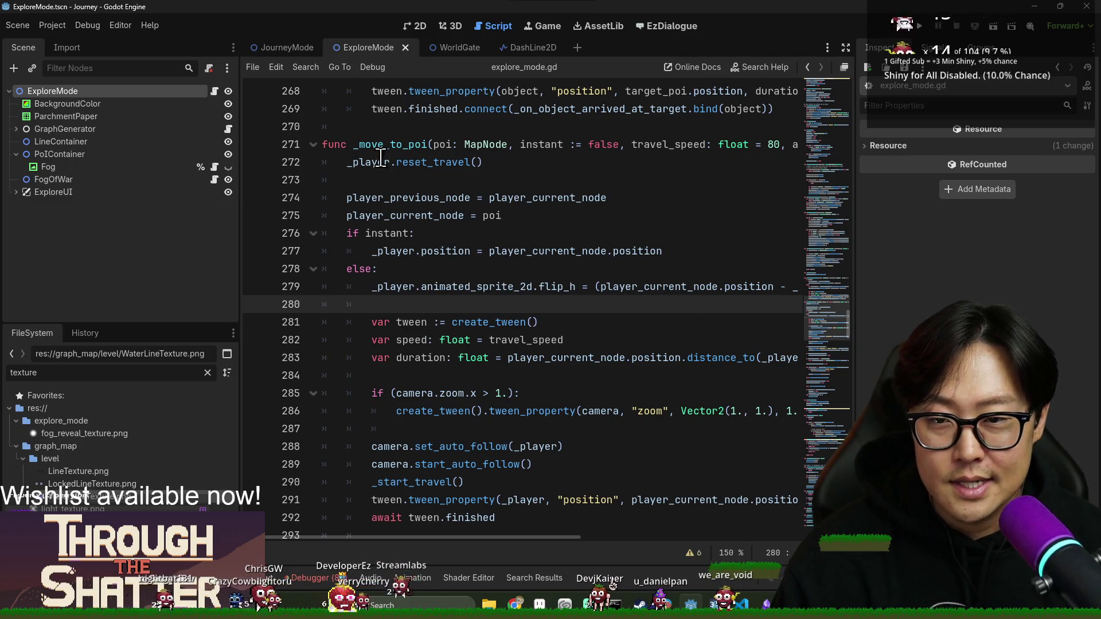
{"action": "left_click", "coordinate": [390, 146]}
{"action": "scroll", "coordinate": [390, 172], "scroll_direction": "down", "scroll_amount": 2}
{"action": "scroll", "coordinate": [386, 192], "scroll_direction": "up", "scroll_amount": 3}
{"action": "double_click", "coordinate": [388, 212]}
{"action": "double_click", "coordinate": [390, 198]}
{"action": "scroll", "coordinate": [431, 258], "scroll_direction": "down", "scroll_amount": 5}
{"action": "scroll", "coordinate": [469, 322], "scroll_direction": "up", "scroll_amount": 6}
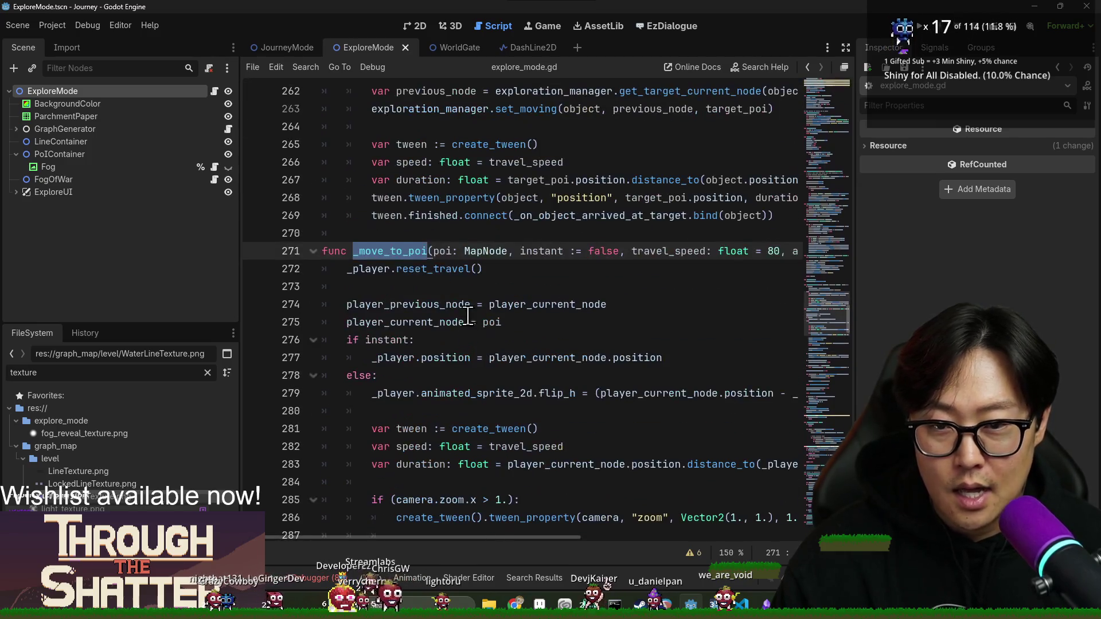
{"action": "left_click", "coordinate": [455, 252]}
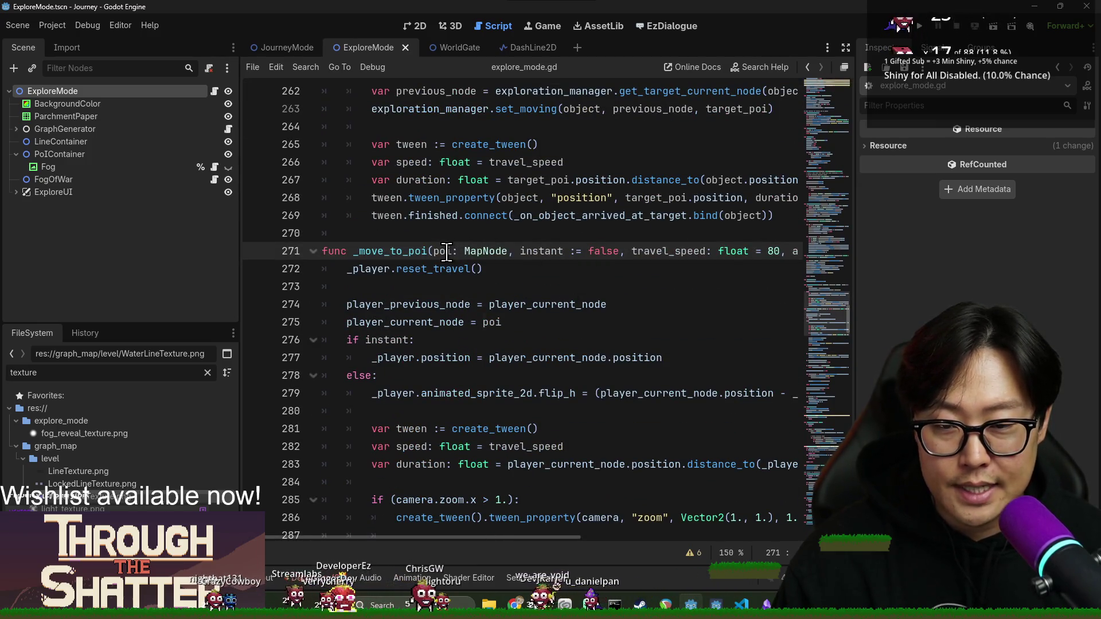
{"action": "double_click", "coordinate": [447, 251]}
{"action": "left_click", "coordinate": [424, 322]}
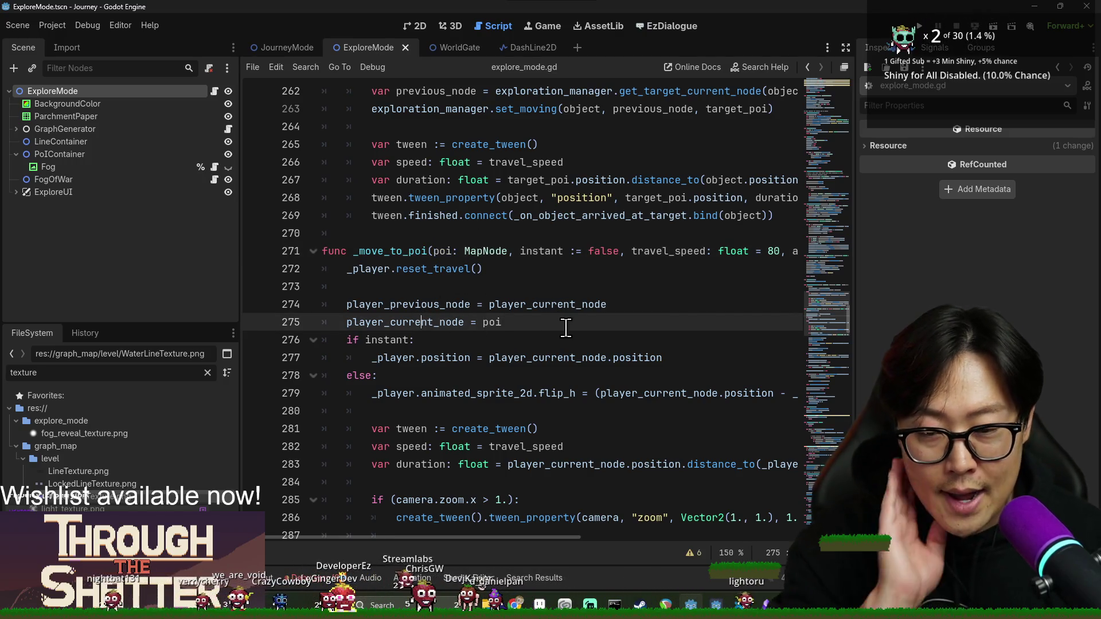
{"action": "left_click", "coordinate": [418, 252]}
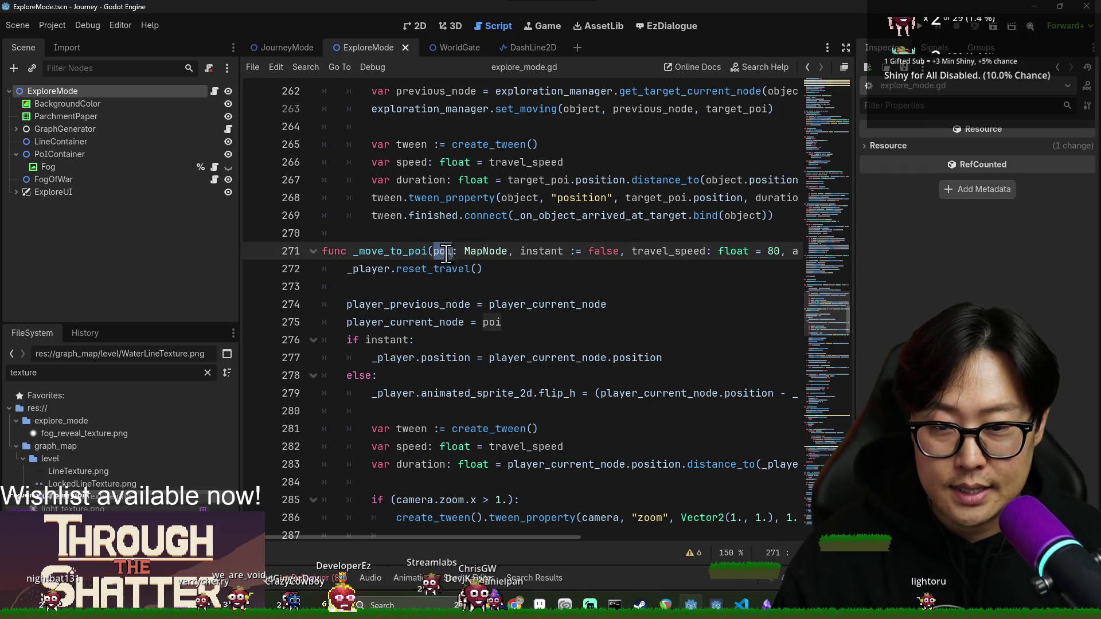
{"action": "left_click", "coordinate": [533, 298]}
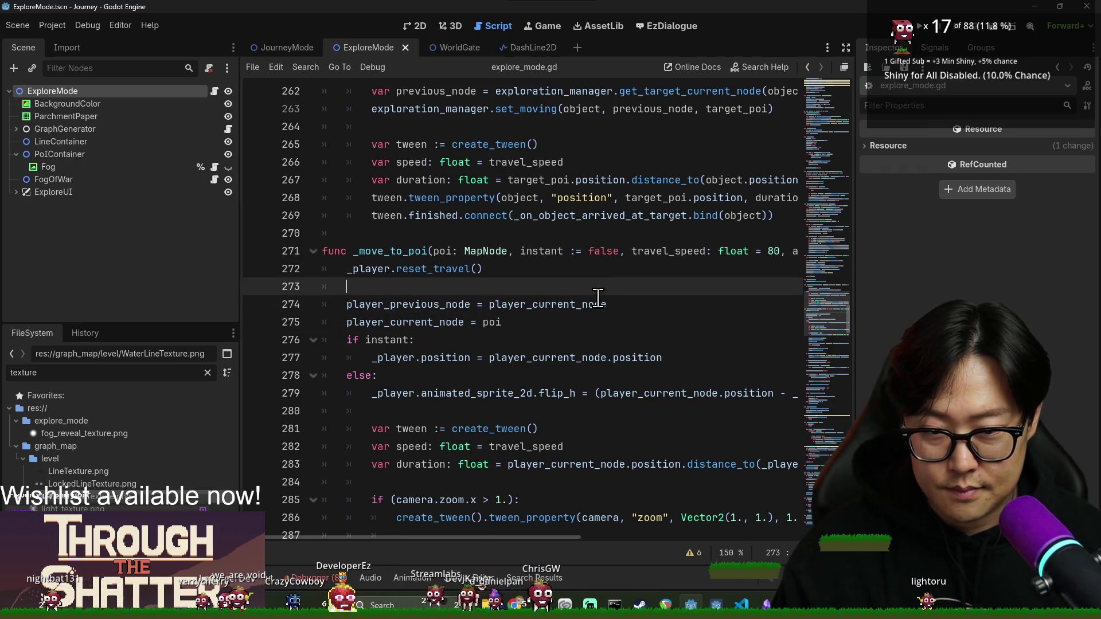
- Add a line var travelling_connection = connections.get_connection_status( above player_previous_node
{"action": "key", "text": "ctrl+shift+Return"}
{"action": "type", "text": "var tr"}
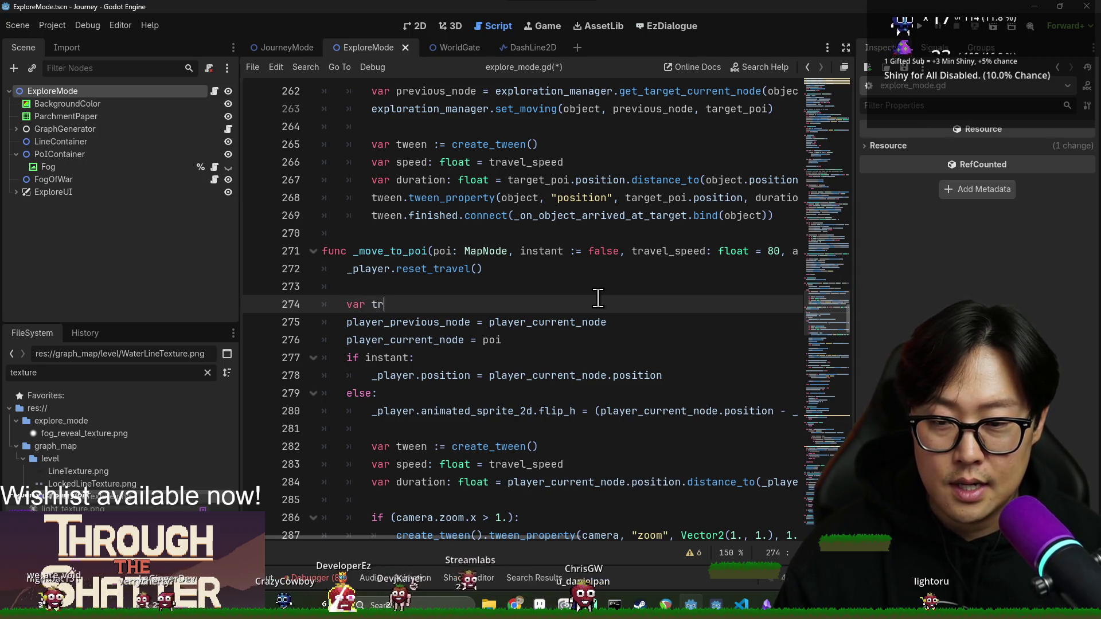
{"action": "type", "text": "avelling_connection "}
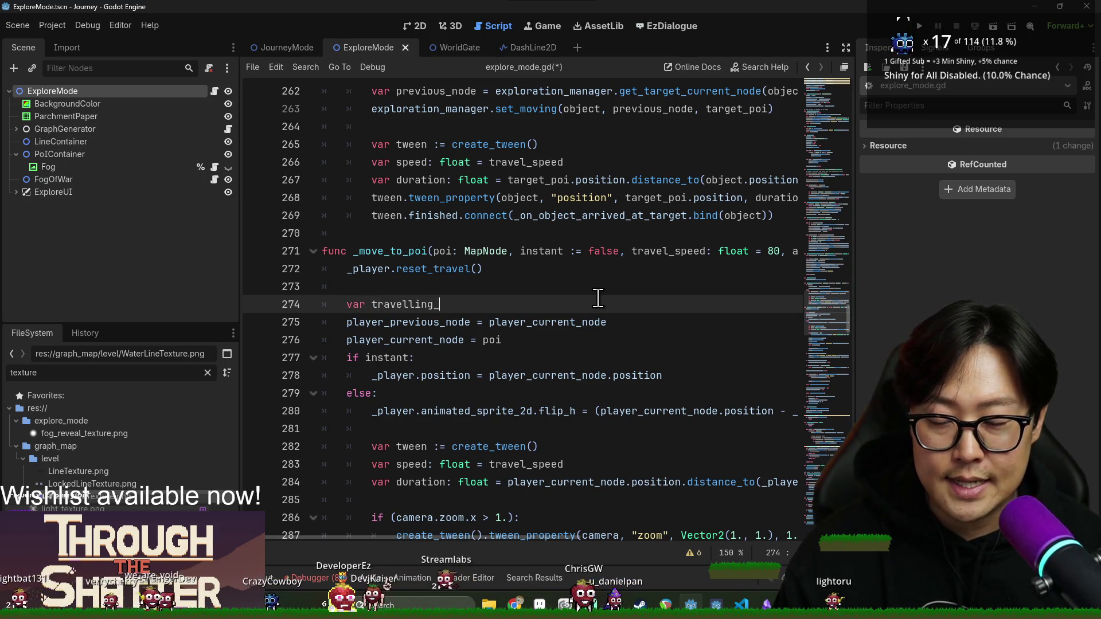
{"action": "type", "text": "= "}
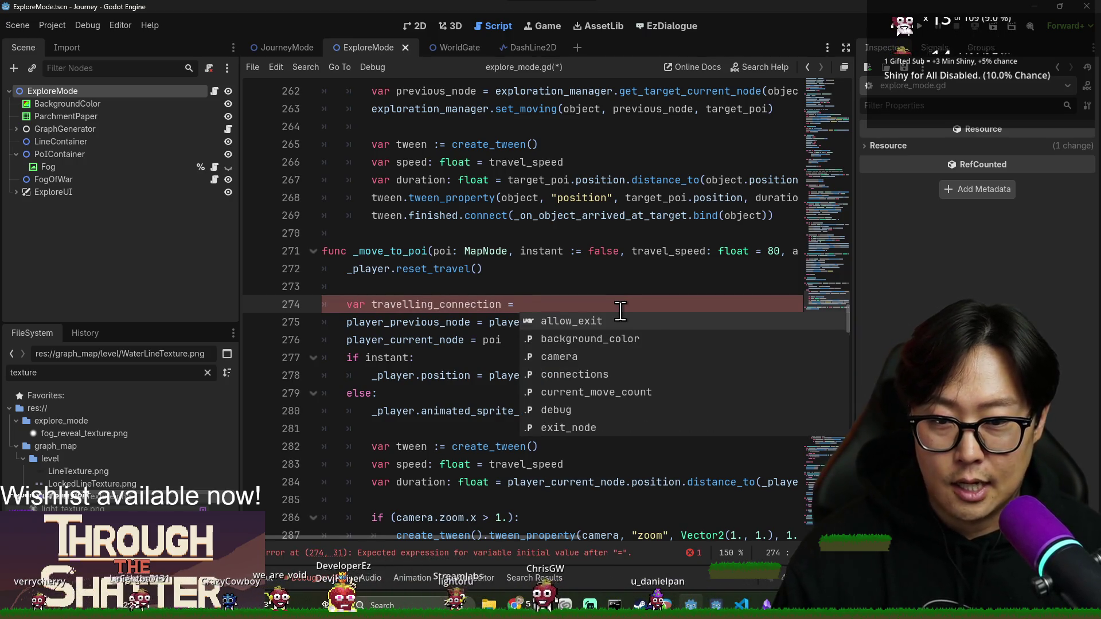
{"action": "type", "text": "connections.get("}
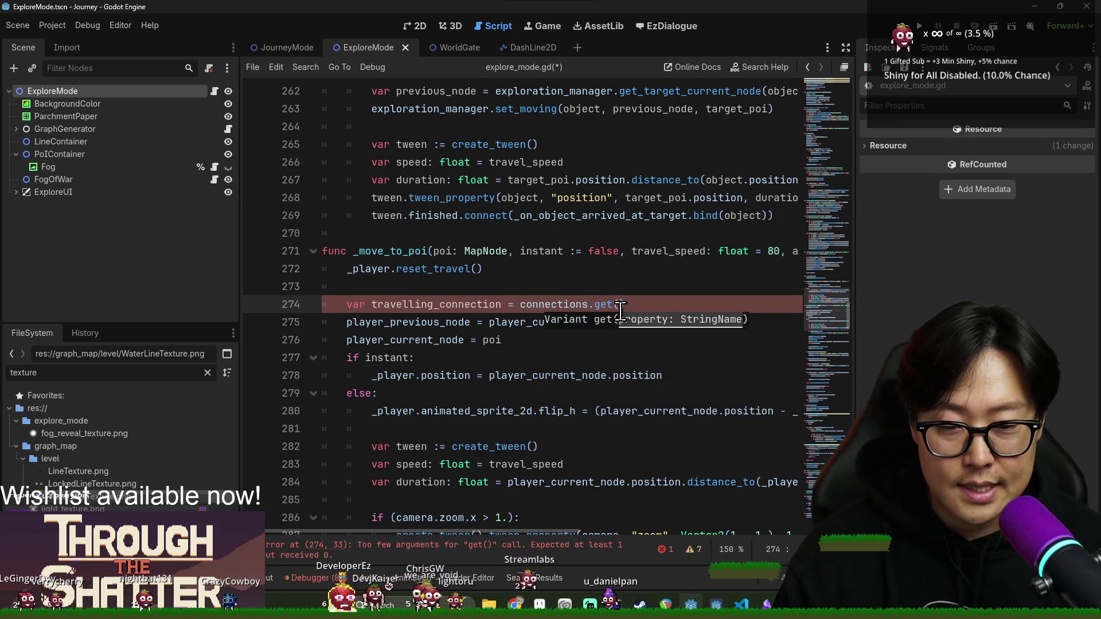
{"action": "type", "text": "_conn"}
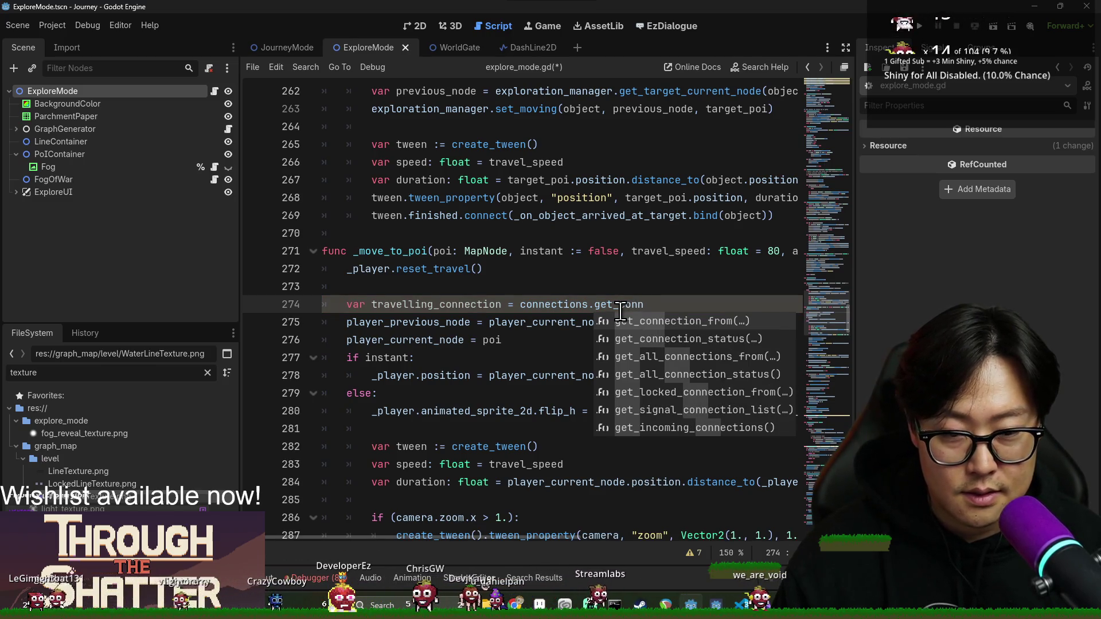
{"action": "key", "text": "Down"}
{"action": "key", "text": "Return"}
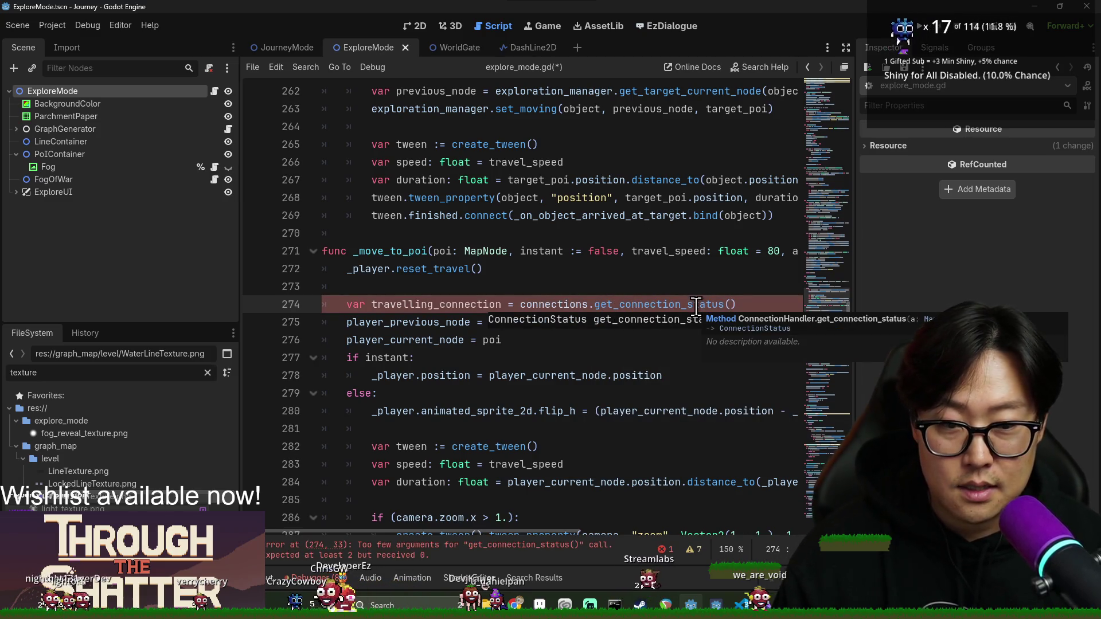
- Fill in player_previous_node and player_current_node as arguments, then cut the whole line
{"action": "double_click", "coordinate": [408, 322]}
{"action": "key", "text": "ctrl+c"}
{"action": "left_click", "coordinate": [728, 305]}
{"action": "key", "text": "ctrl+v"}
{"action": "double_click", "coordinate": [361, 340]}
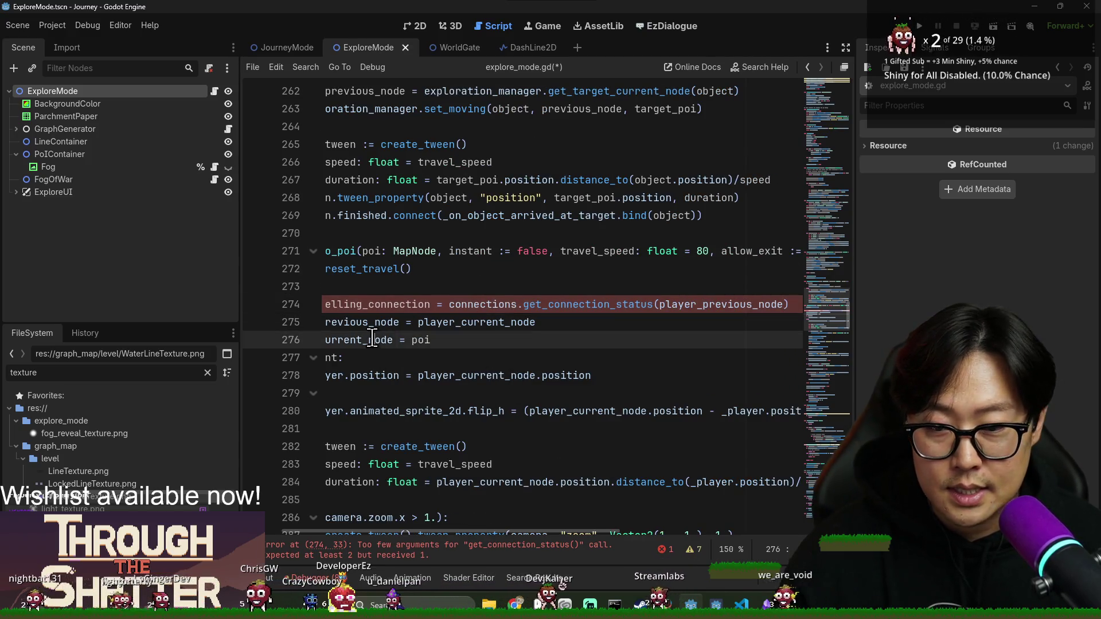
{"action": "left_click", "coordinate": [786, 310]}
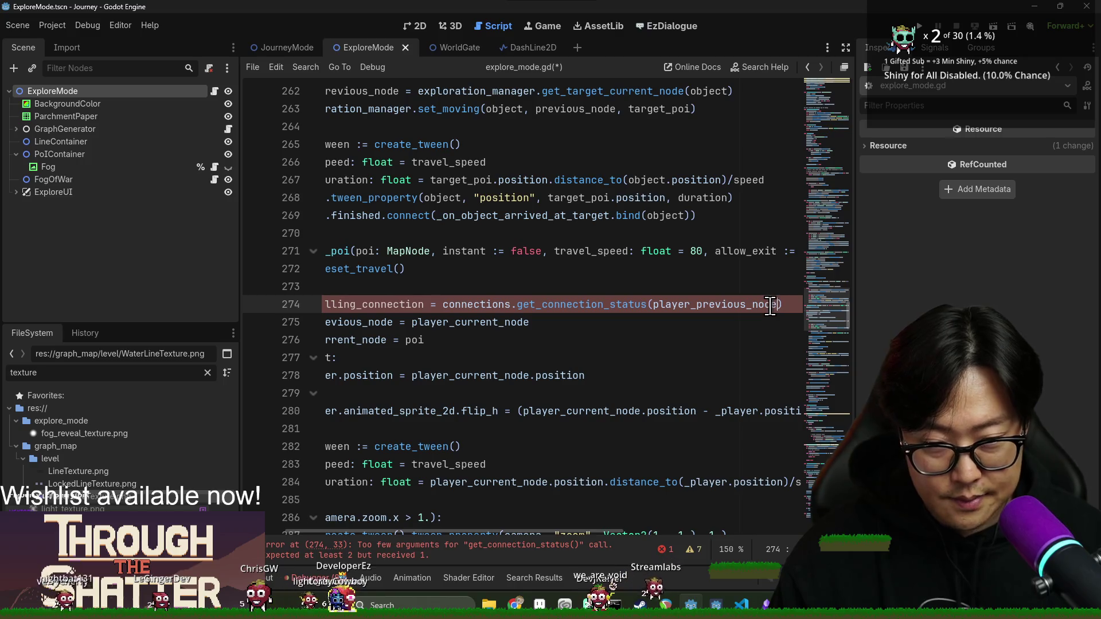
{"action": "type", "text": ","}
{"action": "key", "text": "ctrl+v"}
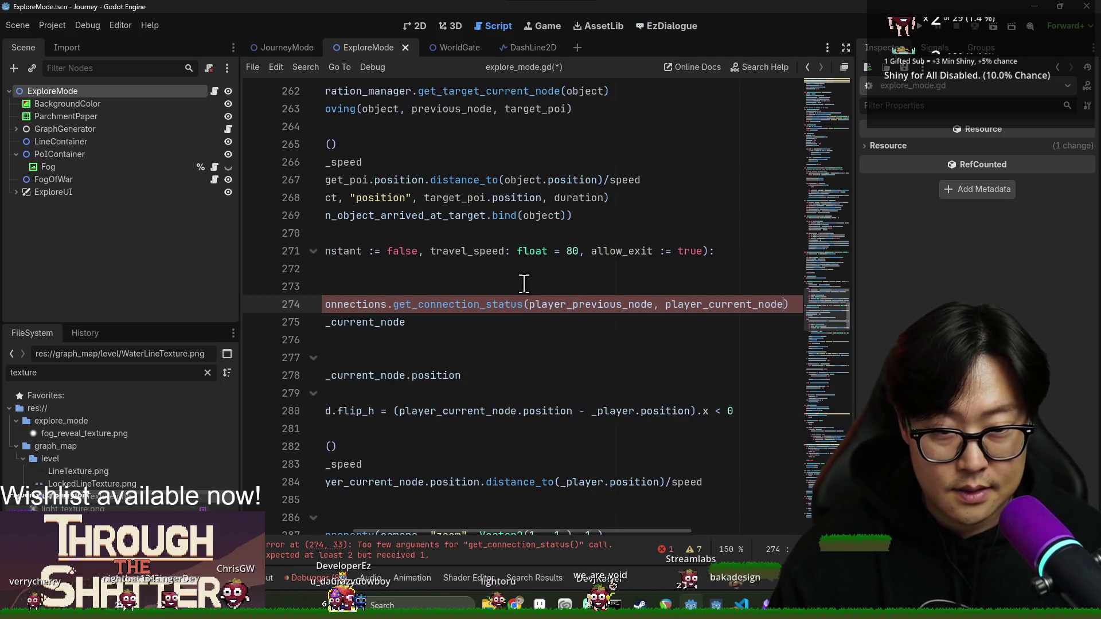
{"action": "key", "text": "ctrl+shift+k"}
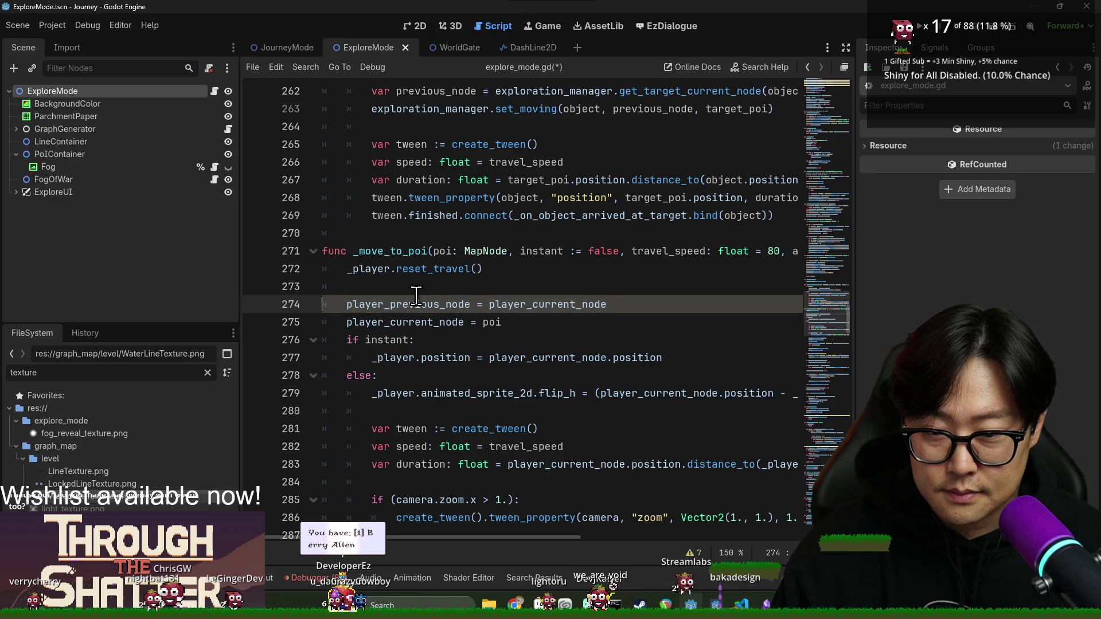
- Review connecting_poi, is_revealed and add_direction in the directions loop
{"action": "left_click", "coordinate": [415, 293]}
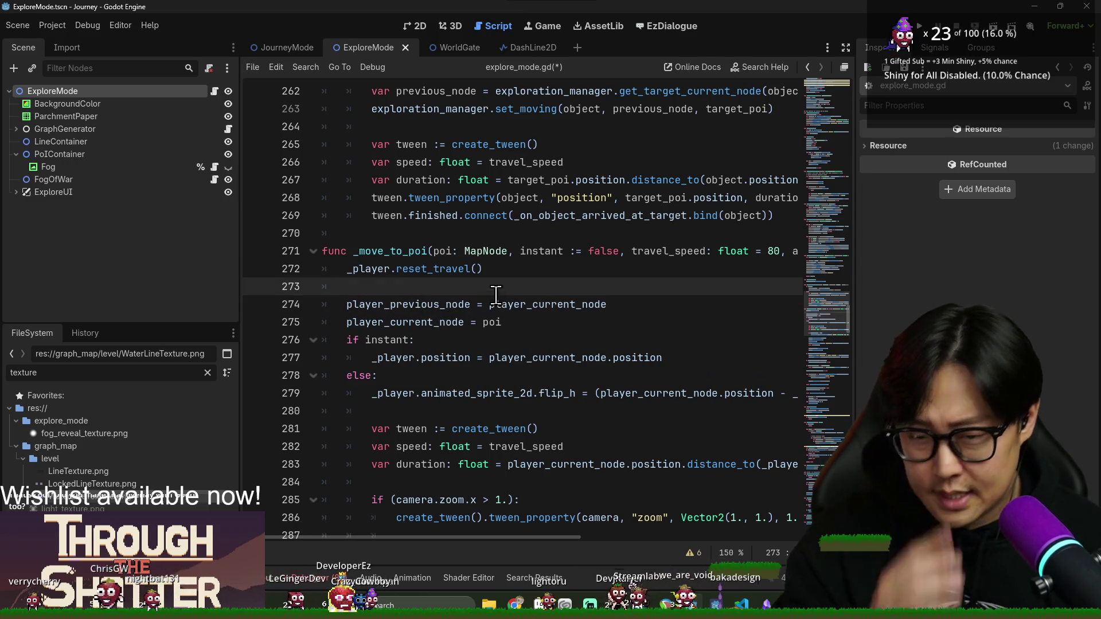
{"action": "scroll", "coordinate": [441, 328], "scroll_direction": "down", "scroll_amount": 5}
{"action": "scroll", "coordinate": [407, 415], "scroll_direction": "down", "scroll_amount": 9}
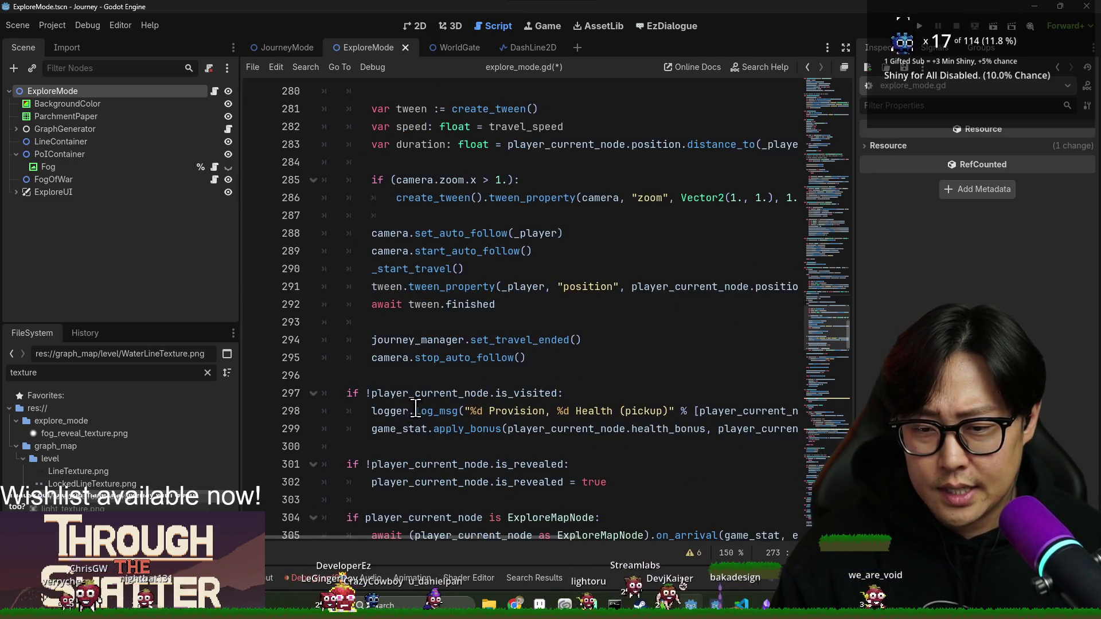
{"action": "double_click", "coordinate": [410, 198]}
{"action": "double_click", "coordinate": [456, 179]}
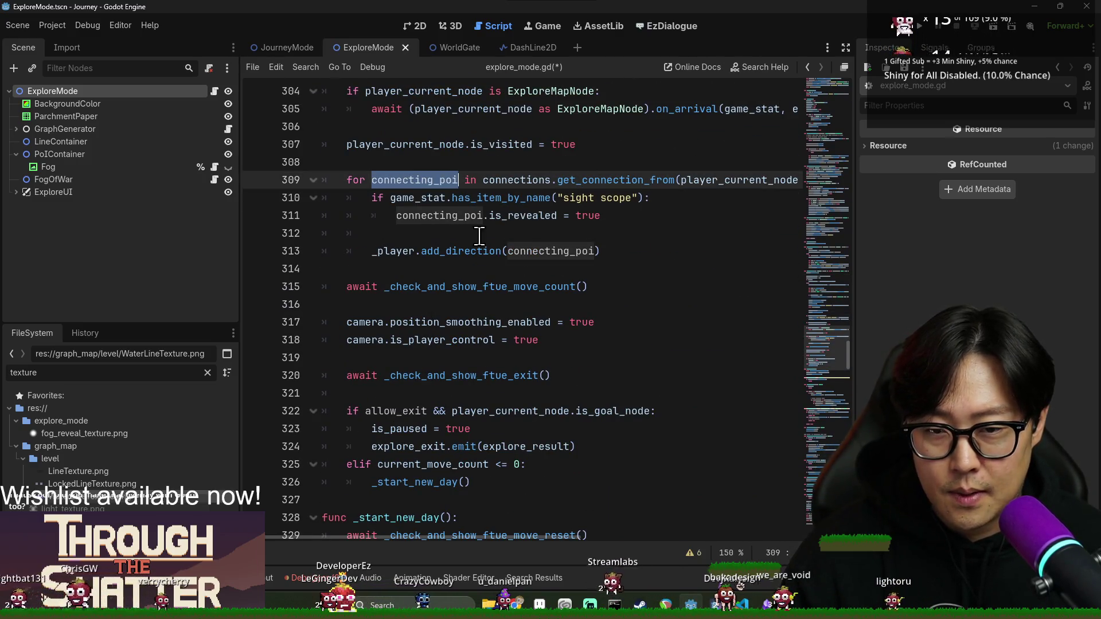
{"action": "double_click", "coordinate": [522, 216]}
{"action": "double_click", "coordinate": [462, 252]}
- Above the loop, add a '#if thade' comment and paste the travelling_connection line typed as ConnectionStatus
{"action": "left_click", "coordinate": [453, 163]}
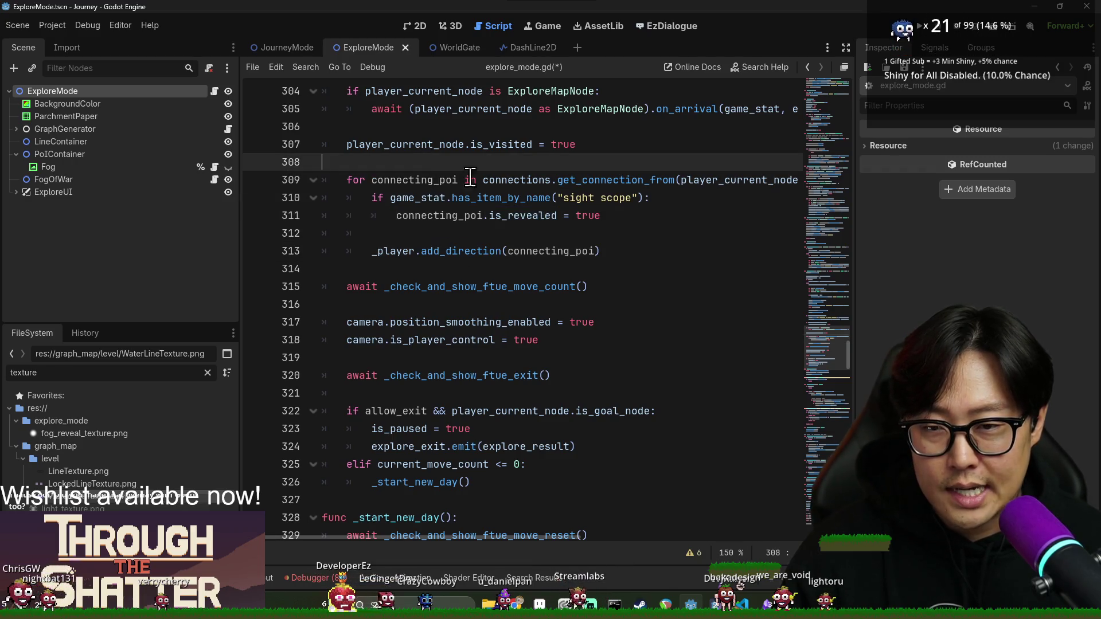
{"action": "key", "text": "Return"}
{"action": "key", "text": "Up"}
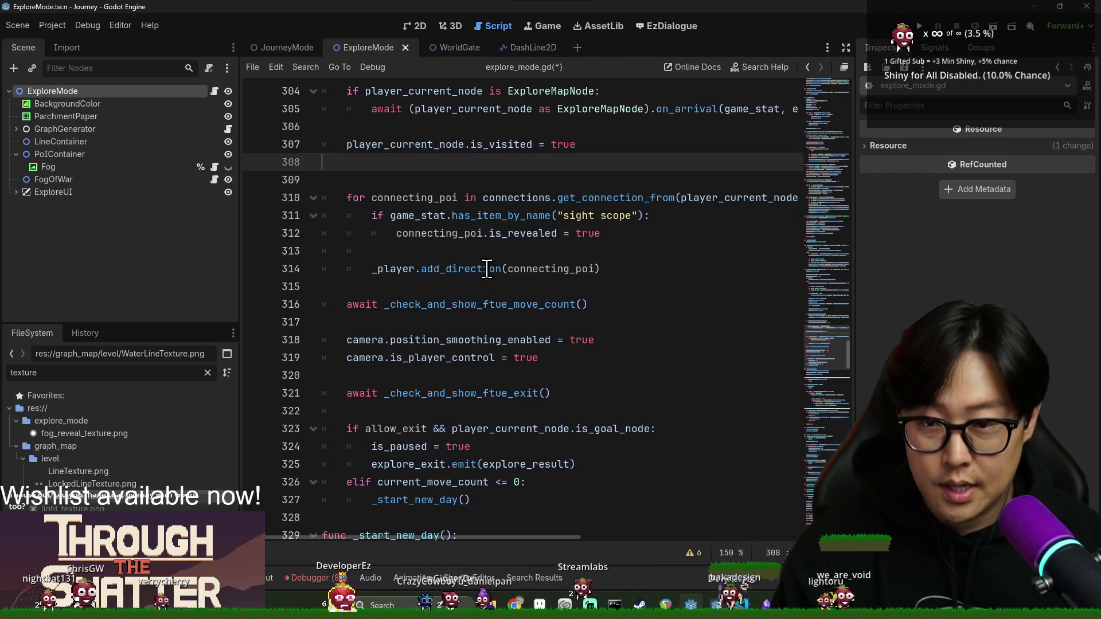
{"action": "key", "text": "Return"}
{"action": "type", "text": "#"}
{"action": "type", "text": "if the connection sho"}
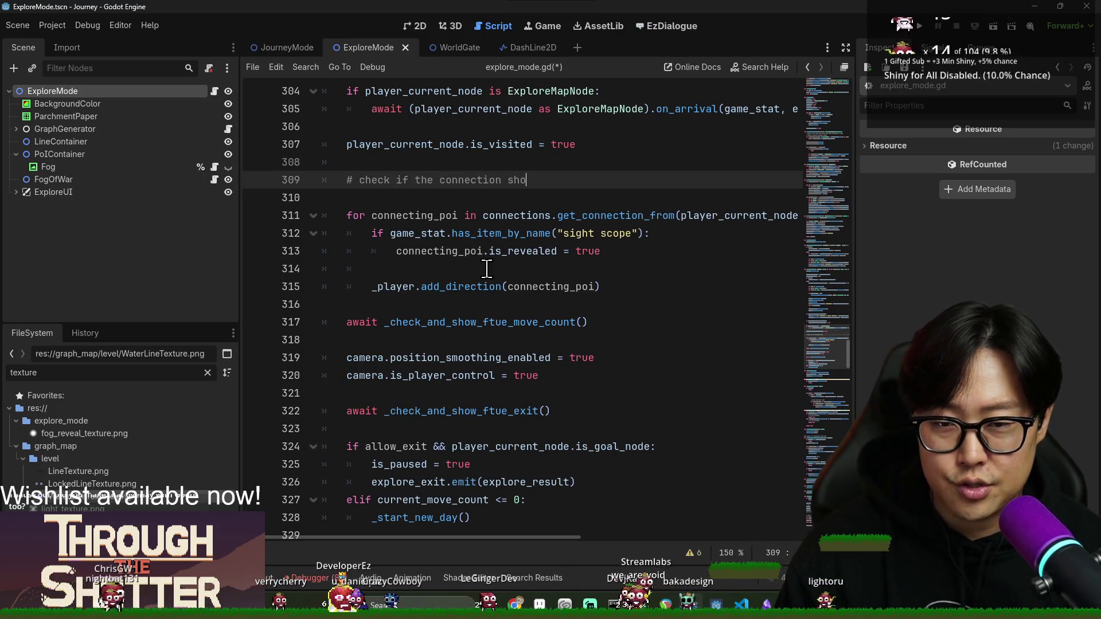
{"action": "type", "text": "ade"}
{"action": "key", "text": "Return"}
{"action": "key", "text": "ctrl+v"}
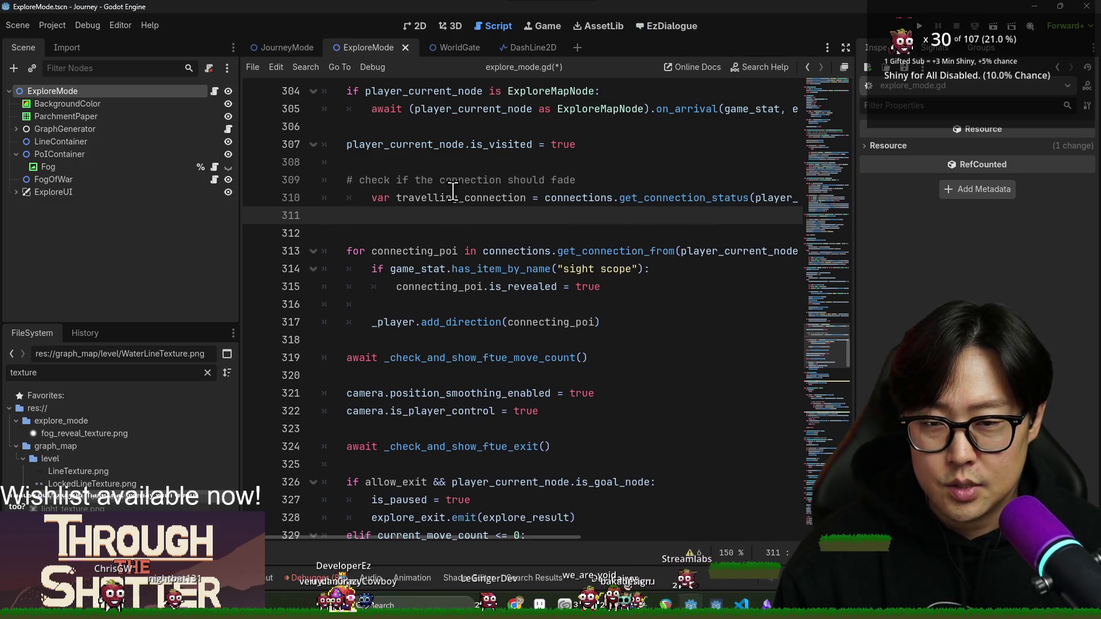
{"action": "key", "text": "Up"}
{"action": "key", "text": "shift+Tab"}
{"action": "type", "text": ": Connecti"}
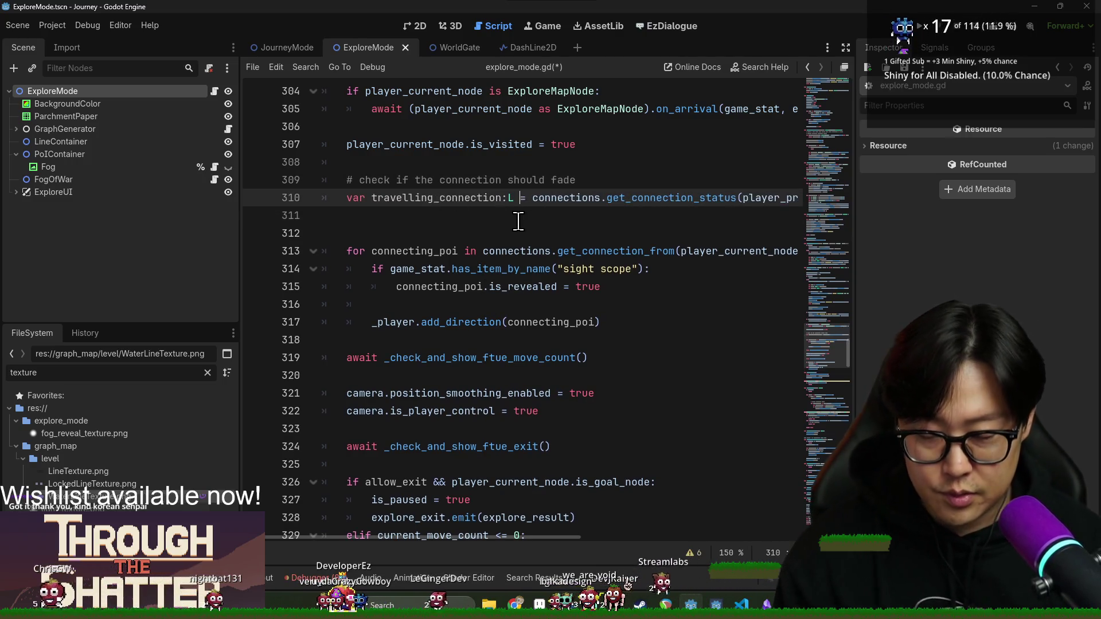
{"action": "type", "text": "onStatus"}
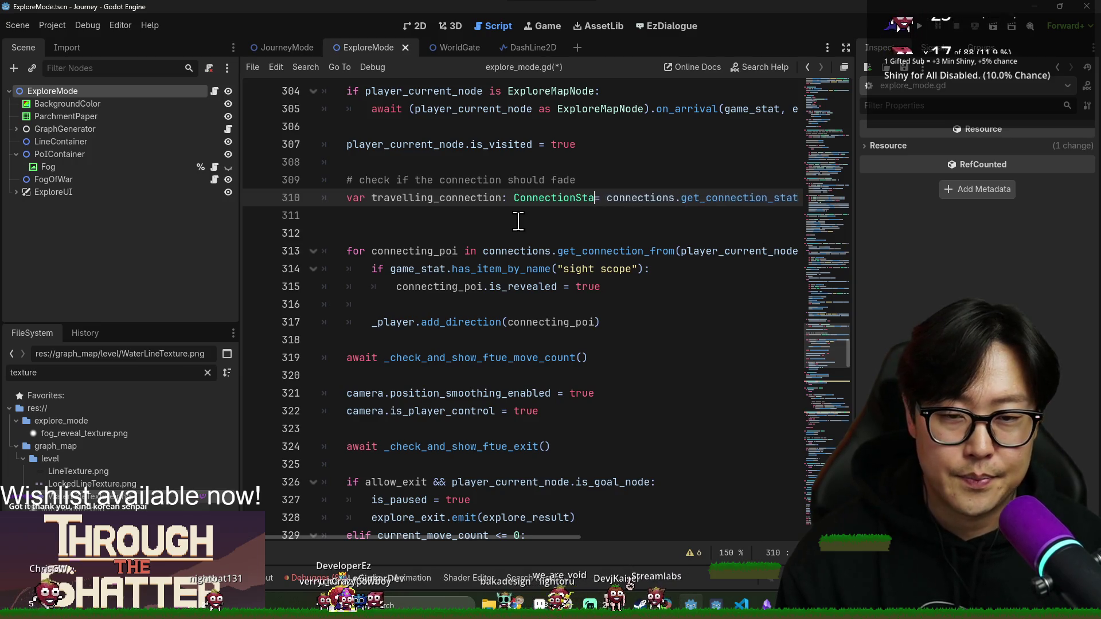
- Add an empty if travelling_connection.is_fading: check, then go to the ConnectionStatus definition
{"action": "double_click", "coordinate": [414, 198]}
{"action": "left_click", "coordinate": [414, 225]}
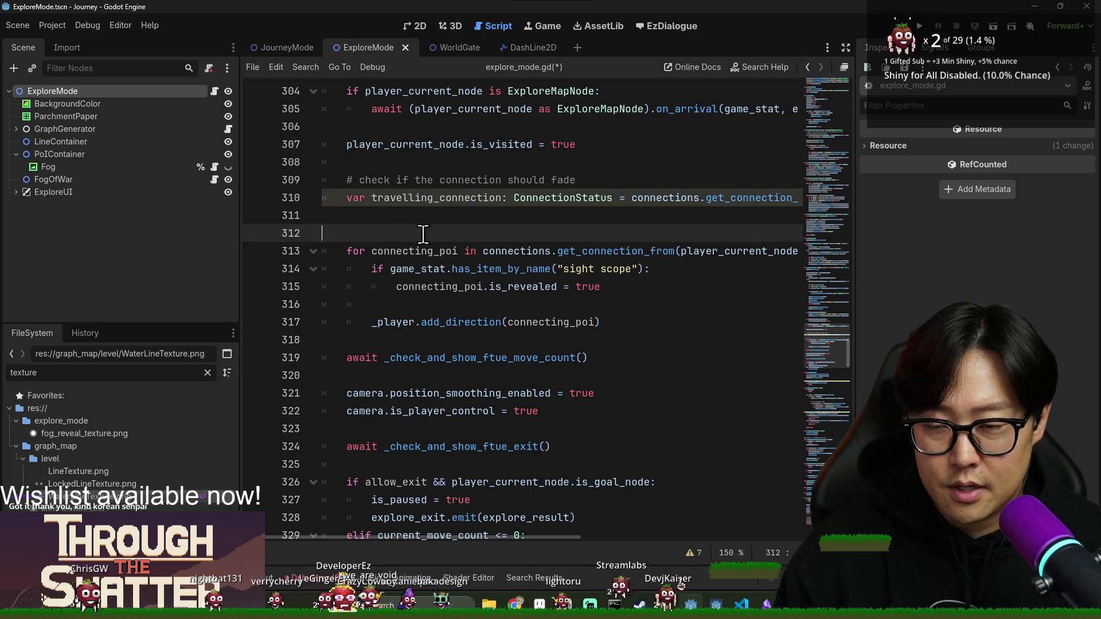
{"action": "key", "text": "BackSpace"}
{"action": "type", "text": "if travelling_connection"}
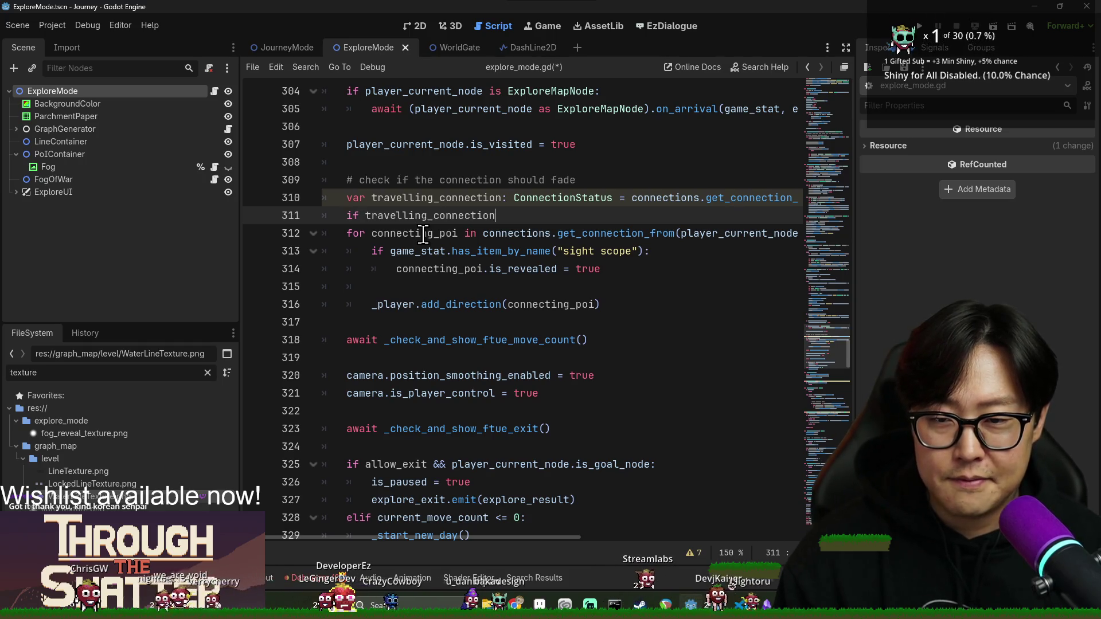
{"action": "type", "text": ".is_fading:"}
{"action": "key", "text": "Return"}
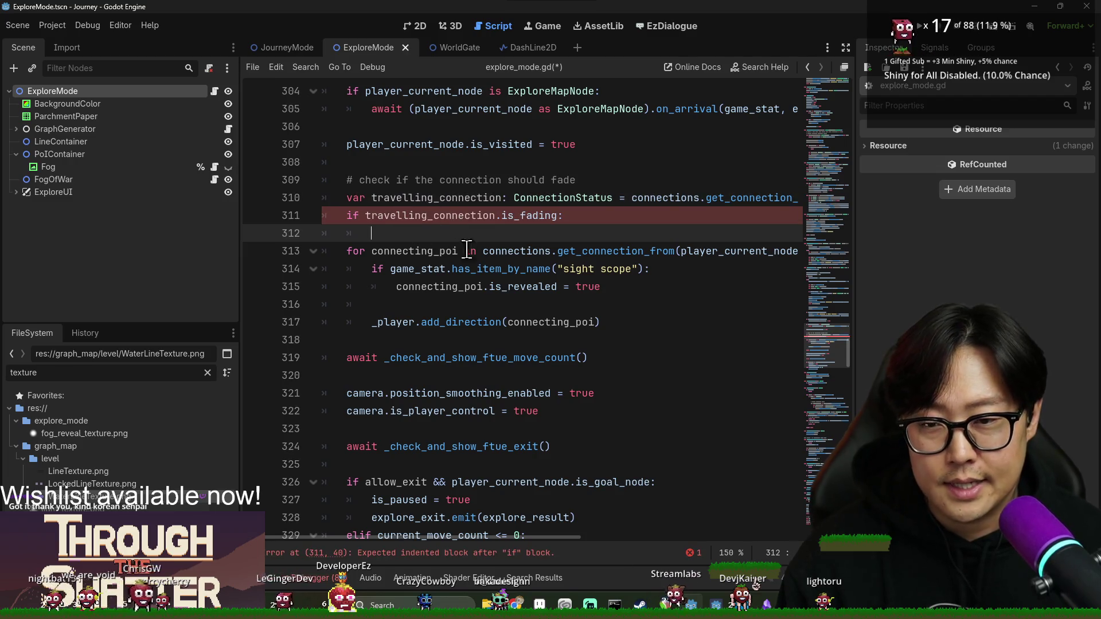
{"action": "key", "text": "Return"}
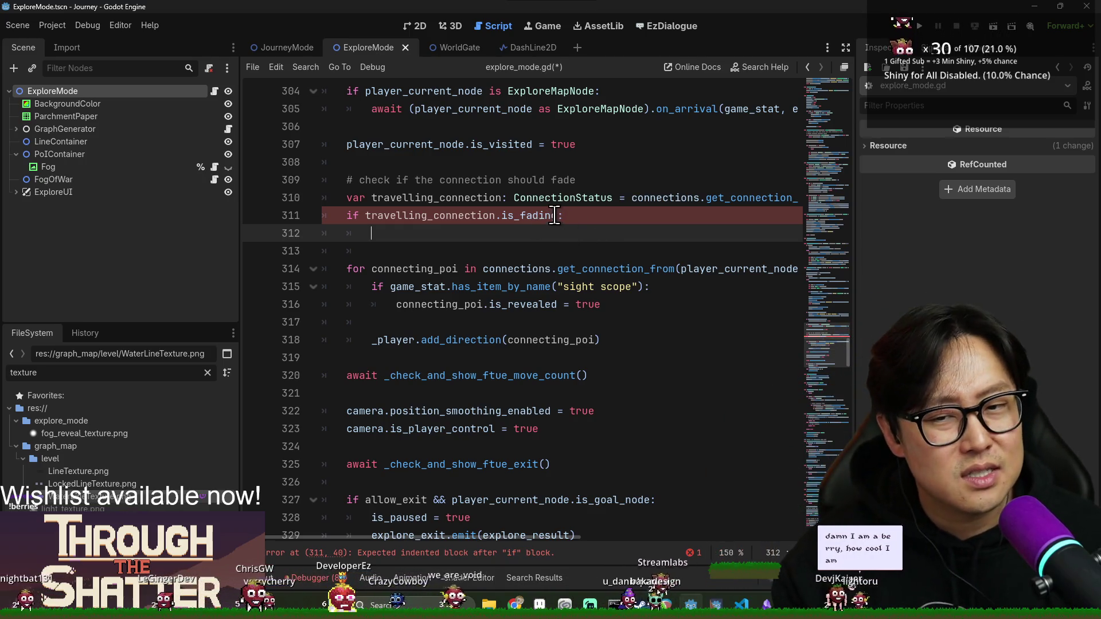
{"action": "double_click", "coordinate": [554, 215]}
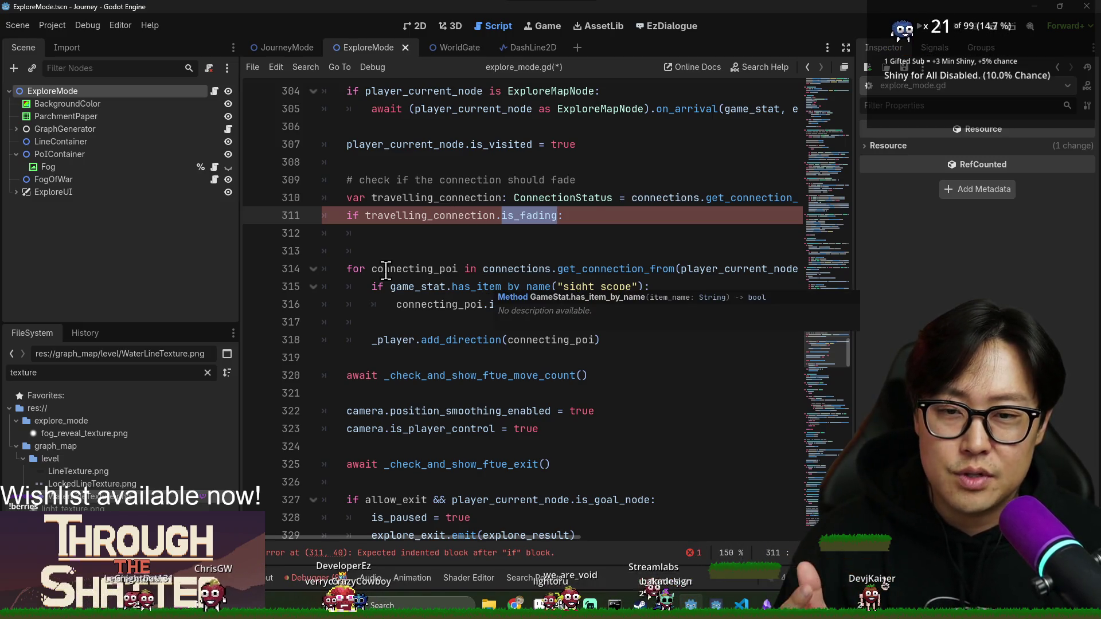
{"action": "left_click", "coordinate": [519, 233]}
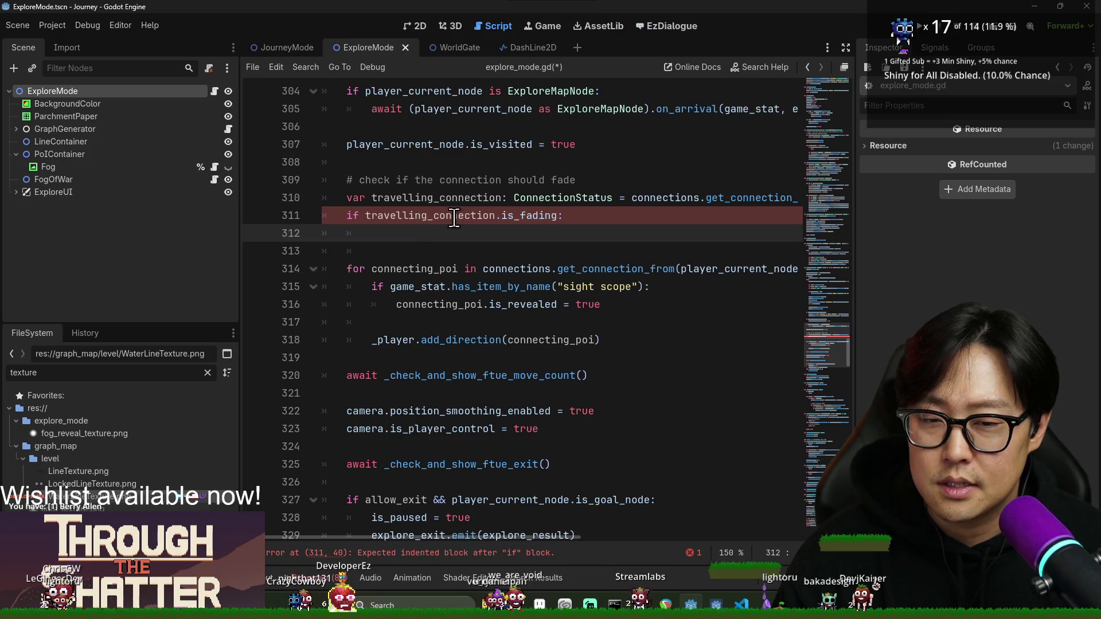
{"action": "left_click", "coordinate": [608, 203], "text": "ctrl"}
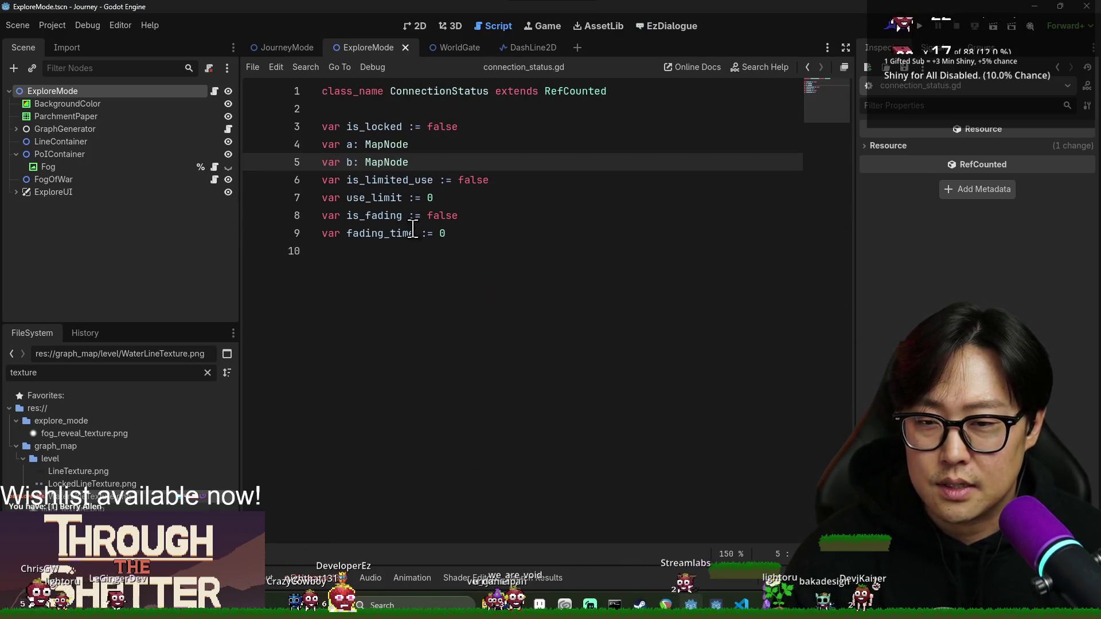
- Delete the fading_time variable from ConnectionStatus in connection_status.gd
{"action": "double_click", "coordinate": [367, 181]}
{"action": "left_click", "coordinate": [390, 163]}
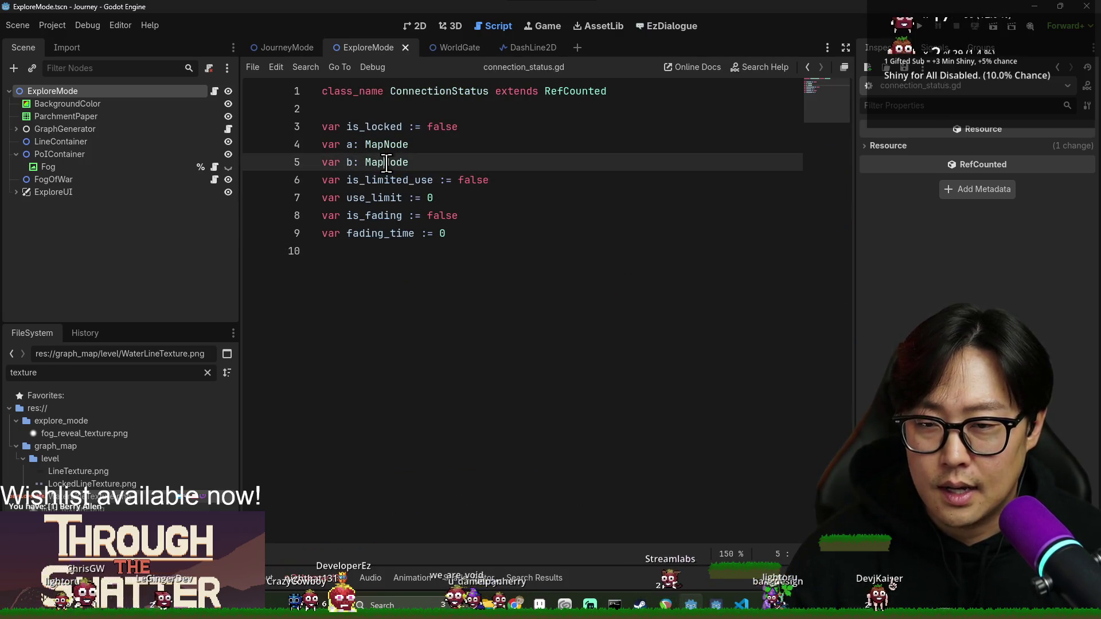
{"action": "left_click", "coordinate": [373, 127]}
{"action": "triple_click", "coordinate": [379, 216]}
{"action": "double_click", "coordinate": [381, 233]}
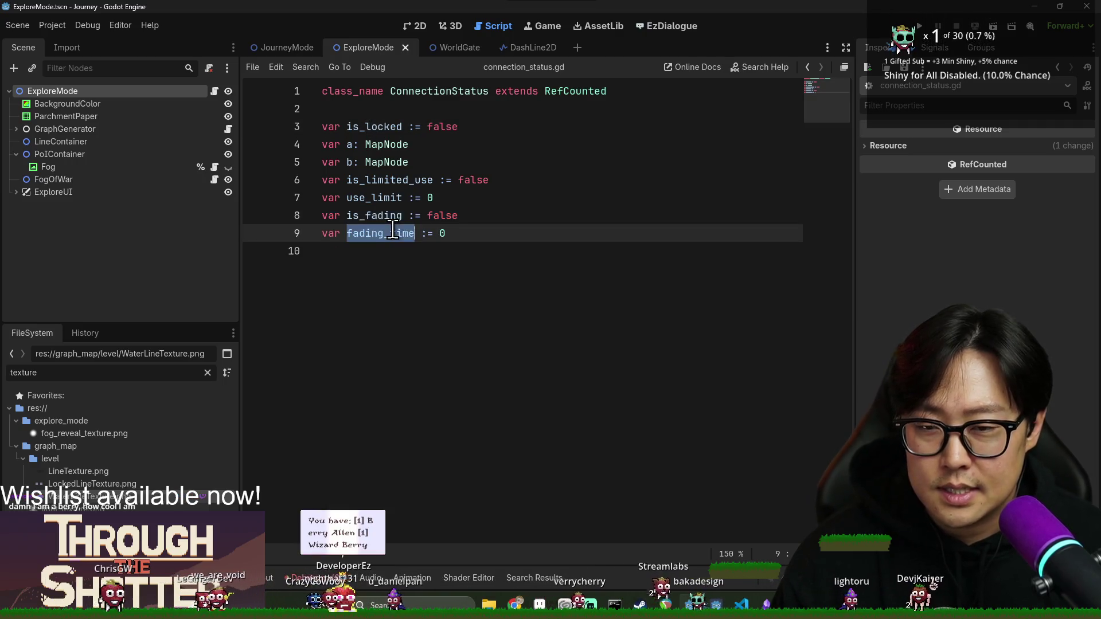
{"action": "double_click", "coordinate": [374, 216]}
{"action": "left_click", "coordinate": [491, 217]}
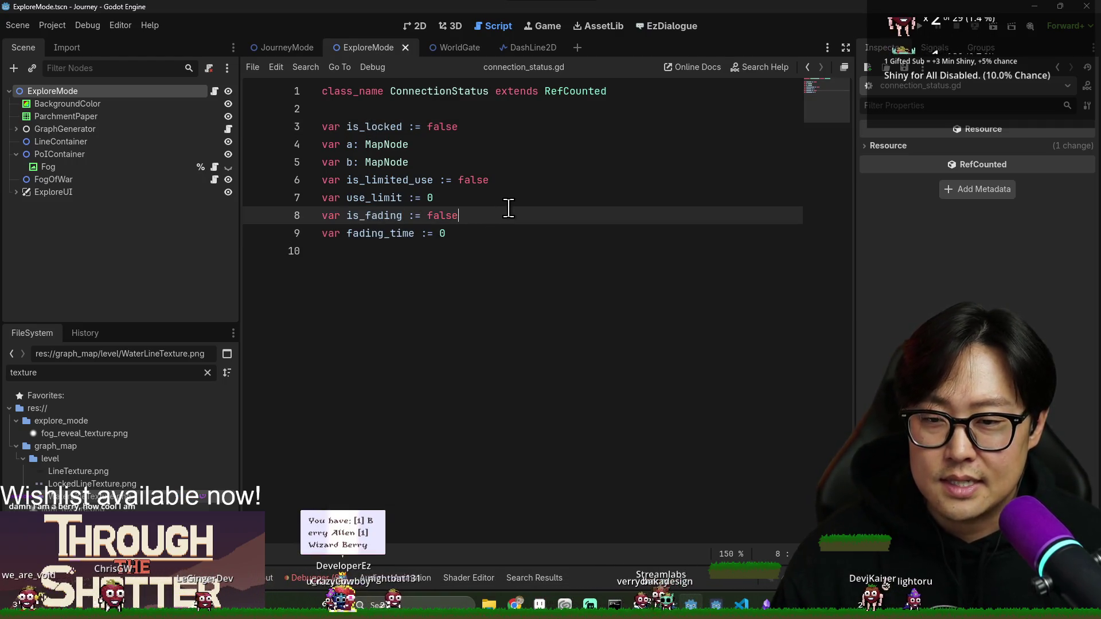
{"action": "left_click", "coordinate": [383, 235]}
{"action": "triple_click", "coordinate": [426, 235]}
{"action": "key", "text": "BackSpace"}
{"action": "key", "text": "BackSpace"}
- Declare var is_hidden := false below is_fading and save connection_status.gd
{"action": "key", "text": "Return"}
{"action": "key", "text": "BackSpace"}
{"action": "key", "text": "BackSpace"}
{"action": "key", "text": "Return"}
{"action": "type", "text": "var"}
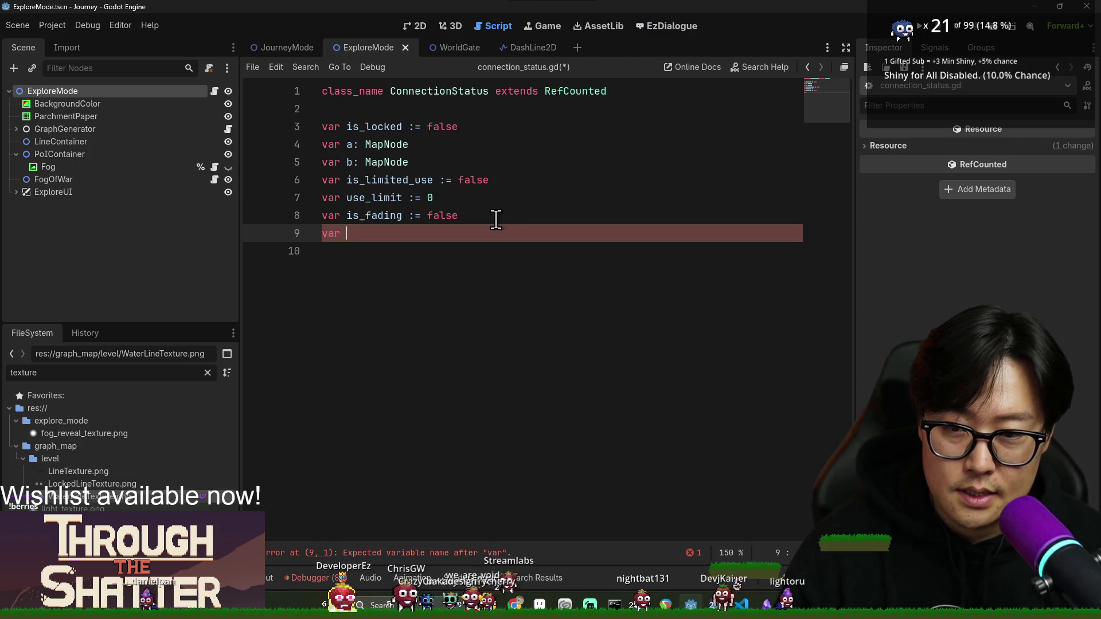
{"action": "key", "text": "BackSpace"}
{"action": "key", "text": "BackSpace"}
{"action": "type", "text": "s_hid"}
{"action": "type", "text": "lse"}
{"action": "key", "text": "ctrl+s"}
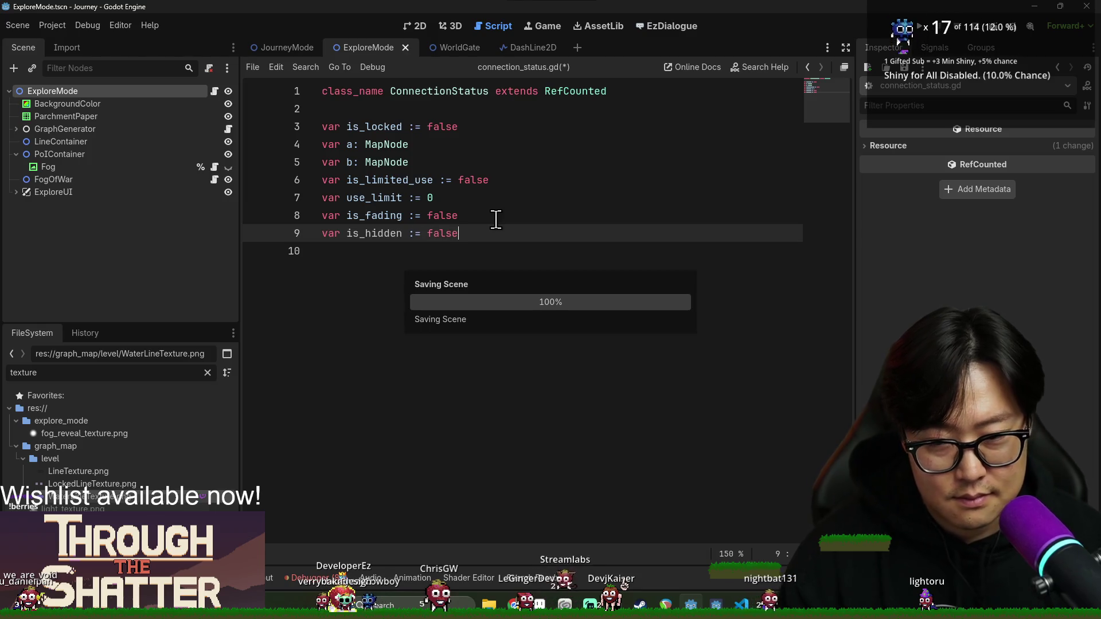
- In explore_mode.gd, set travelling_connection.is_hidden = true inside the is_fading check
{"action": "key", "text": "alt+Left"}
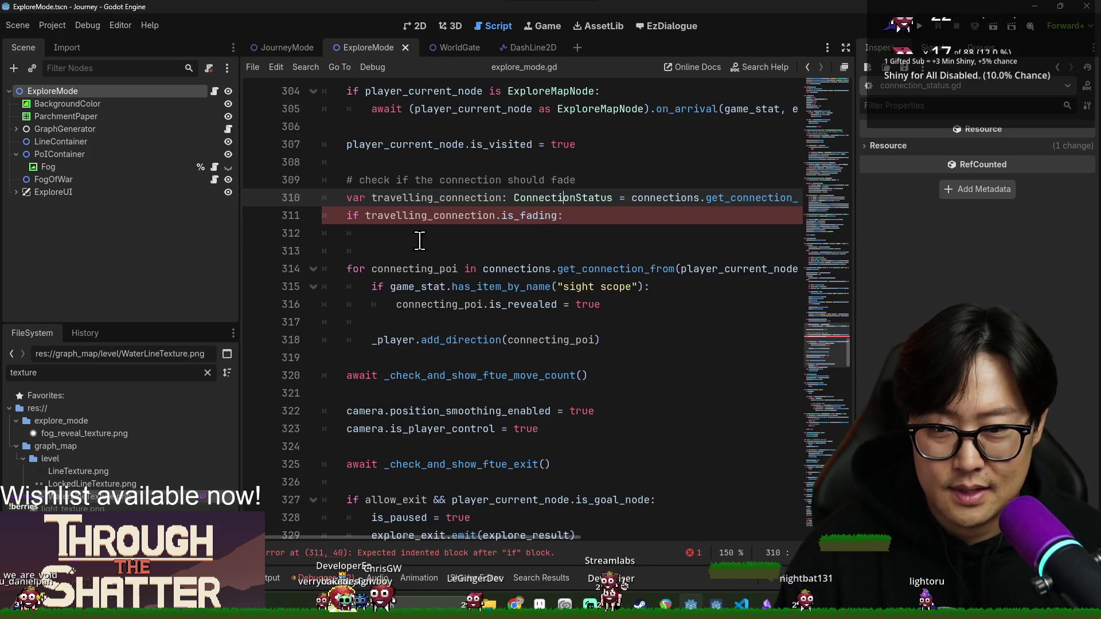
{"action": "left_click", "coordinate": [581, 217]}
{"action": "key", "text": "Return"}
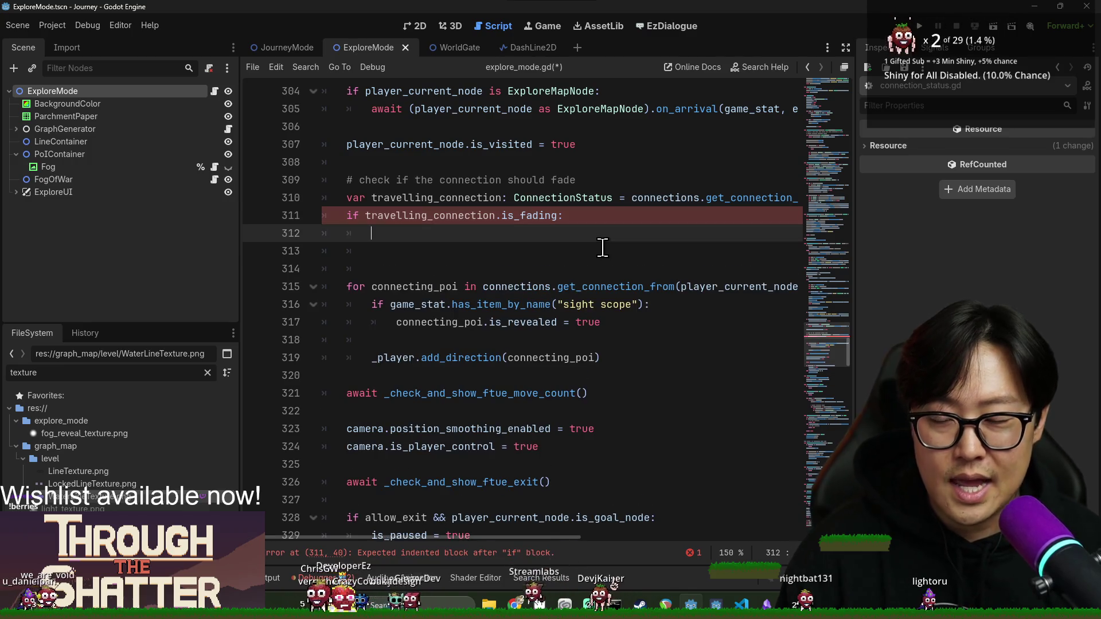
{"action": "type", "text": "trave"}
{"action": "key", "text": "Return"}
{"action": "double_click", "coordinate": [440, 216]}
{"action": "key", "text": "ctrl+c"}
{"action": "double_click", "coordinate": [425, 233]}
{"action": "key", "text": "ctrl+v"}
{"action": "type", "text": "."}
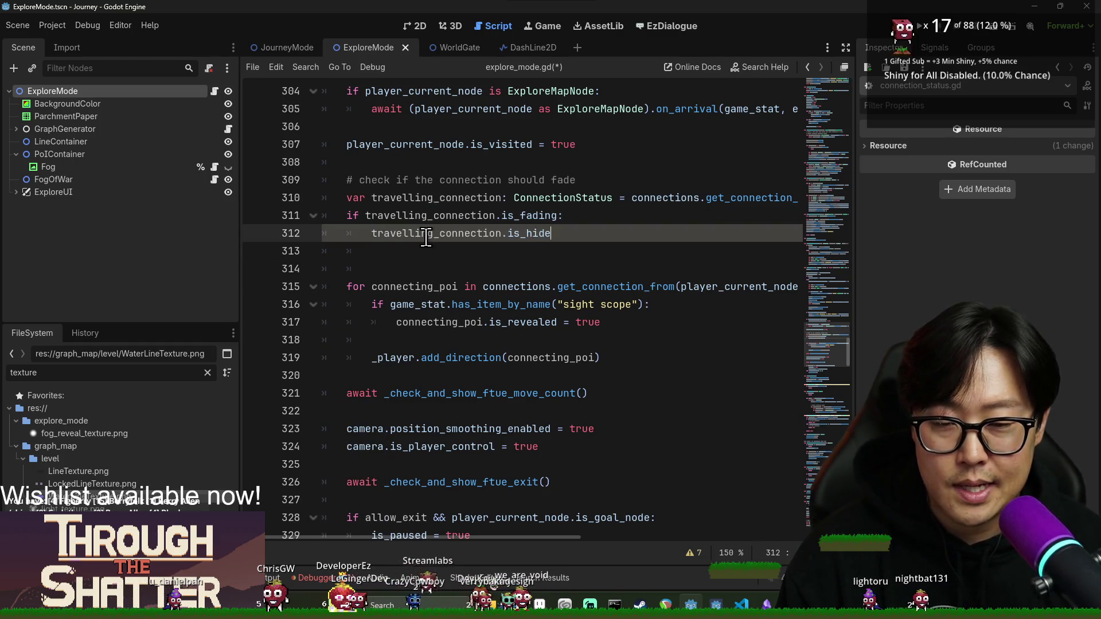
{"action": "key", "text": "BackSpace"}
{"action": "key", "text": "BackSpace"}
{"action": "key", "text": "BackSpace"}
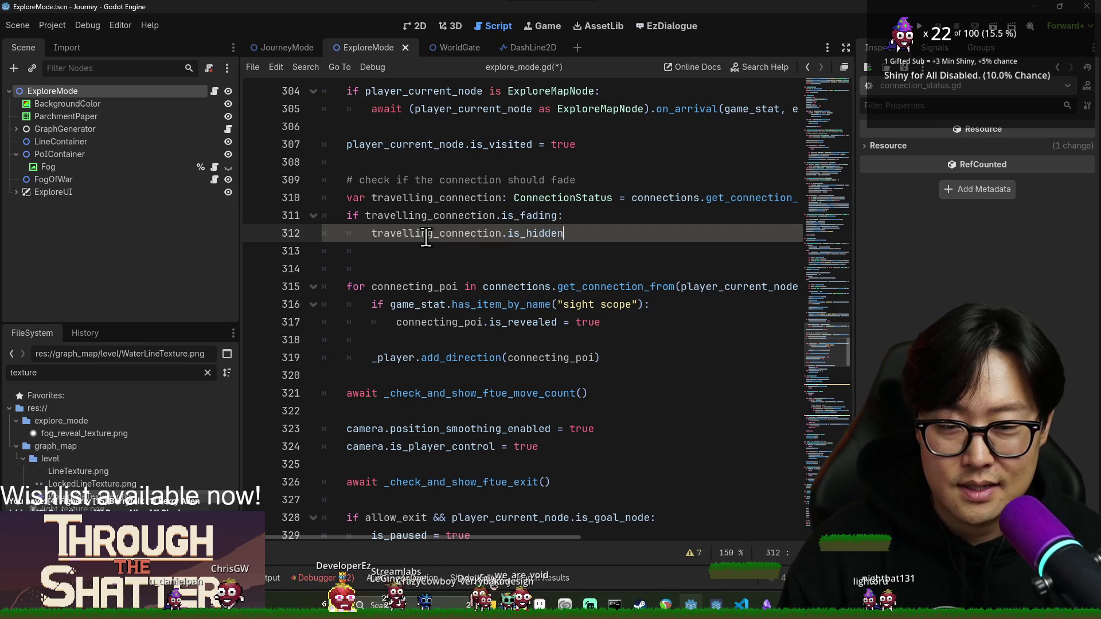
{"action": "key", "text": "Return"}
{"action": "double_click", "coordinate": [424, 233]}
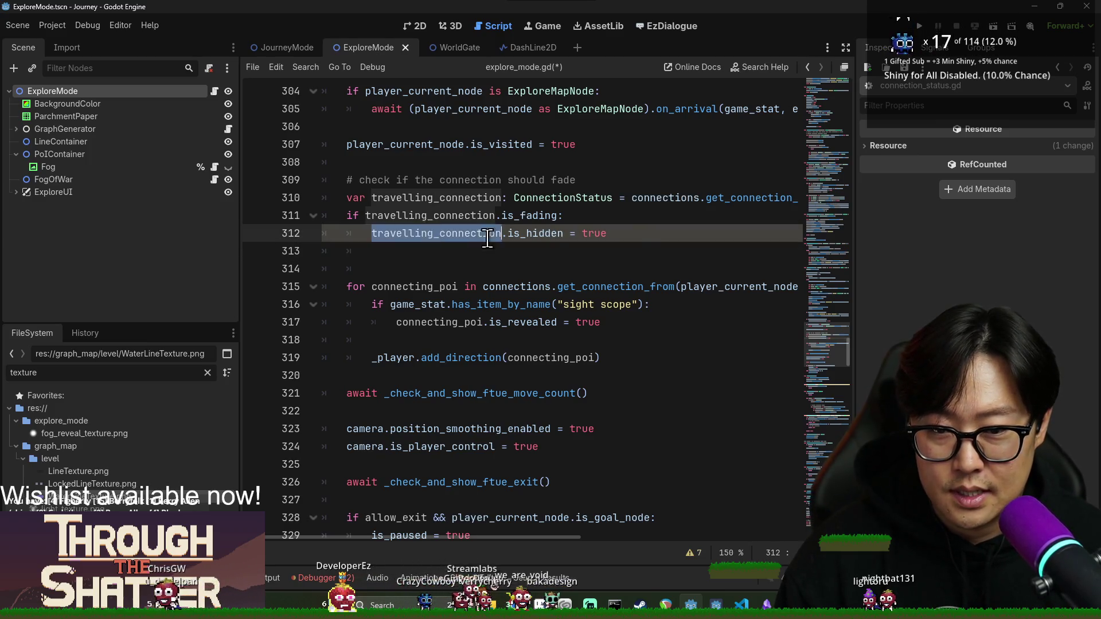
- Add a connections.set_connection_status() call below the is_fading block
{"action": "left_click", "coordinate": [642, 235]}
{"action": "left_click", "coordinate": [640, 254]}
{"action": "key", "text": "Return"}
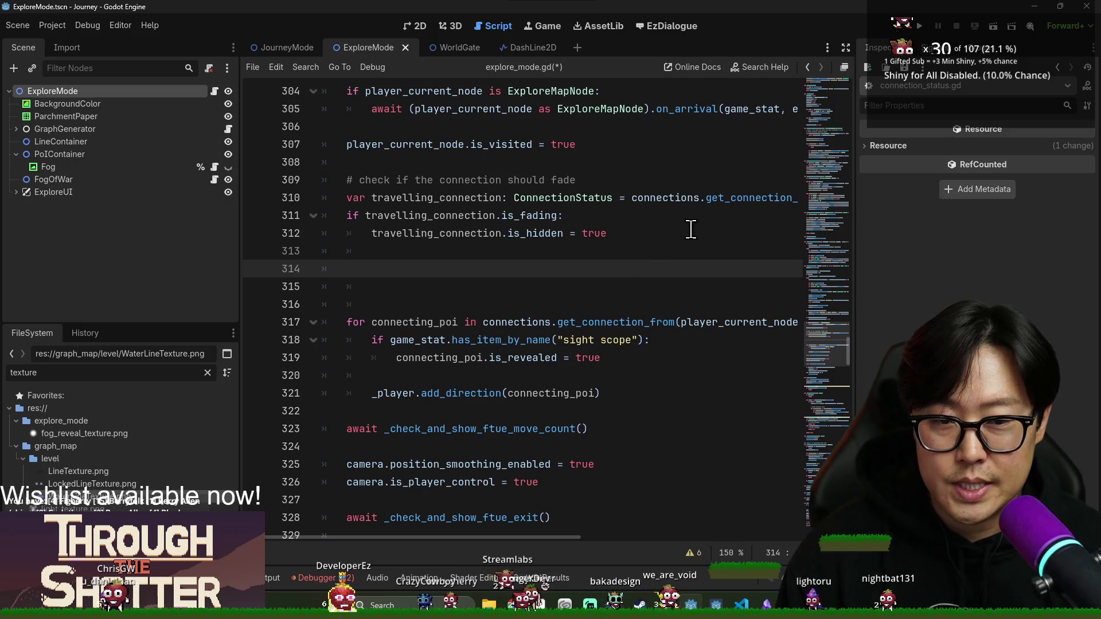
{"action": "type", "text": "connections.se"}
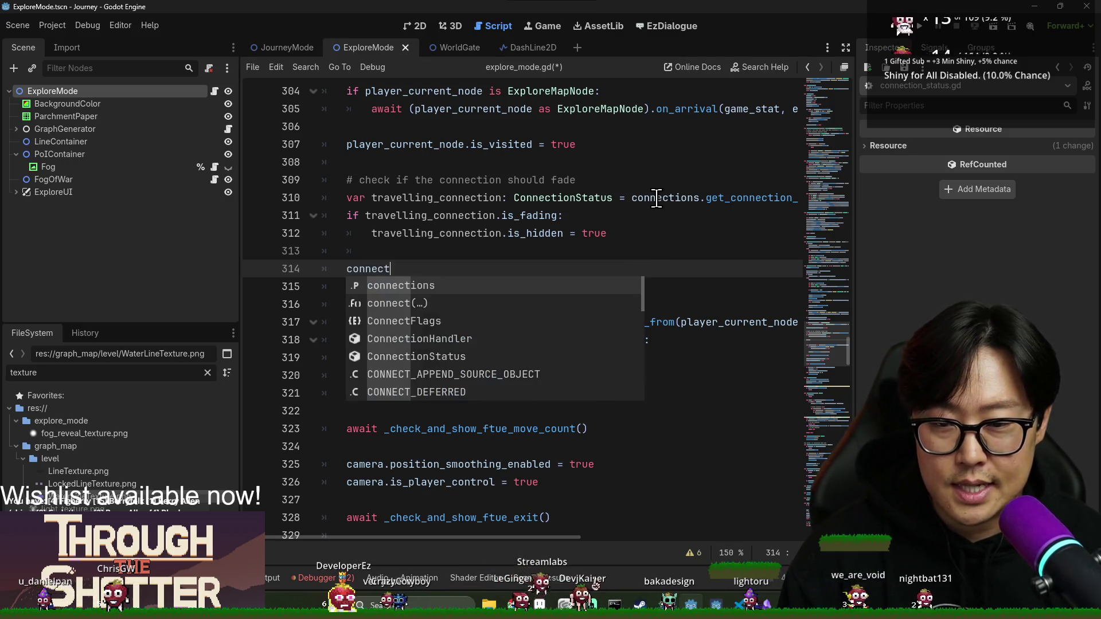
{"action": "type", "text": "t_con"}
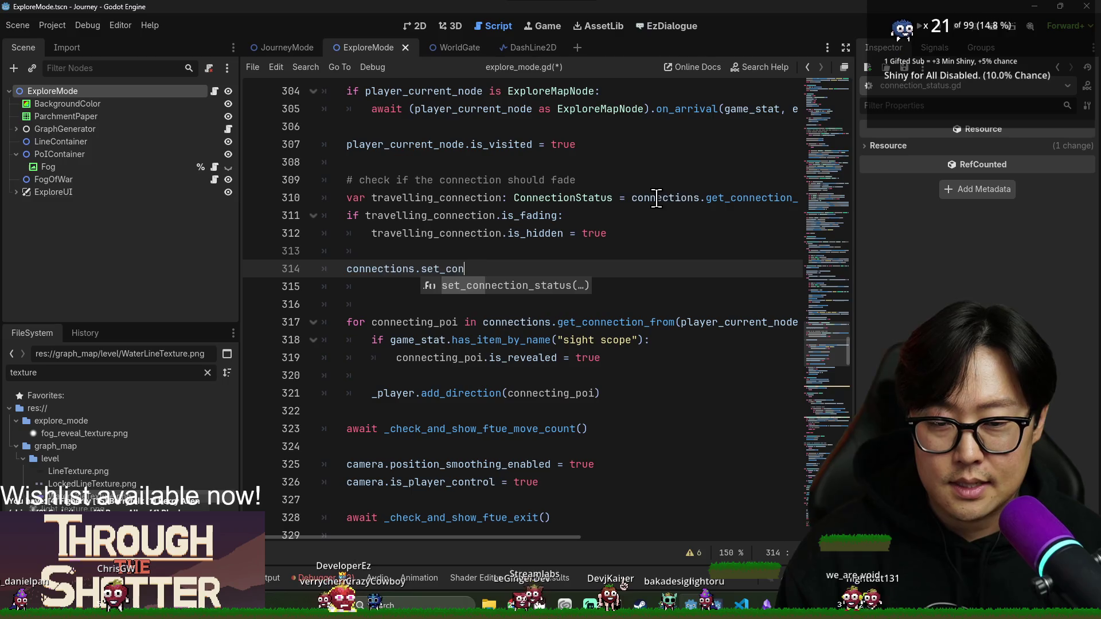
{"action": "key", "text": "Return"}
{"action": "left_click", "coordinate": [558, 397]}
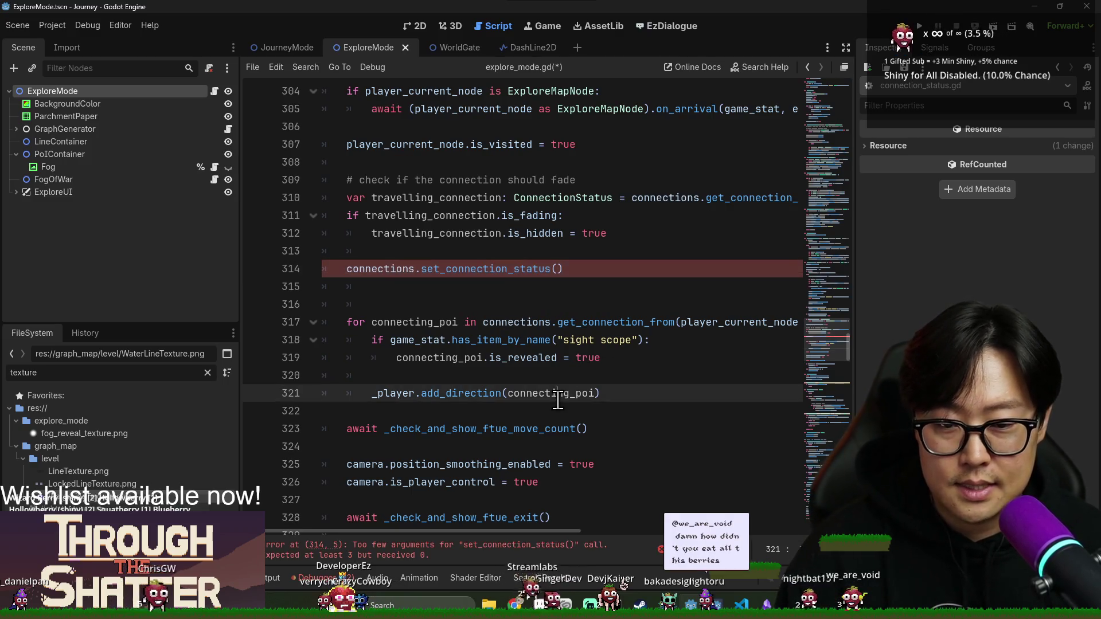
{"action": "mouse_move", "coordinate": [535, 531]}
{"action": "left_mouse_down"}
{"action": "mouse_move", "coordinate": [757, 531]}
{"action": "mouse_move", "coordinate": [530, 531]}
{"action": "left_mouse_up"}
- Pass player_previous_node, player_current_node and travelling_connection to set_connection_status, then save
{"action": "double_click", "coordinate": [674, 198]}
{"action": "left_click", "coordinate": [768, 198], "text": "shift"}
{"action": "key", "text": "ctrl+c"}
{"action": "left_click", "coordinate": [555, 274]}
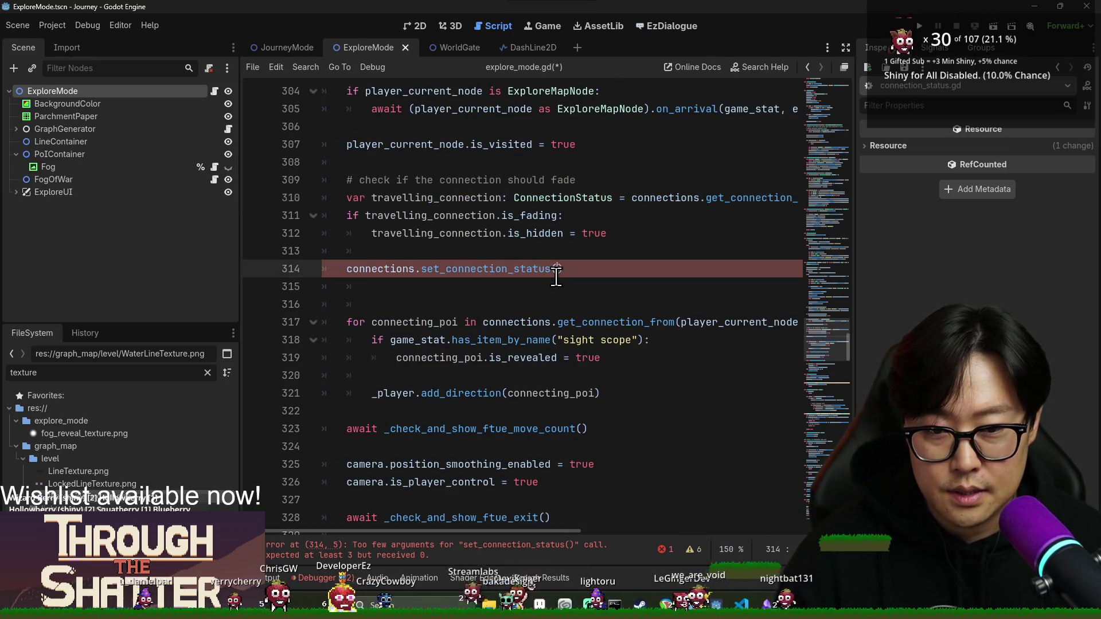
{"action": "key", "text": "ctrl+v"}
{"action": "type", "text": ","}
{"action": "double_click", "coordinate": [393, 216]}
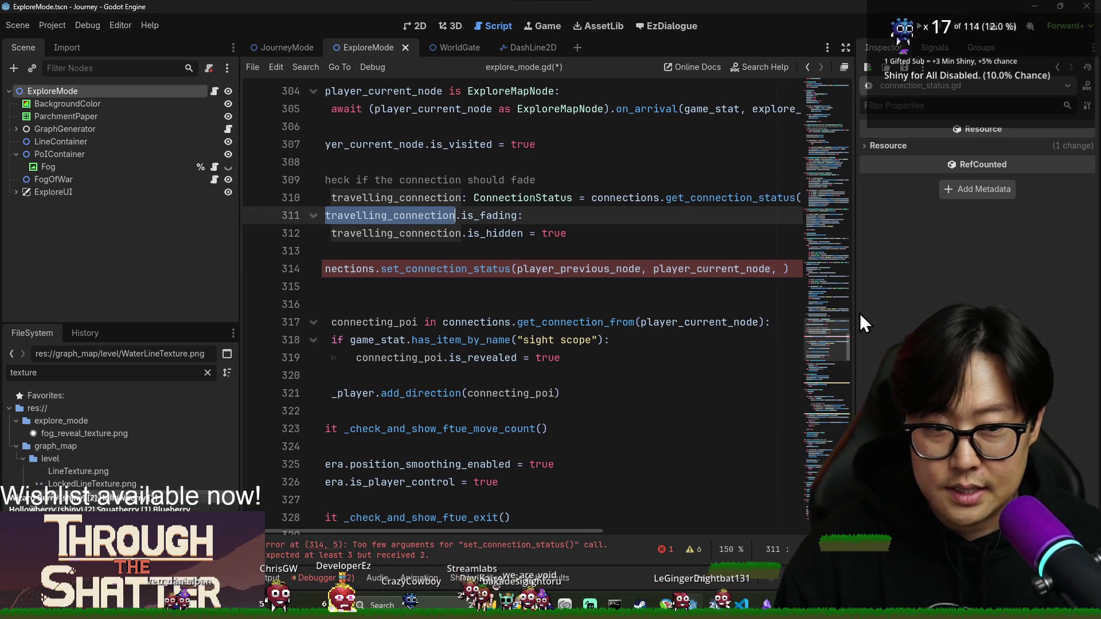
{"action": "key", "text": "ctrl+c"}
{"action": "left_click", "coordinate": [786, 271]}
{"action": "key", "text": "ctrl+v"}
{"action": "key", "text": "ctrl+s"}
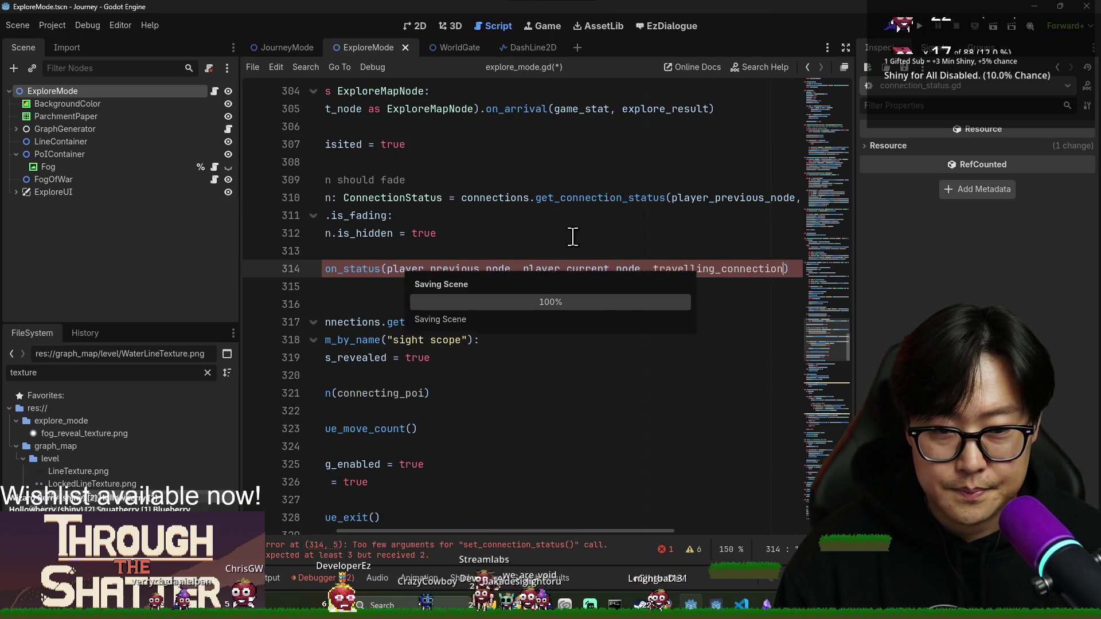
{"action": "left_click_drag", "start_coordinate": [563, 536], "coordinate": [467, 535]}
{"action": "left_click", "coordinate": [418, 321]}
{"action": "left_click", "coordinate": [140, 376]}
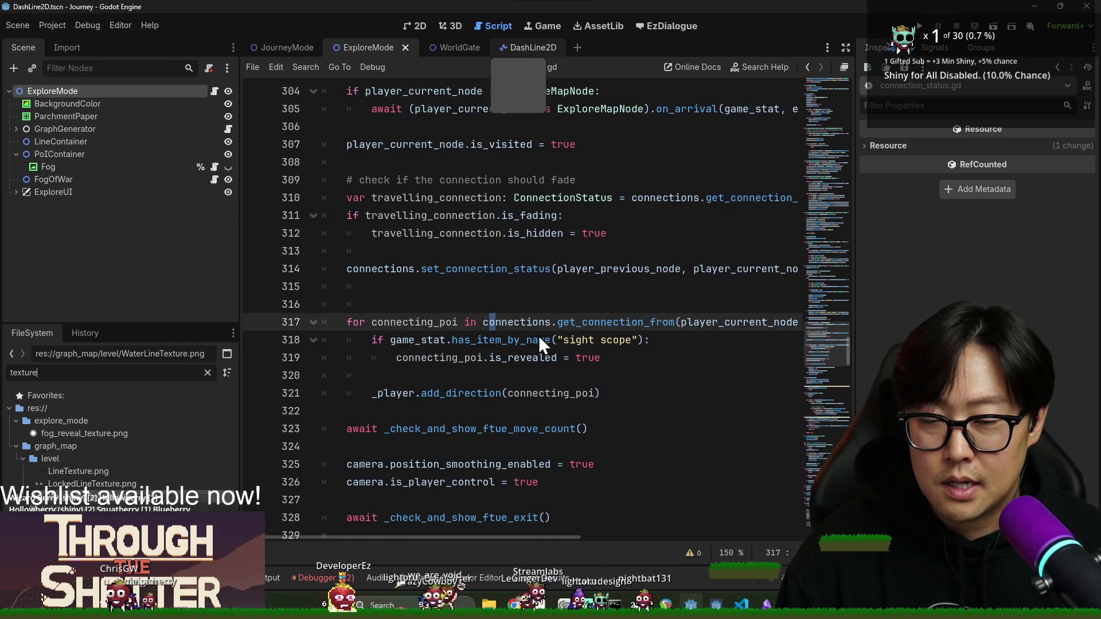
- Switch to the DashLine2D scene's map_path_line.gd, briefly opening and closing the Output log
{"action": "left_click", "coordinate": [445, 578]}
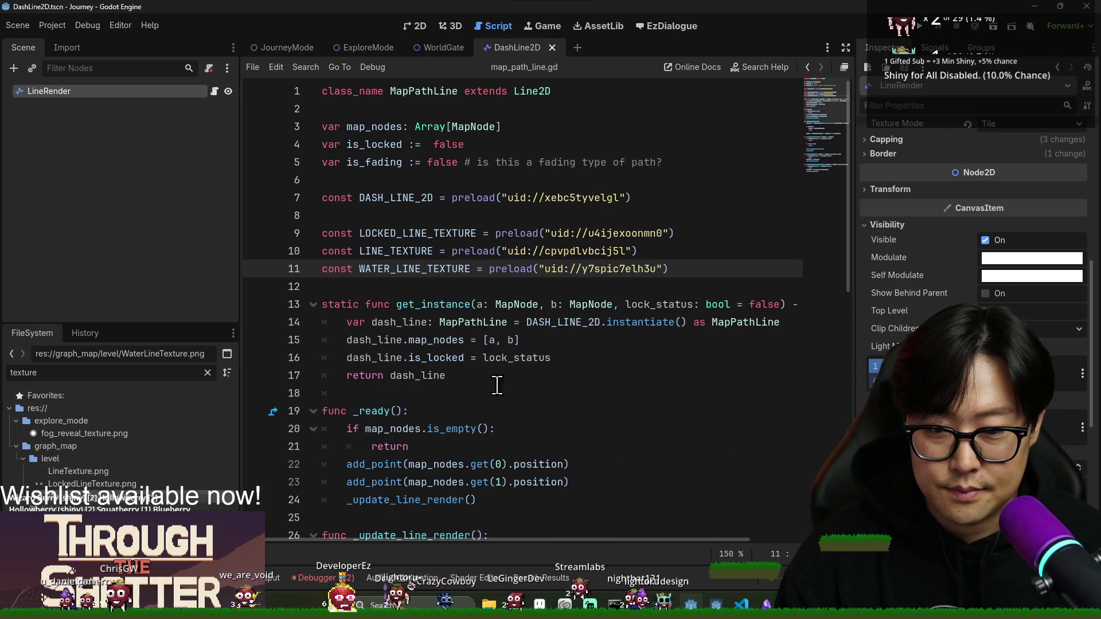
{"action": "left_click", "coordinate": [274, 583]}
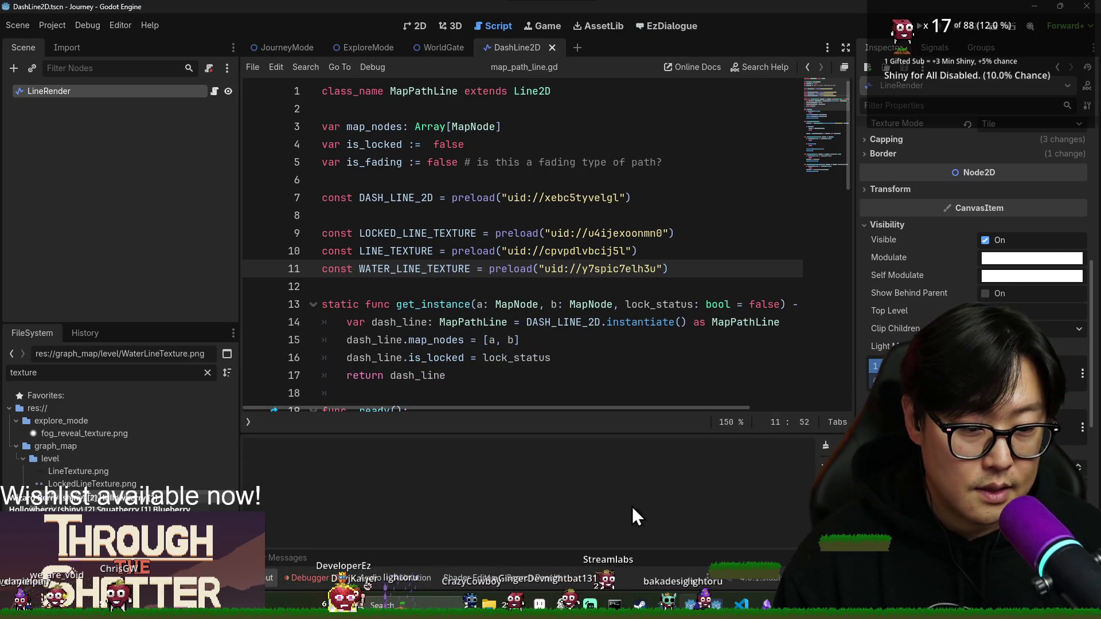
{"action": "left_click", "coordinate": [267, 582]}
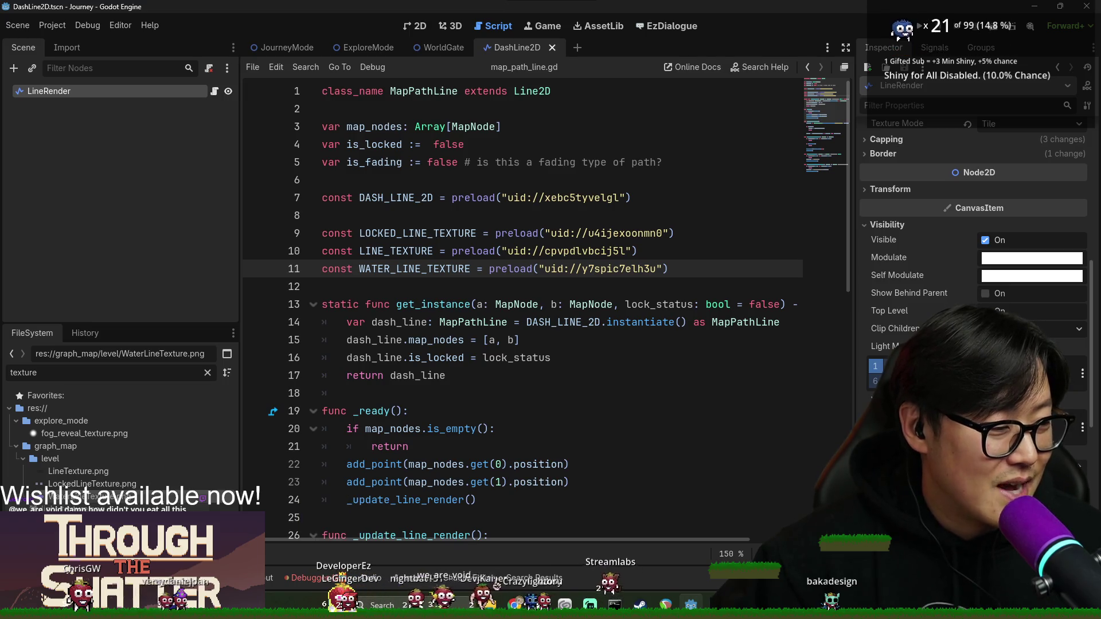
- Bring the stream overlay window forward, then return to the Godot editor
{"action": "key", "text": "alt+Tab"}
{"action": "left_click", "coordinate": [742, 274]}
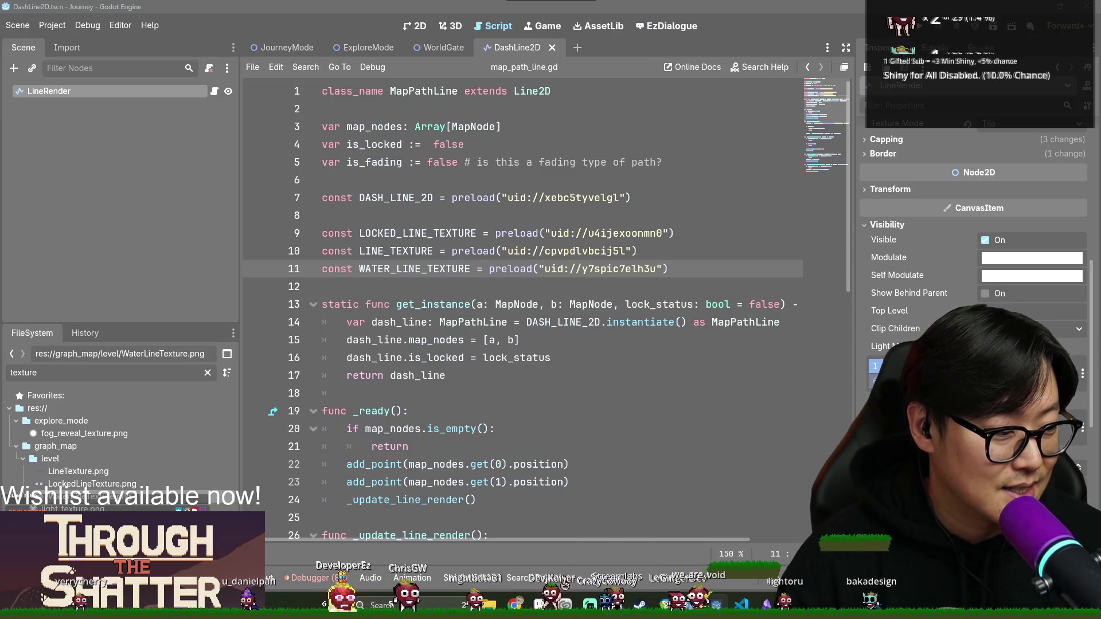
{"action": "key", "text": "alt+Tab"}
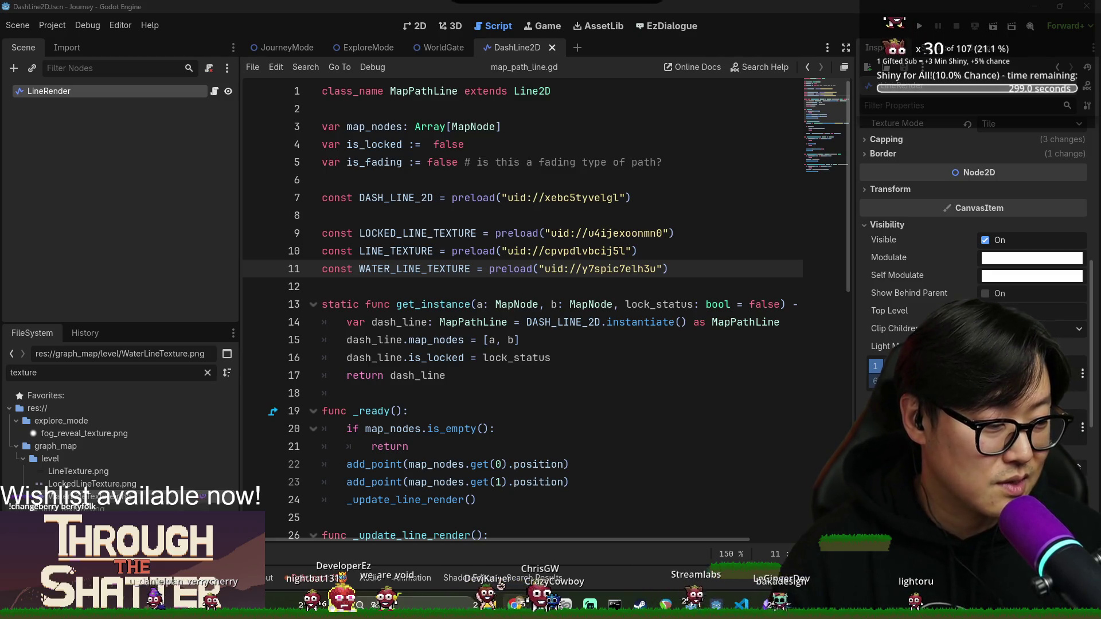
{"action": "key", "text": "alt+Tab"}
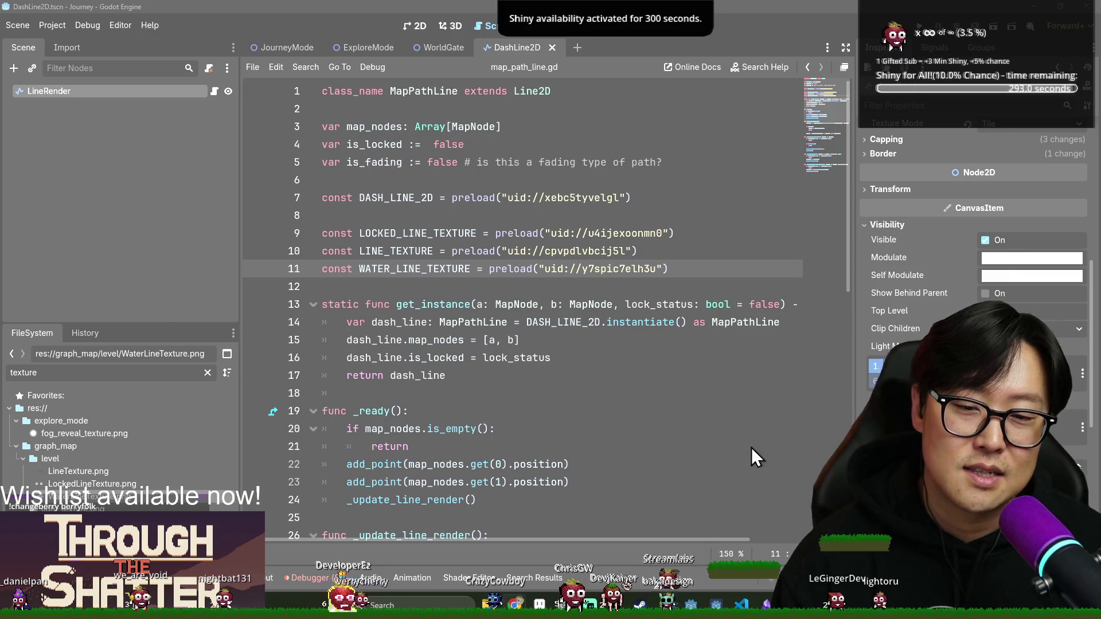
{"action": "key", "text": "alt+Tab"}
{"action": "key", "text": "alt+Tab"}
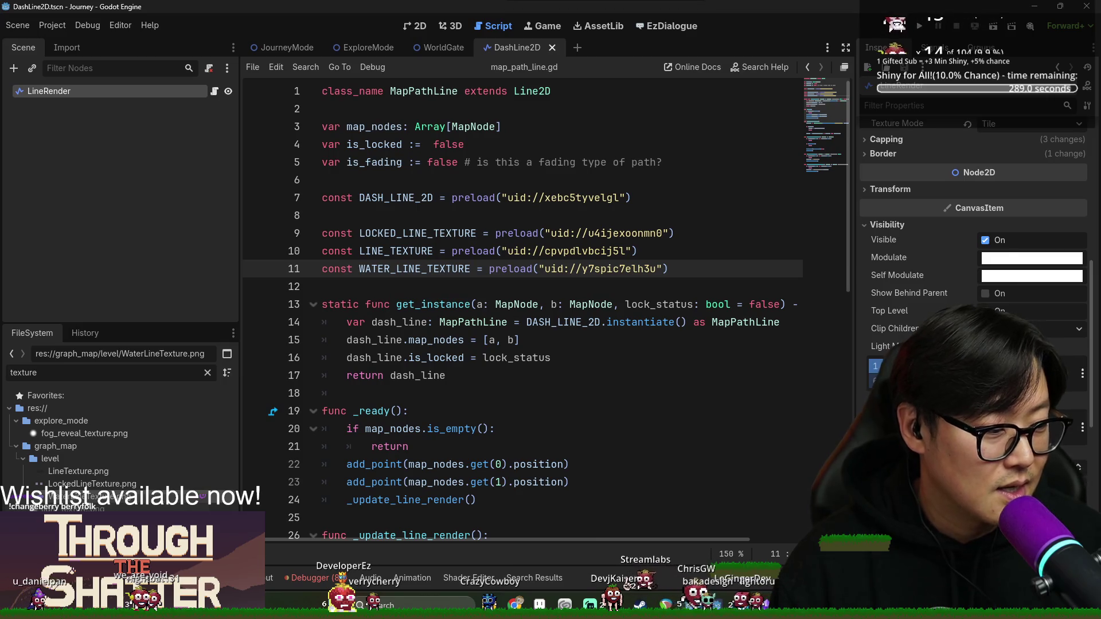
{"action": "key", "text": "alt+Tab"}
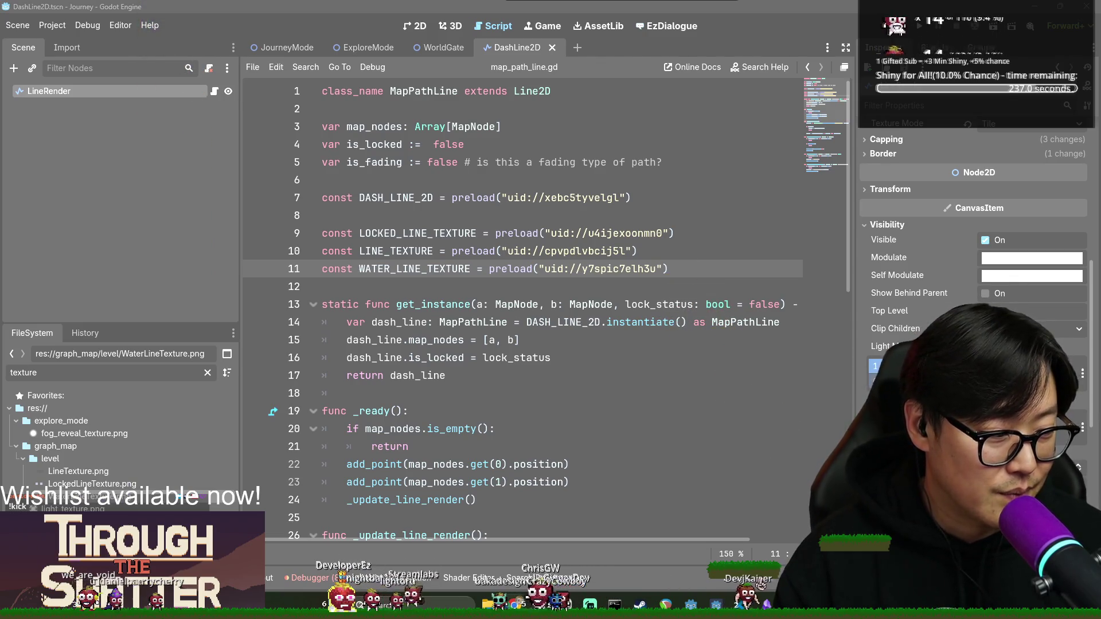
{"action": "key", "text": "alt+Tab"}
{"action": "left_click", "coordinate": [809, 259]}
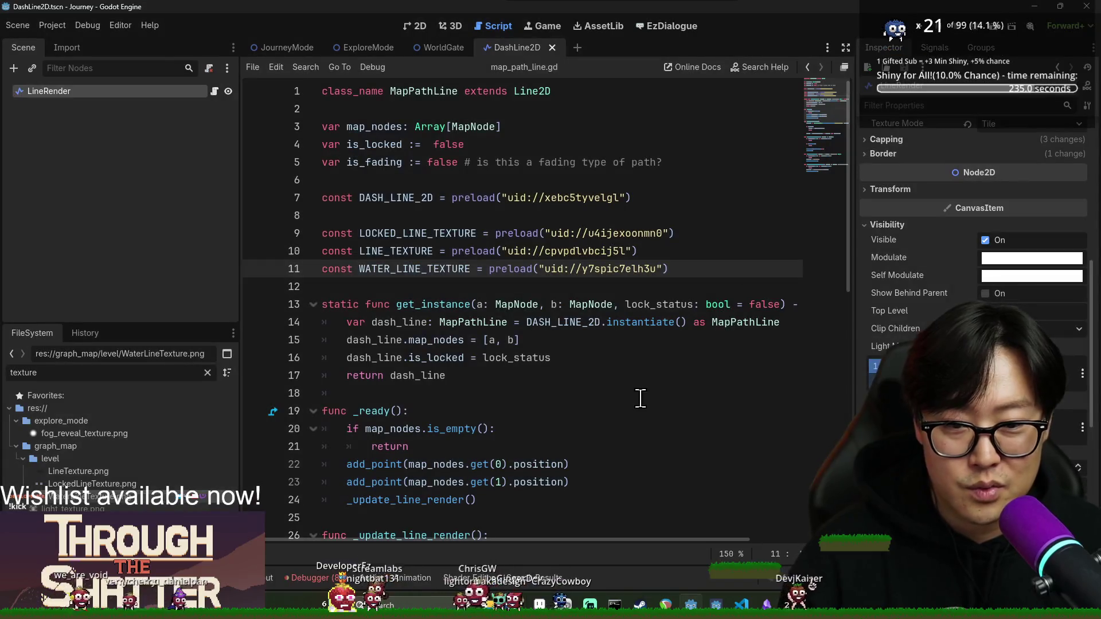
{"action": "left_click", "coordinate": [641, 375]}
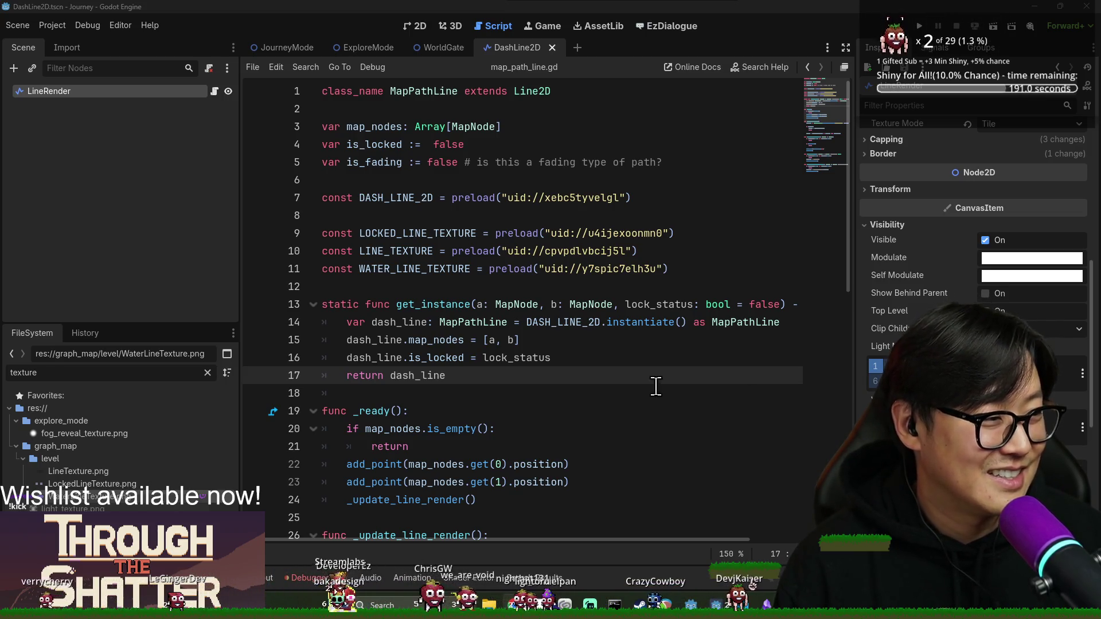
- Review is_fading usage in the connection status handler and its declaration at the top
{"action": "left_click", "coordinate": [471, 341]}
{"action": "left_click", "coordinate": [451, 307]}
{"action": "scroll", "coordinate": [450, 310], "scroll_direction": "down", "scroll_amount": 10}
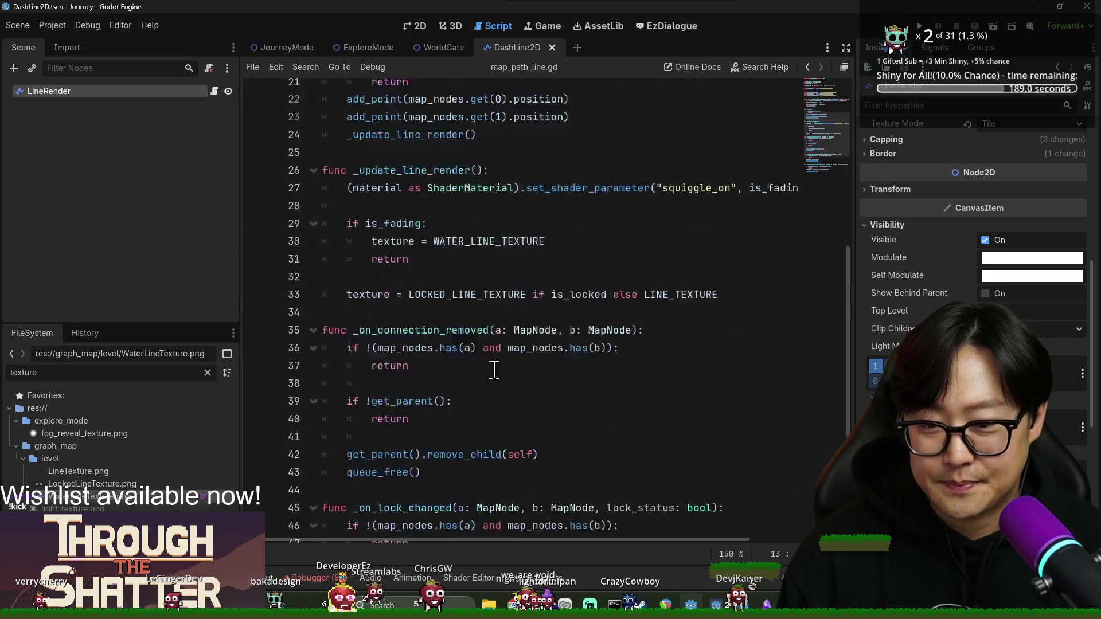
{"action": "double_click", "coordinate": [426, 437]}
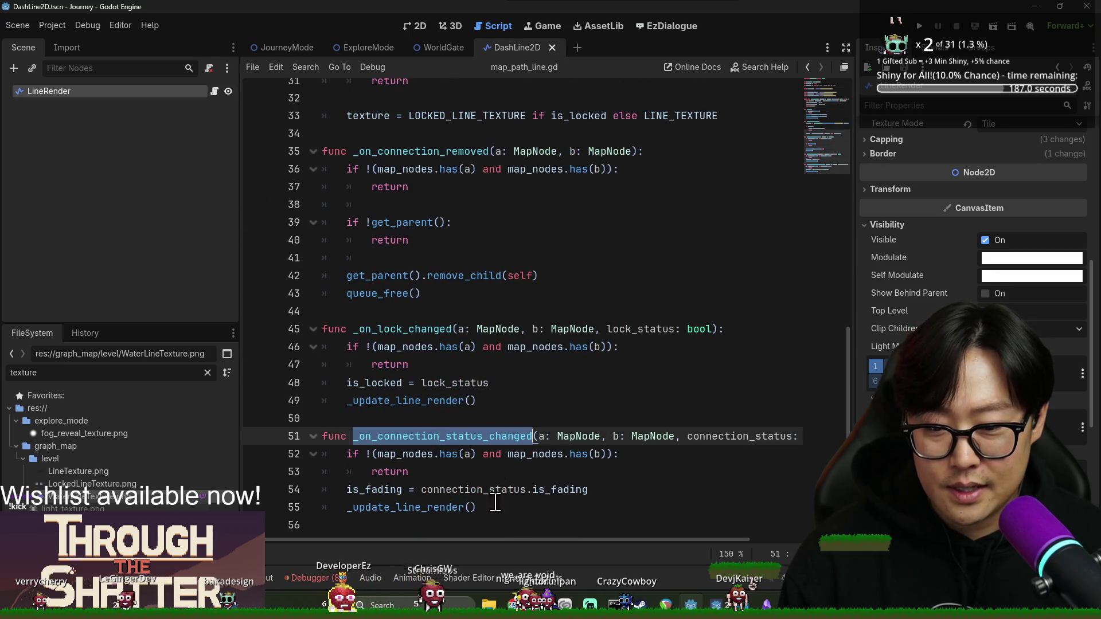
{"action": "double_click", "coordinate": [370, 490]}
{"action": "scroll", "coordinate": [677, 541], "scroll_direction": "right", "scroll_amount": 3}
{"action": "scroll", "coordinate": [691, 529], "scroll_direction": "left", "scroll_amount": 3}
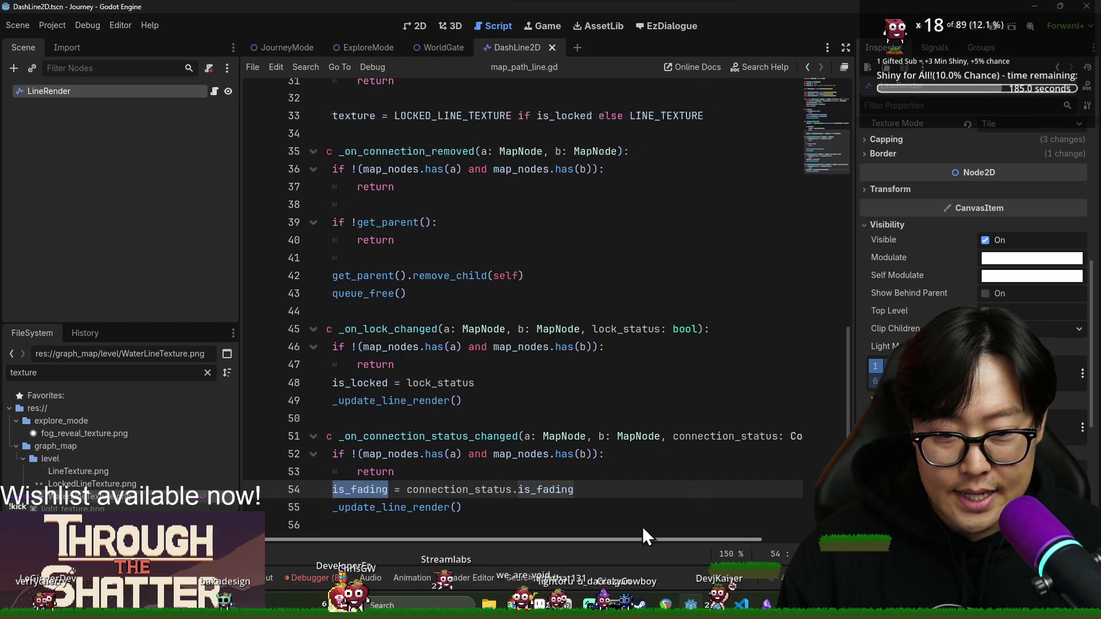
{"action": "scroll", "coordinate": [505, 426], "scroll_direction": "up", "scroll_amount": 10}
{"action": "double_click", "coordinate": [360, 168]}
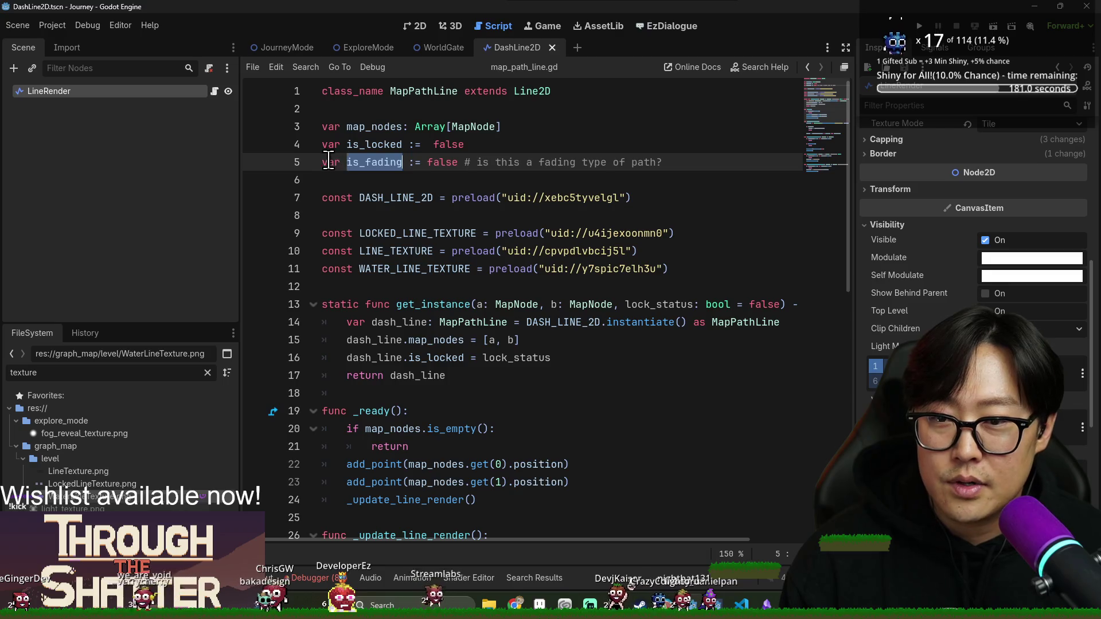
- Start a var is_ line below is_fading, undo the accidental shader line deletion, and save
{"action": "left_click", "coordinate": [691, 170]}
{"action": "key", "text": "BackSpace"}
{"action": "key", "text": "Return"}
{"action": "type", "text": "var is_"}
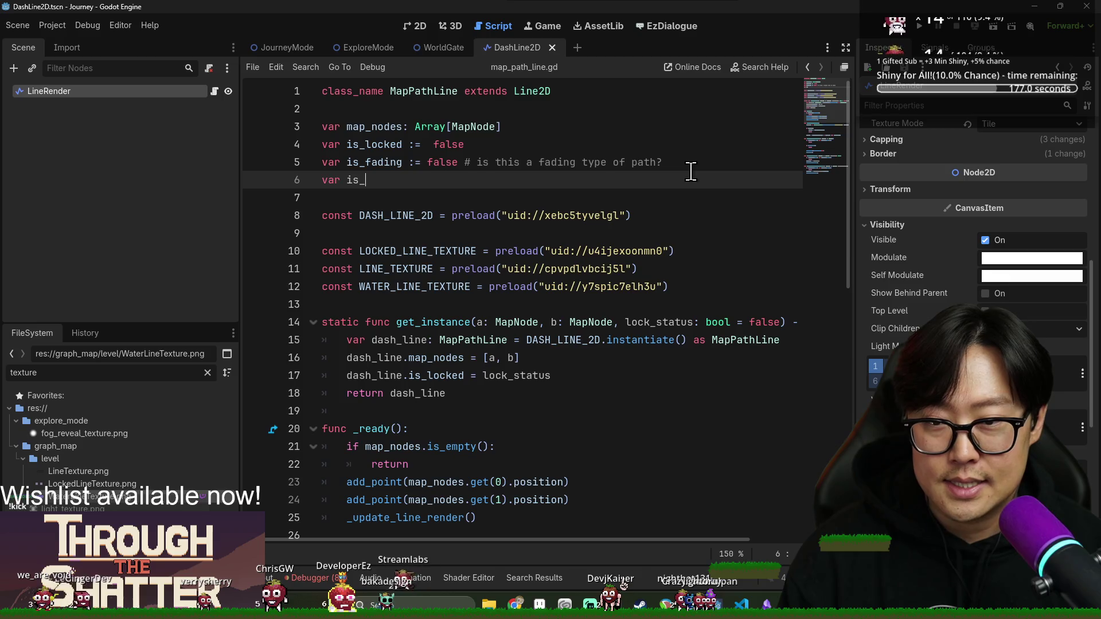
{"action": "key", "text": "alt+s"}
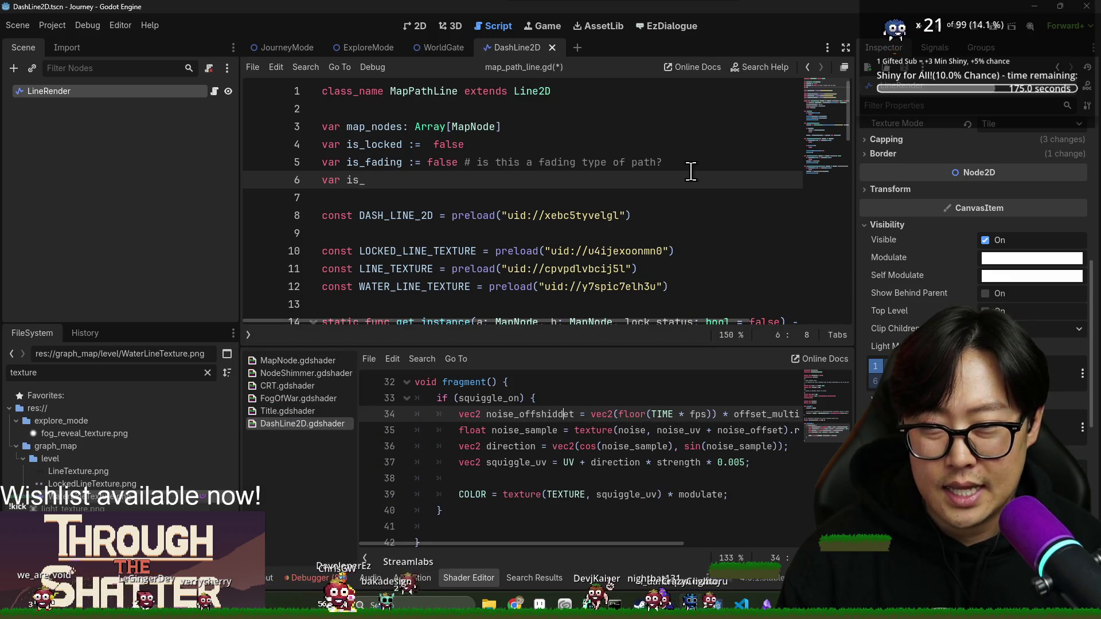
{"action": "key", "text": "ctrl+shift+k"}
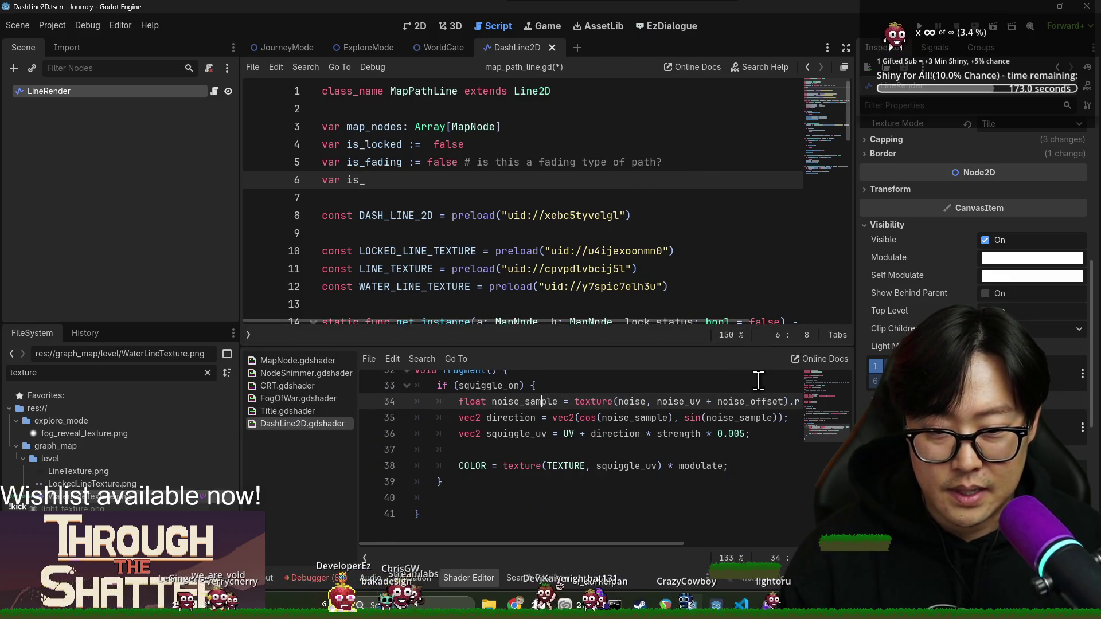
{"action": "key", "text": "ctrl+z"}
{"action": "key", "text": "ctrl+z"}
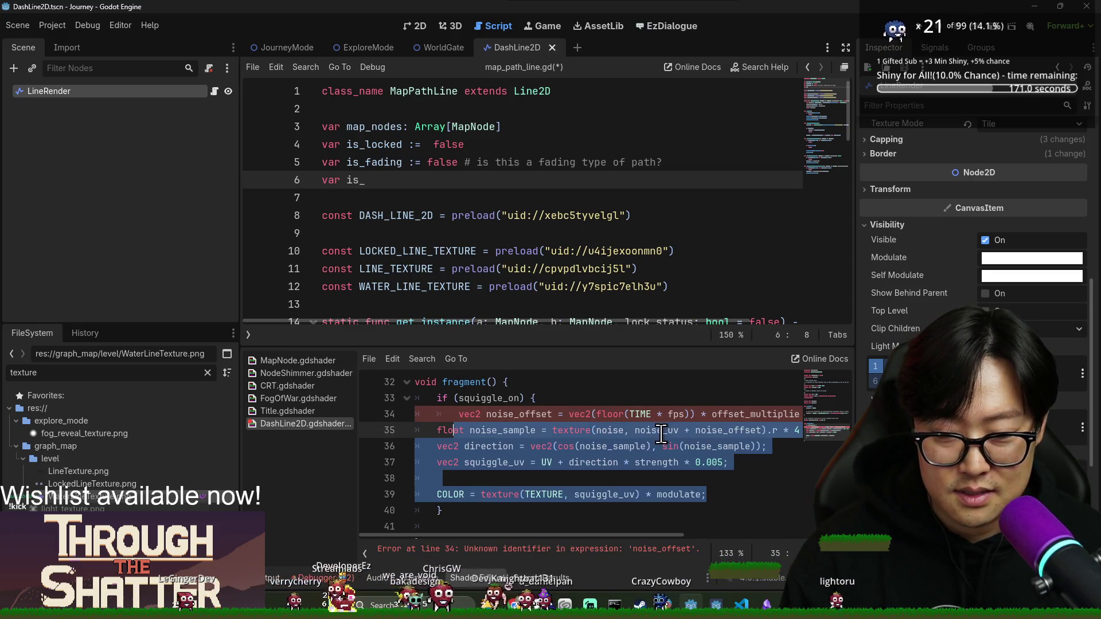
{"action": "key", "text": "ctrl+s"}
{"action": "key", "text": "ctrl+shift+z"}
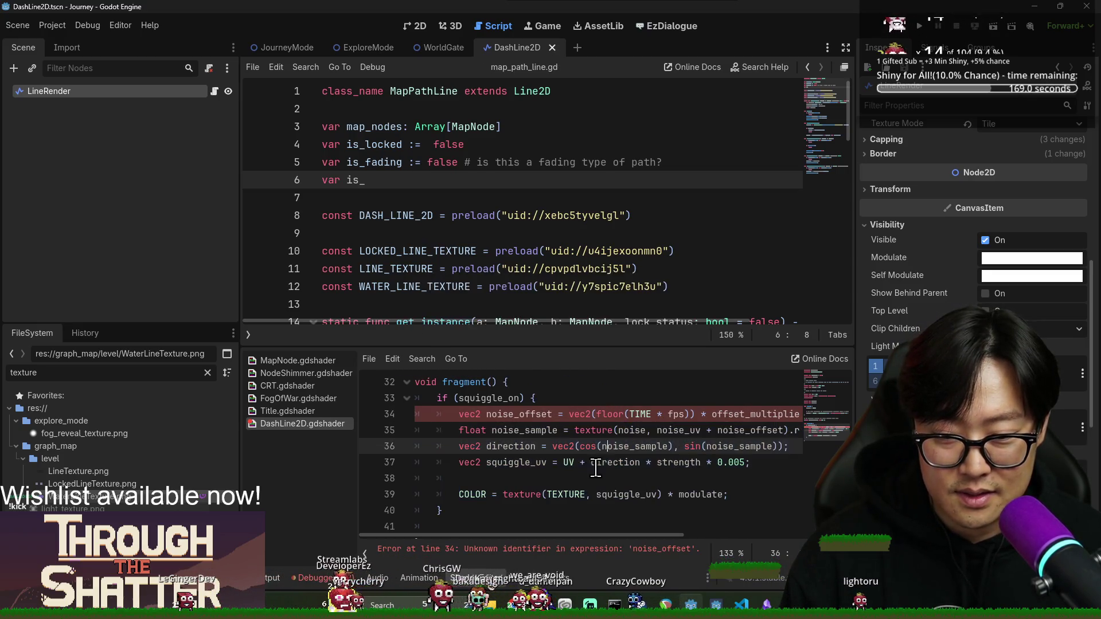
- Hide the shader code panel and check the Output log for errors
{"action": "left_click", "coordinate": [558, 414]}
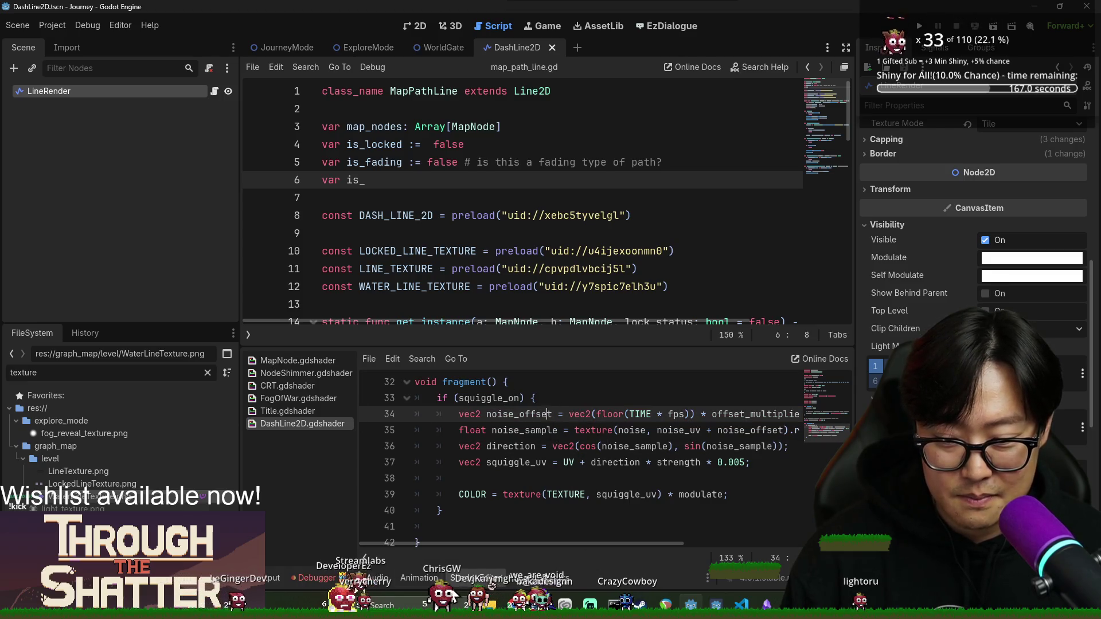
{"action": "left_click", "coordinate": [475, 579]}
{"action": "left_click", "coordinate": [475, 578]}
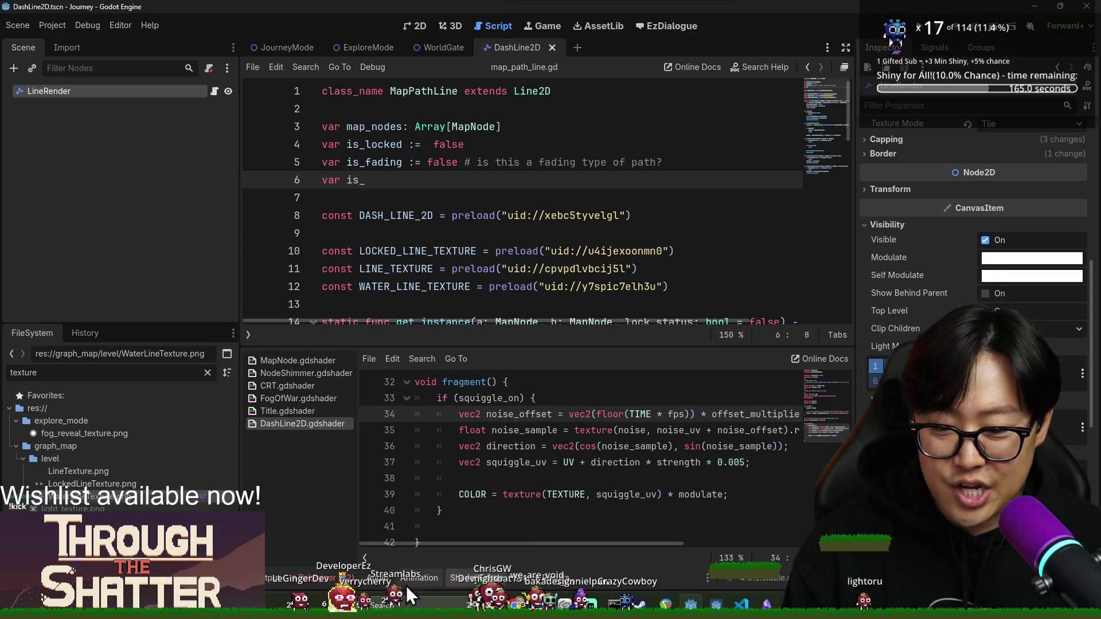
{"action": "left_click", "coordinate": [273, 578]}
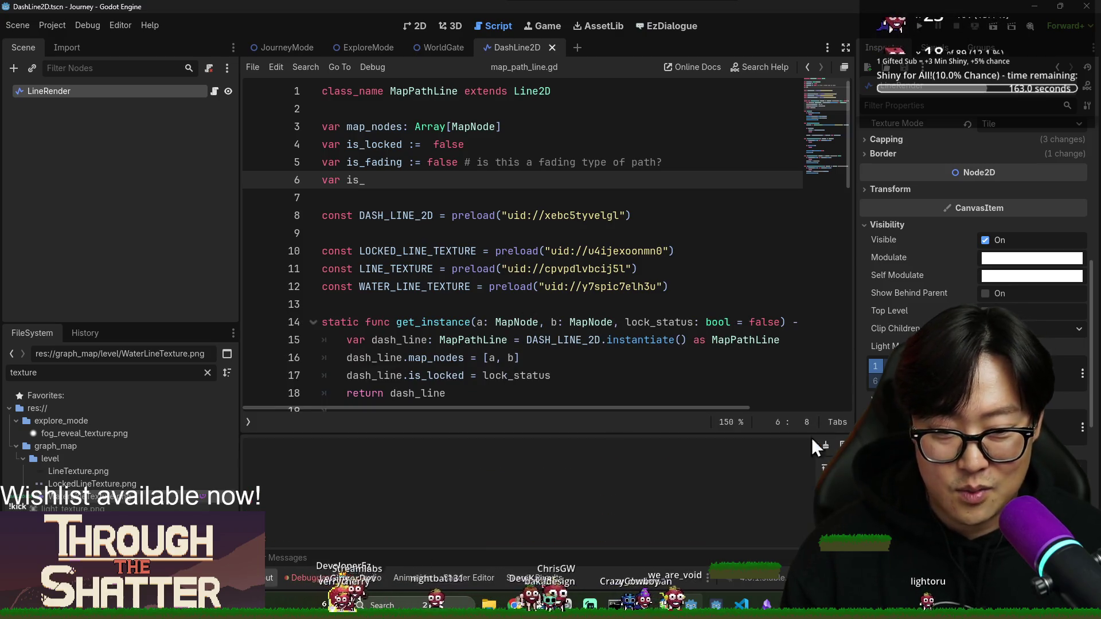
{"action": "left_click", "coordinate": [547, 269]}
- Save, then open a new line before the _update_line_render call in the status handler
{"action": "scroll", "coordinate": [582, 337], "scroll_direction": "down", "scroll_amount": 10}
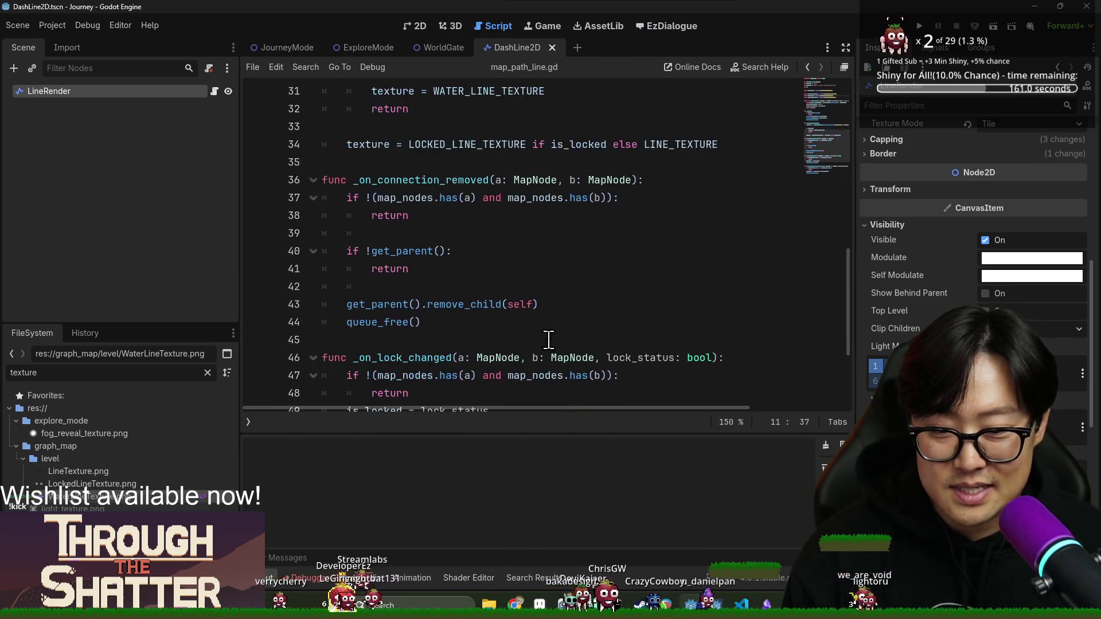
{"action": "key", "text": "Right"}
{"action": "key", "text": "Right"}
{"action": "key", "text": "Right"}
{"action": "key", "text": "ctrl+s"}
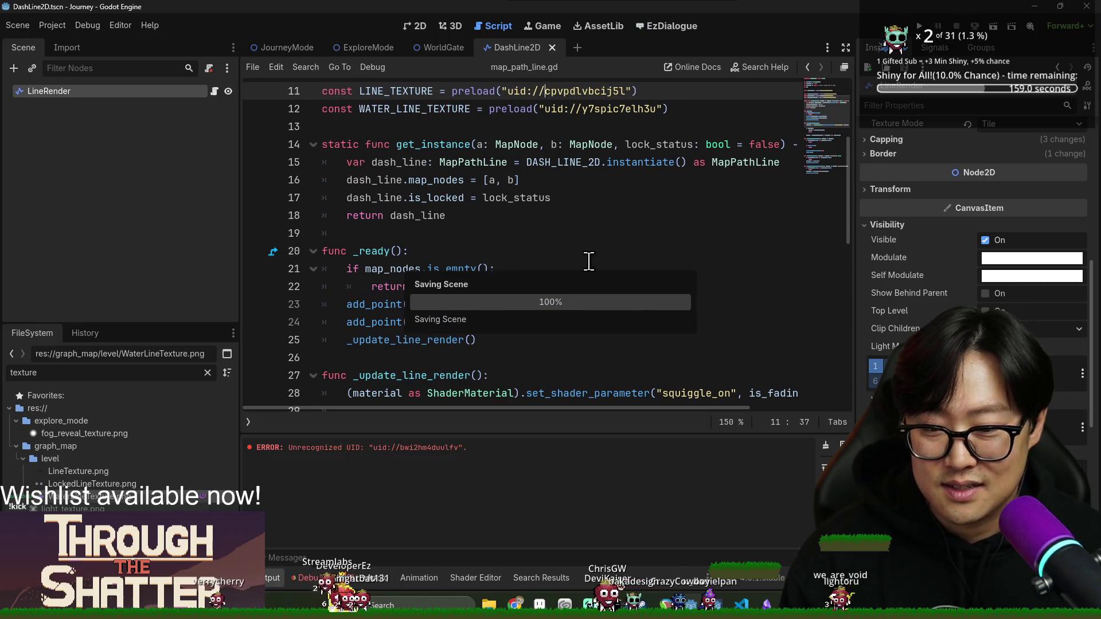
{"action": "scroll", "coordinate": [588, 273], "scroll_direction": "down", "scroll_amount": 10}
{"action": "left_click", "coordinate": [520, 339]}
{"action": "double_click", "coordinate": [453, 377]}
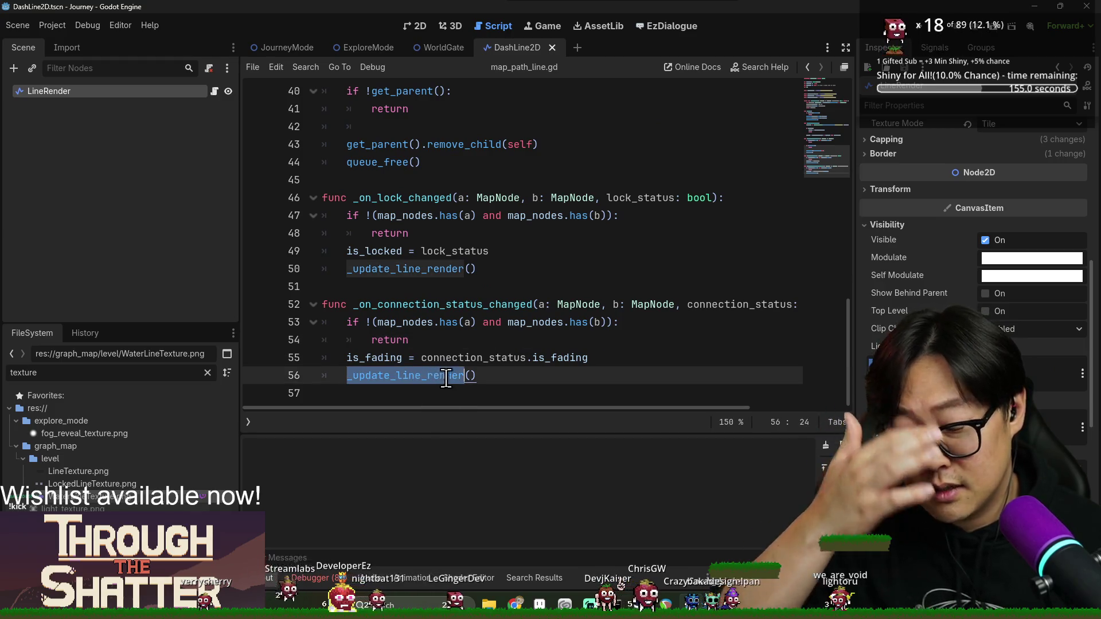
{"action": "left_click", "coordinate": [637, 358]}
{"action": "key", "text": "Return"}
{"action": "type", "text": "visi"}
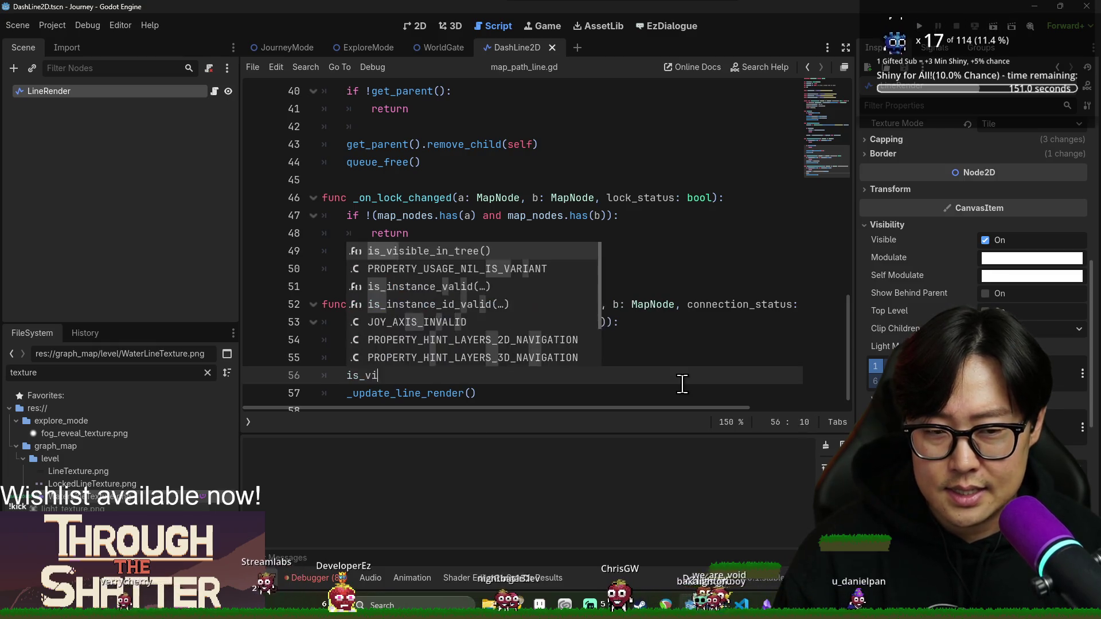
{"action": "key", "text": "BackSpace"}
{"action": "key", "text": "BackSpace"}
{"action": "key", "text": "BackSpace"}
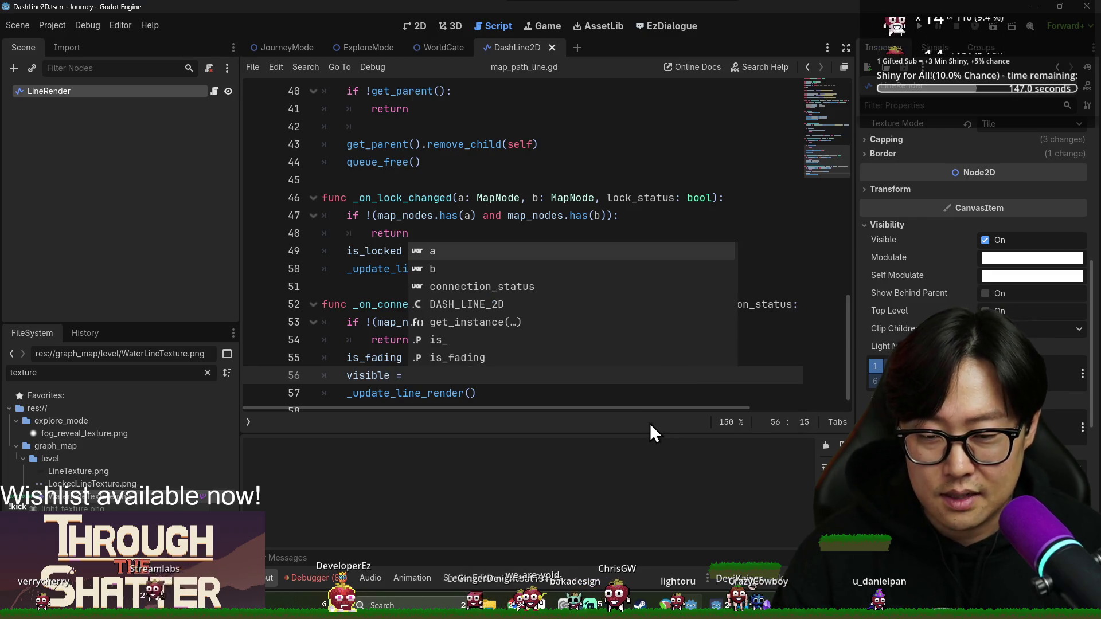
- Write visible = connection_status.is_hidden on line 56 using member autocomplete
{"action": "scroll", "coordinate": [652, 430], "scroll_direction": "right", "scroll_amount": 3}
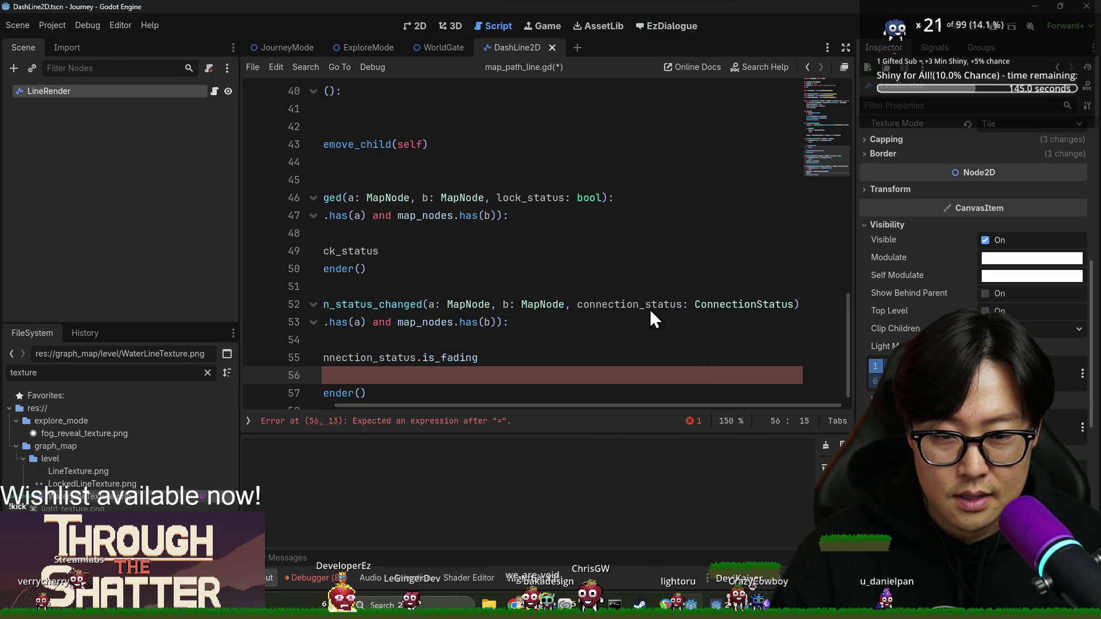
{"action": "type", "text": "DASH_LINE_2D"}
{"action": "double_click", "coordinate": [639, 304]}
{"action": "key", "text": "ctrl+c"}
{"action": "left_click", "coordinate": [475, 373]}
{"action": "left_click_drag", "start_coordinate": [461, 412], "coordinate": [322, 400]}
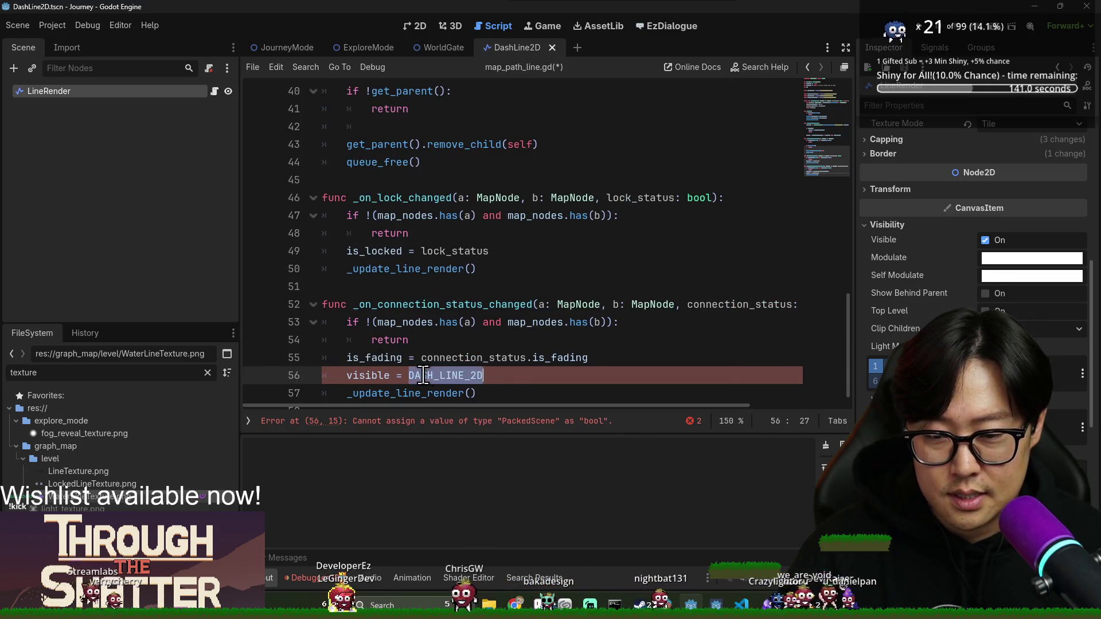
{"action": "key", "text": "ctrl+v"}
{"action": "type", "text": "."}
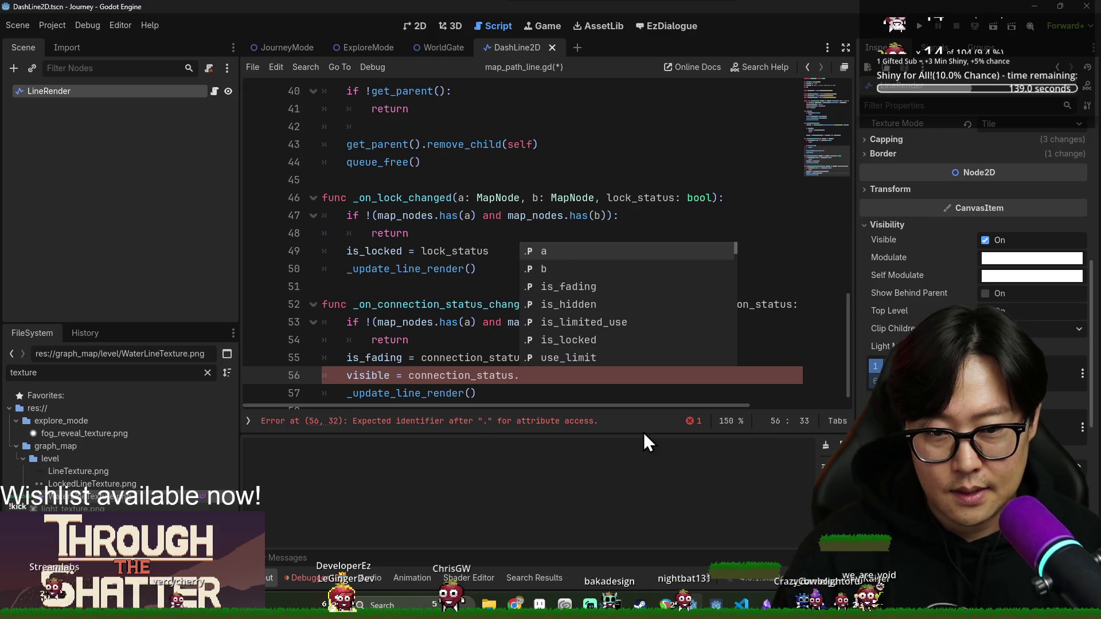
{"action": "type", "text": "is_"}
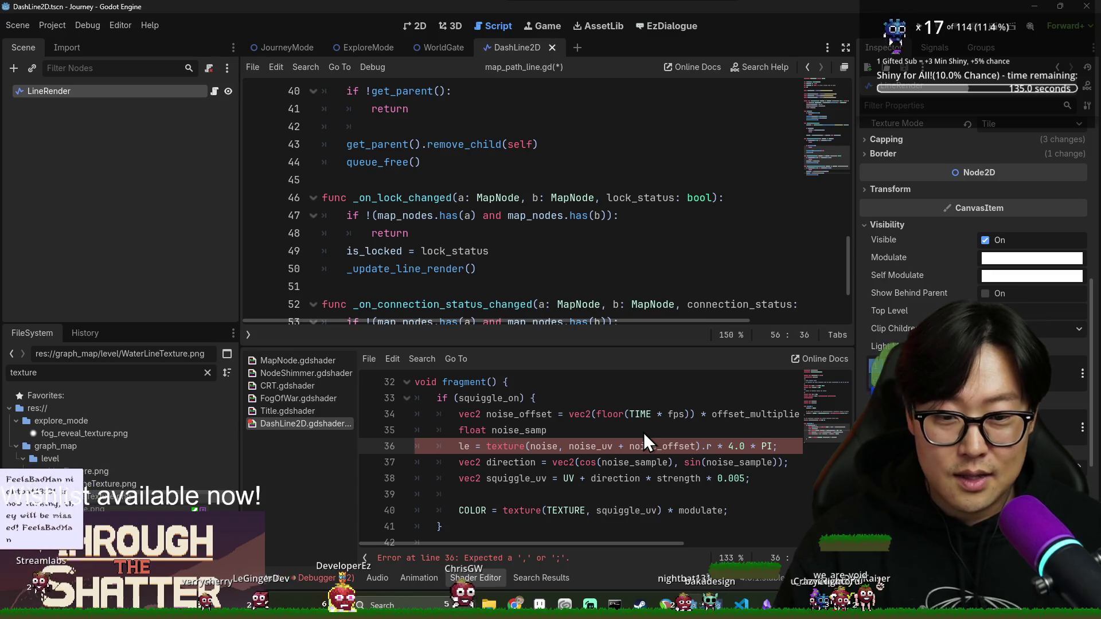
{"action": "key", "text": "BackSpace"}
{"action": "key", "text": "BackSpace"}
{"action": "key", "text": "BackSpace"}
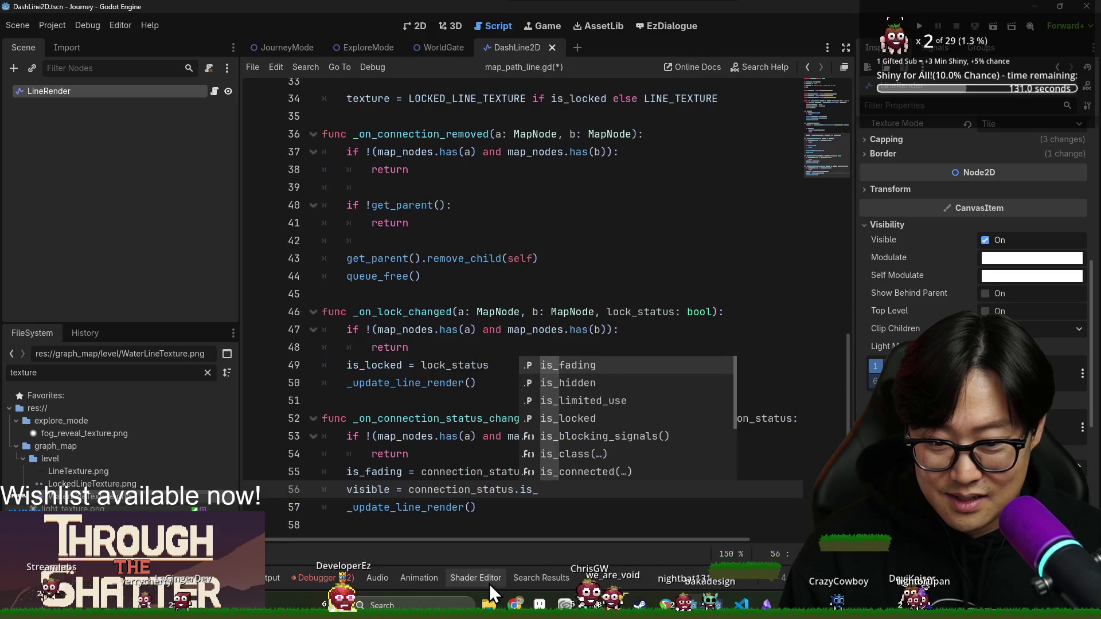
{"action": "left_click", "coordinate": [490, 579]}
{"action": "left_click", "coordinate": [507, 490]}
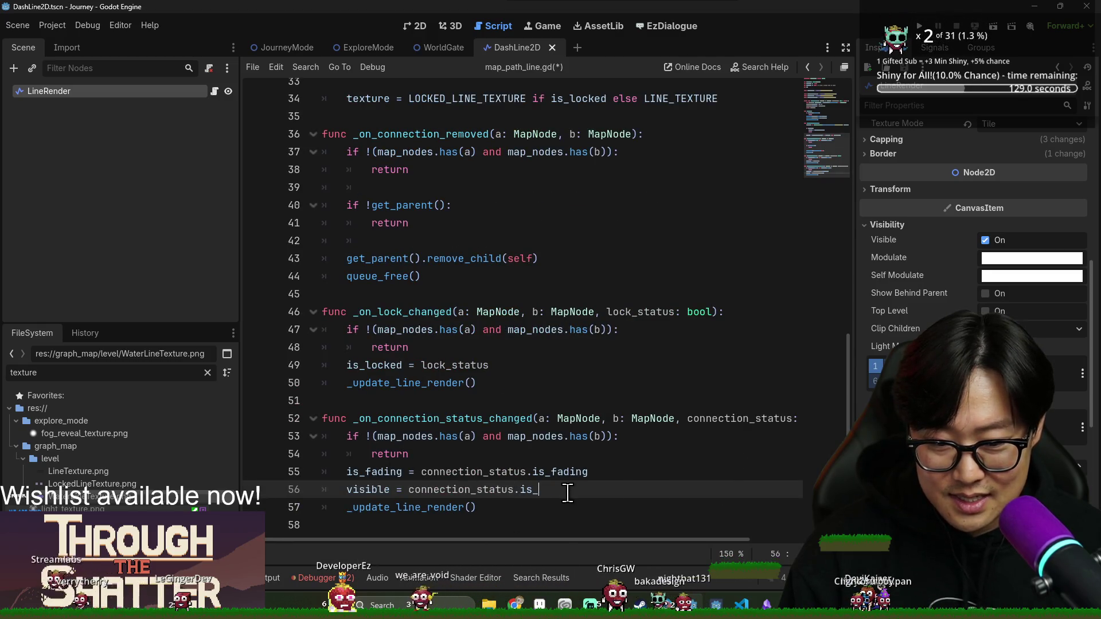
{"action": "key", "text": "ctrl+space"}
{"action": "key", "text": "Down"}
{"action": "key", "text": "Return"}
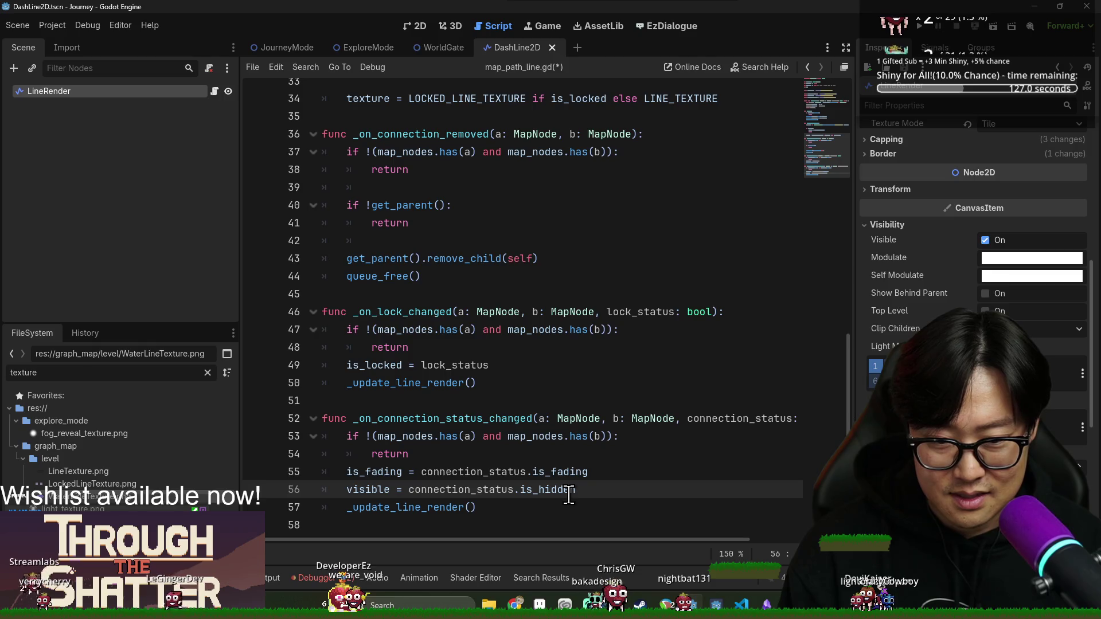
- Review the status handler code and check connection_status.gd fields before returning to map_path_line.gd
{"action": "left_click", "coordinate": [507, 436]}
{"action": "key", "text": "alt+s"}
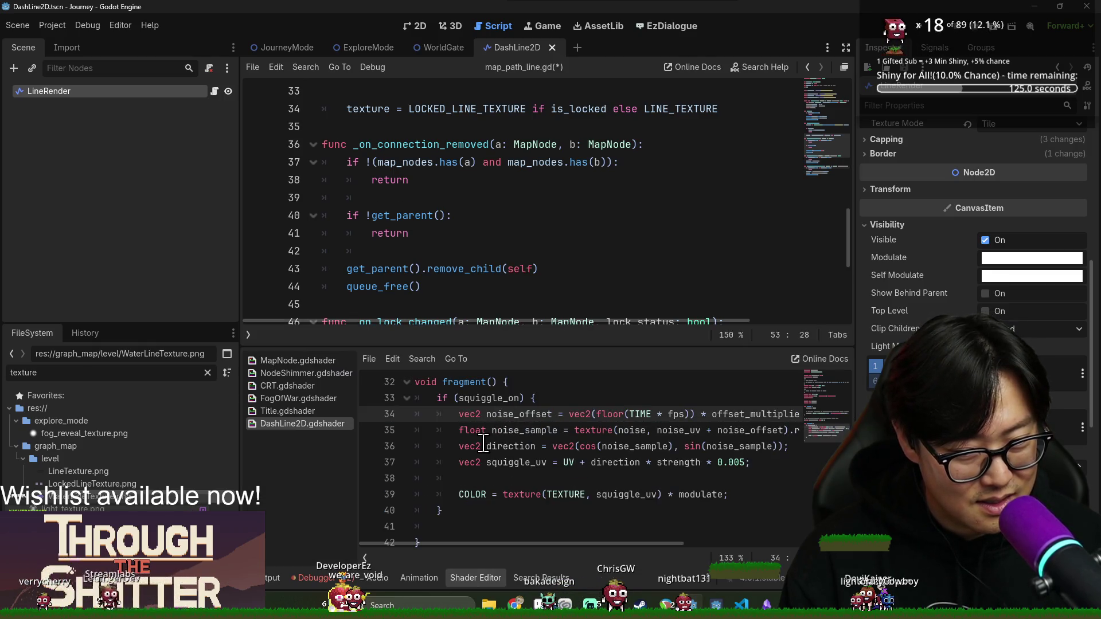
{"action": "scroll", "coordinate": [488, 218], "scroll_direction": "down", "scroll_amount": 4}
{"action": "left_click", "coordinate": [501, 198]}
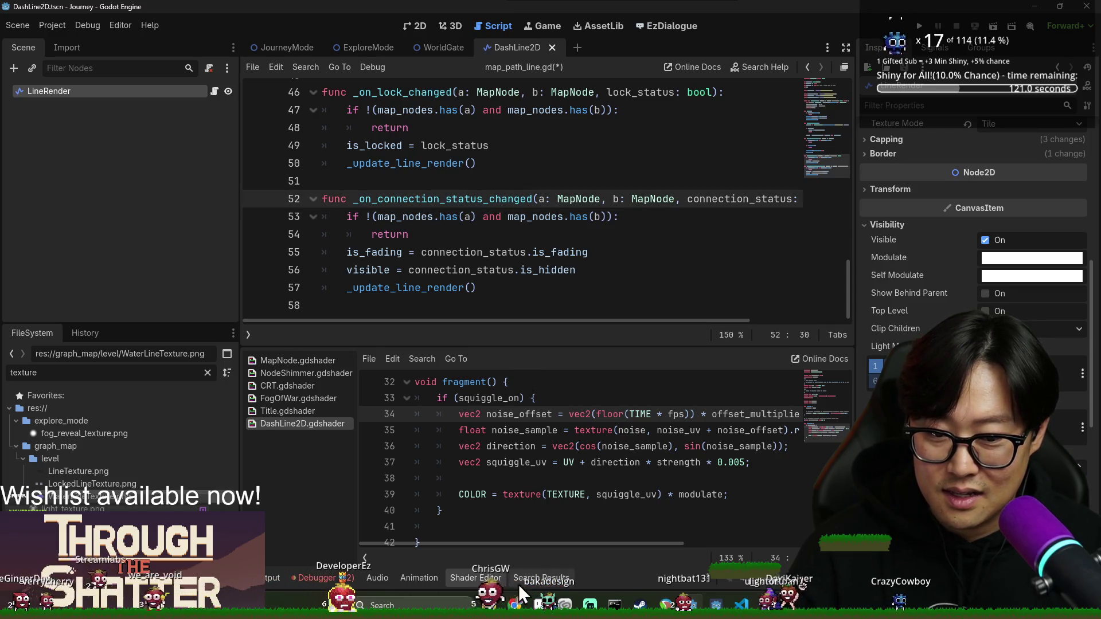
{"action": "key", "text": "alt+s"}
{"action": "left_click", "coordinate": [545, 448]}
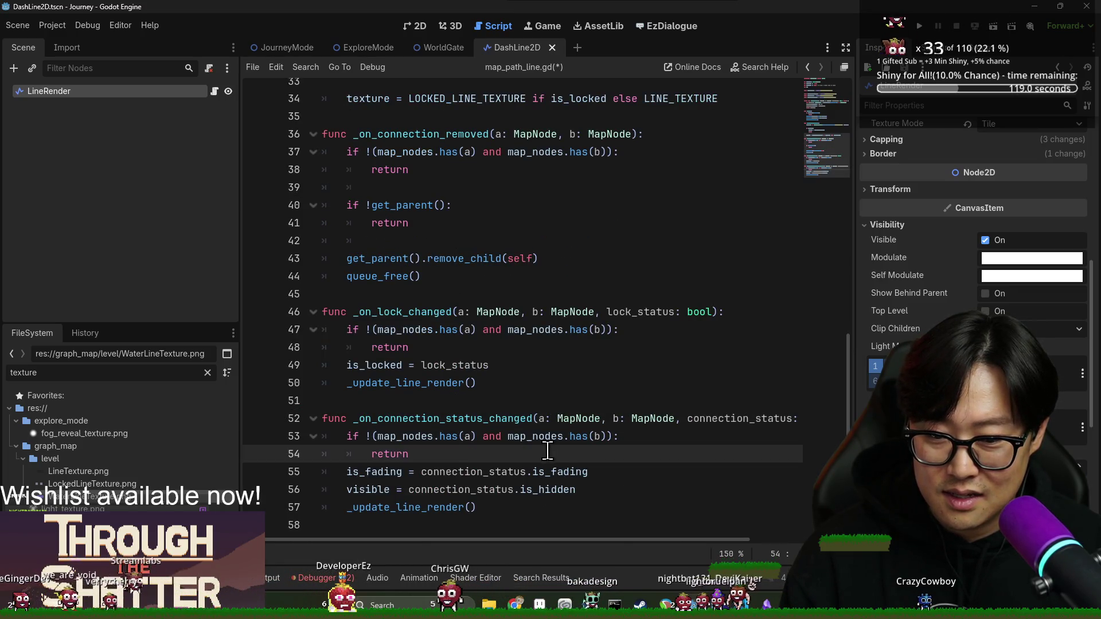
{"action": "left_click", "coordinate": [535, 419]}
{"action": "left_click", "coordinate": [544, 438]}
{"action": "left_click", "coordinate": [504, 472]}
{"action": "left_click", "coordinate": [572, 384]}
{"action": "left_click", "coordinate": [579, 419]}
{"action": "left_click", "coordinate": [590, 523]}
{"action": "left_click", "coordinate": [539, 383]}
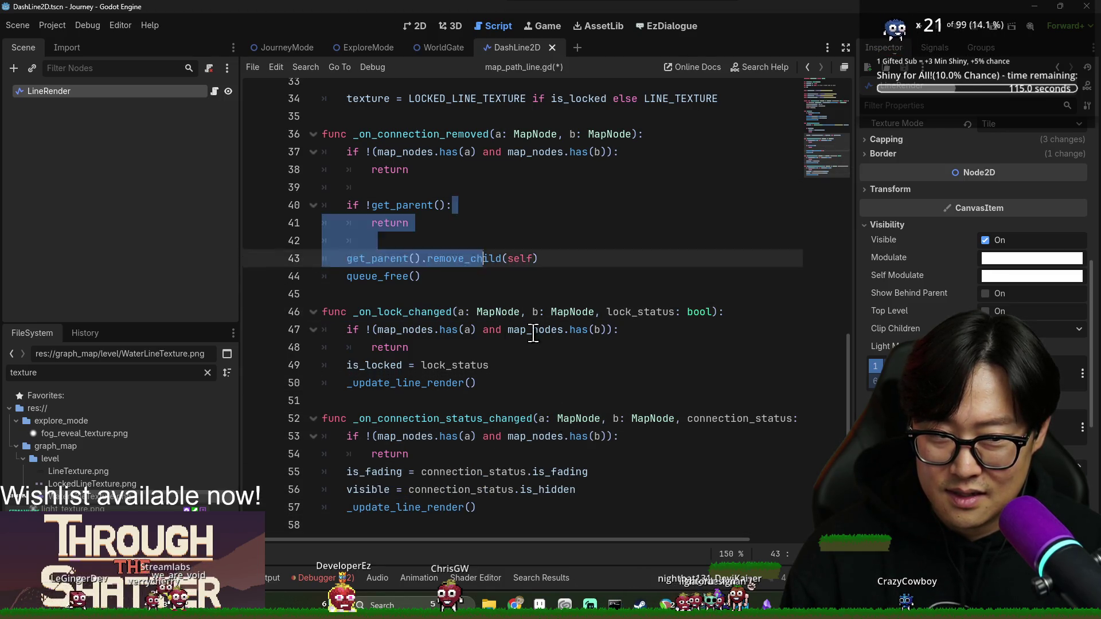
{"action": "left_click", "coordinate": [553, 471], "text": "ctrl"}
{"action": "left_click", "coordinate": [516, 381]}
{"action": "key", "text": "alt+Left"}
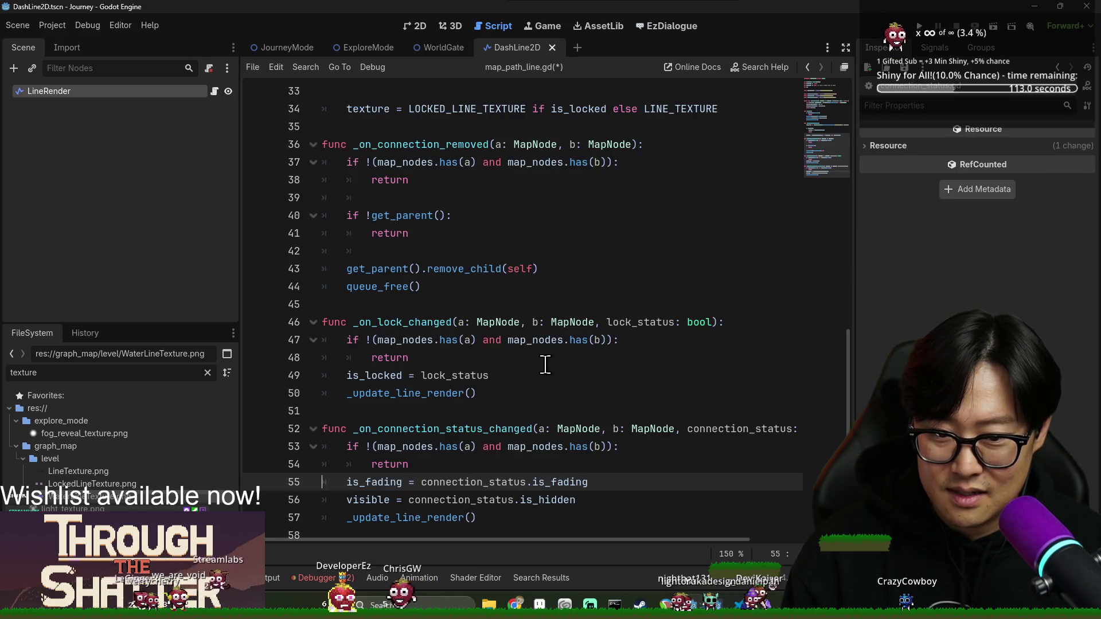
{"action": "left_click", "coordinate": [515, 358]}
- Inspect the LineRender node's fill texture in the Inspector
{"action": "left_click", "coordinate": [132, 95]}
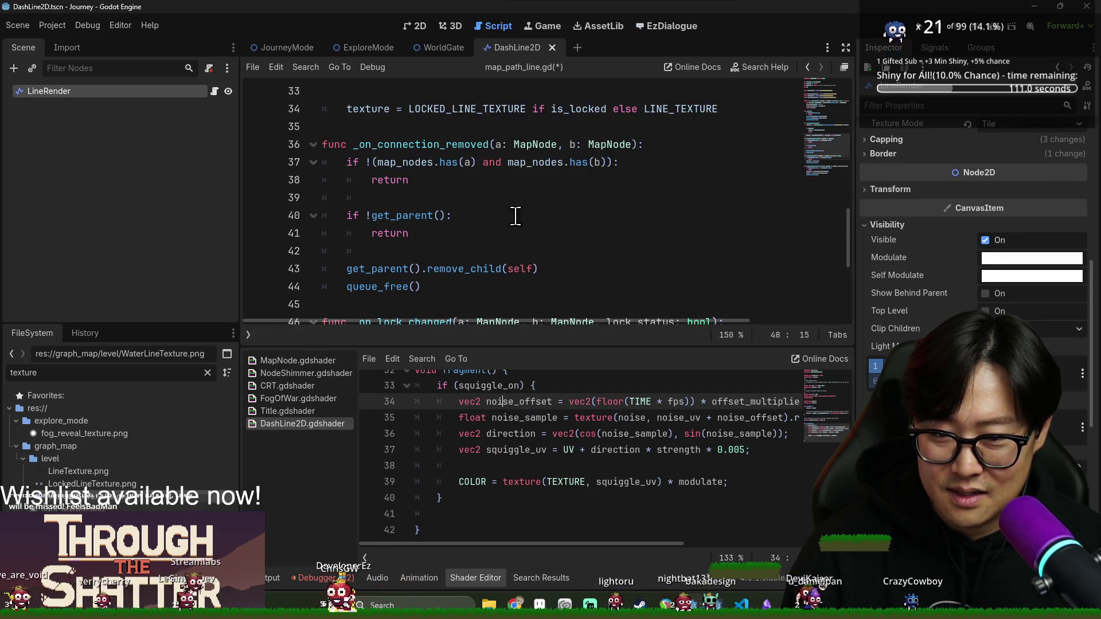
{"action": "scroll", "coordinate": [1079, 430], "scroll_direction": "down", "scroll_amount": 5}
{"action": "scroll", "coordinate": [1032, 311], "scroll_direction": "up", "scroll_amount": 5}
{"action": "left_click", "coordinate": [1038, 266]}
{"action": "left_click", "coordinate": [573, 126]}
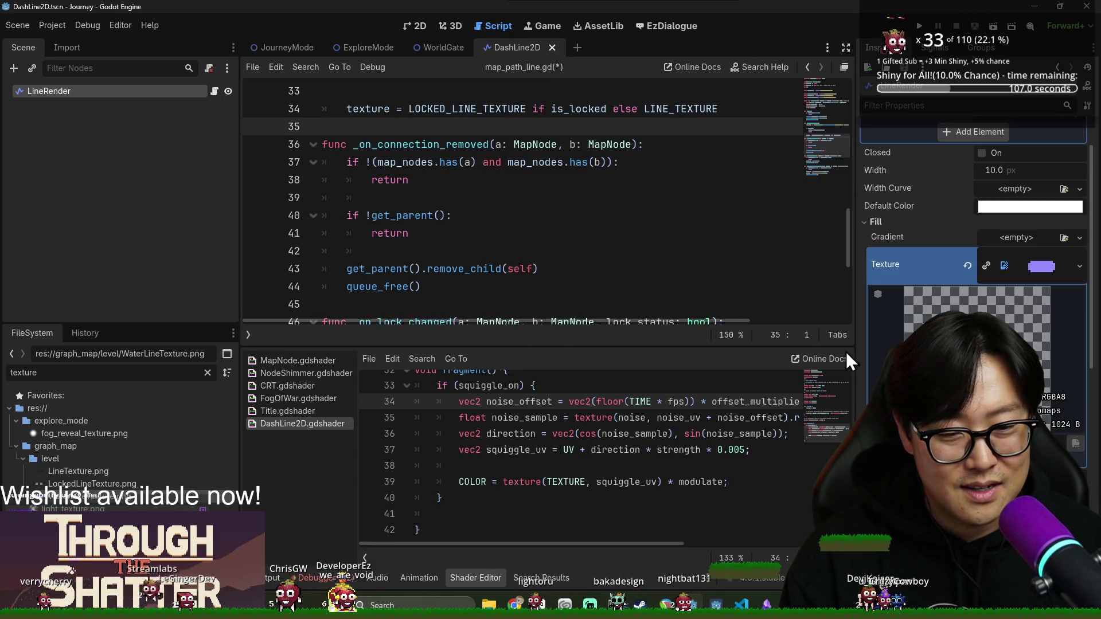
- Tidy the blank lines around the get_parent return and save map_path_line.gd
{"action": "left_click", "coordinate": [476, 578]}
{"action": "left_click", "coordinate": [402, 251]}
{"action": "key", "text": "ctrl+s"}
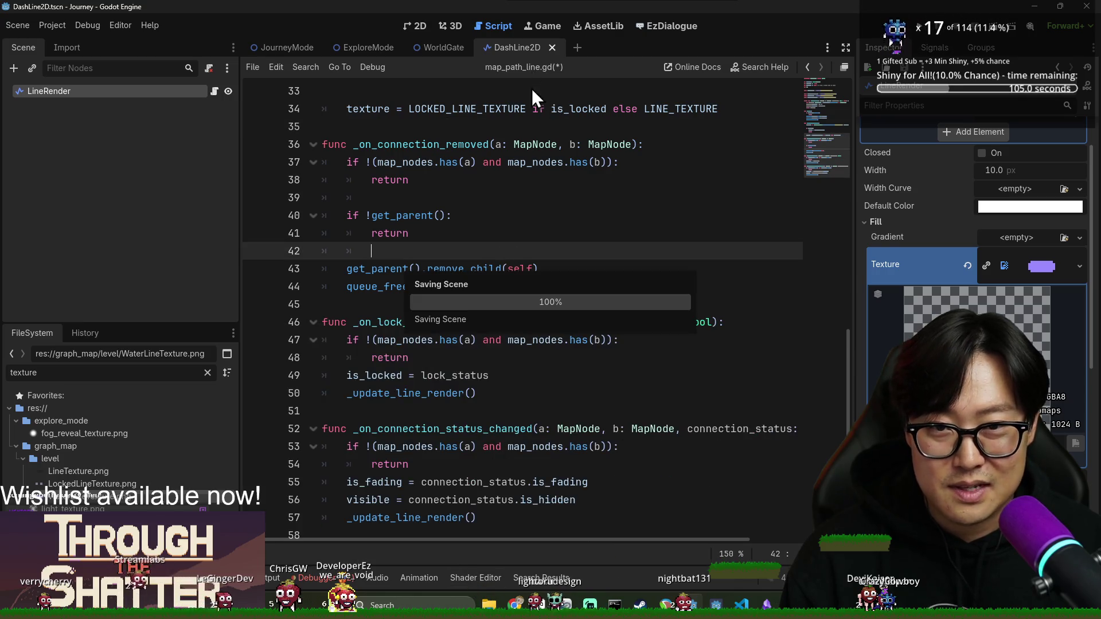
{"action": "left_click_drag", "start_coordinate": [617, 218], "coordinate": [617, 228]}
{"action": "left_click", "coordinate": [486, 197]}
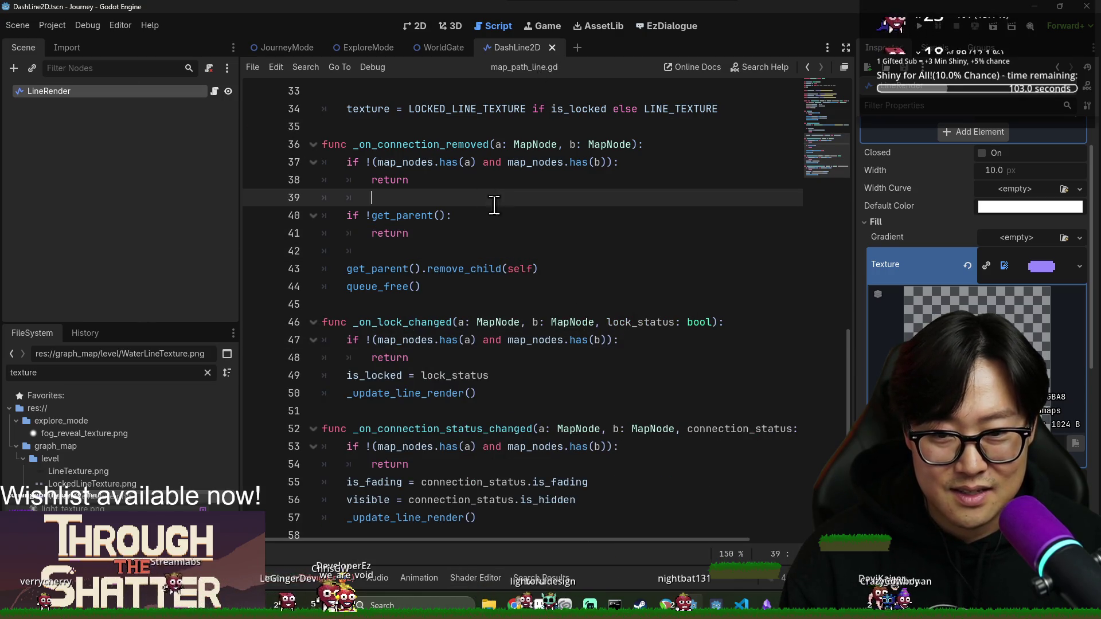
{"action": "scroll", "coordinate": [921, 310], "scroll_direction": "down", "scroll_amount": 5}
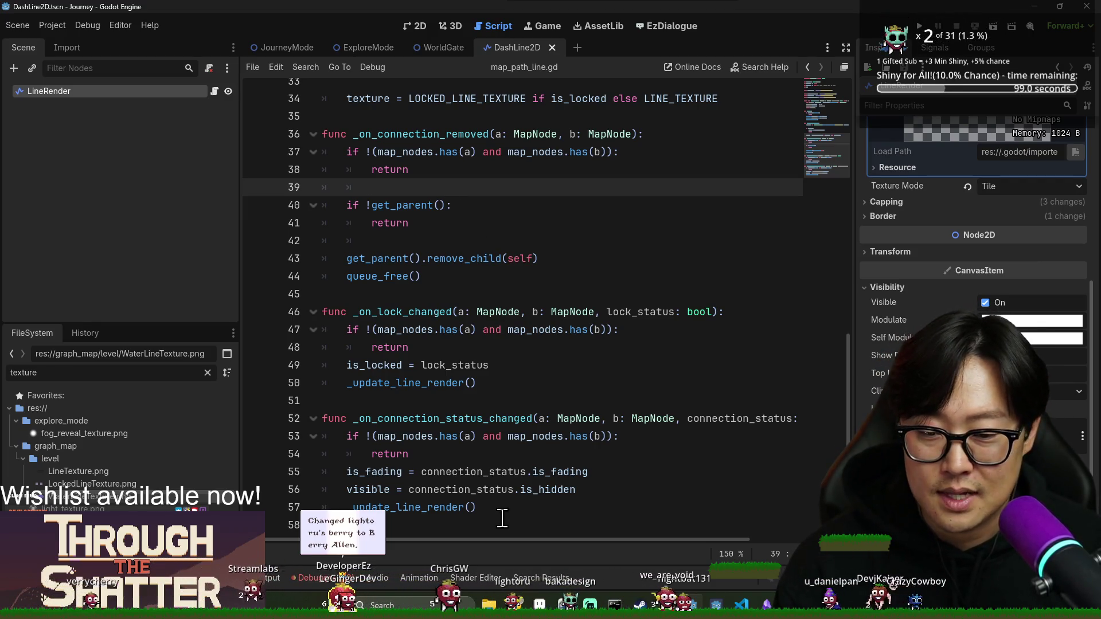
{"action": "double_click", "coordinate": [478, 491]}
{"action": "left_click", "coordinate": [360, 490]}
{"action": "left_click", "coordinate": [527, 491]}
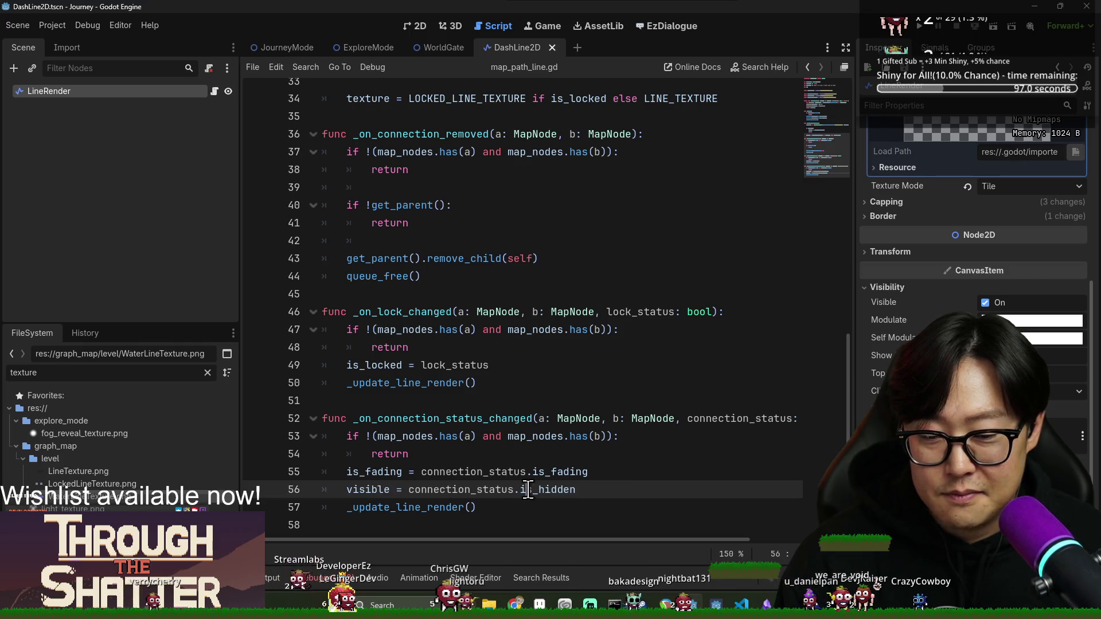
{"action": "left_click", "coordinate": [529, 312]}
{"action": "key", "text": "F5"}
{"action": "left_click", "coordinate": [528, 221]}
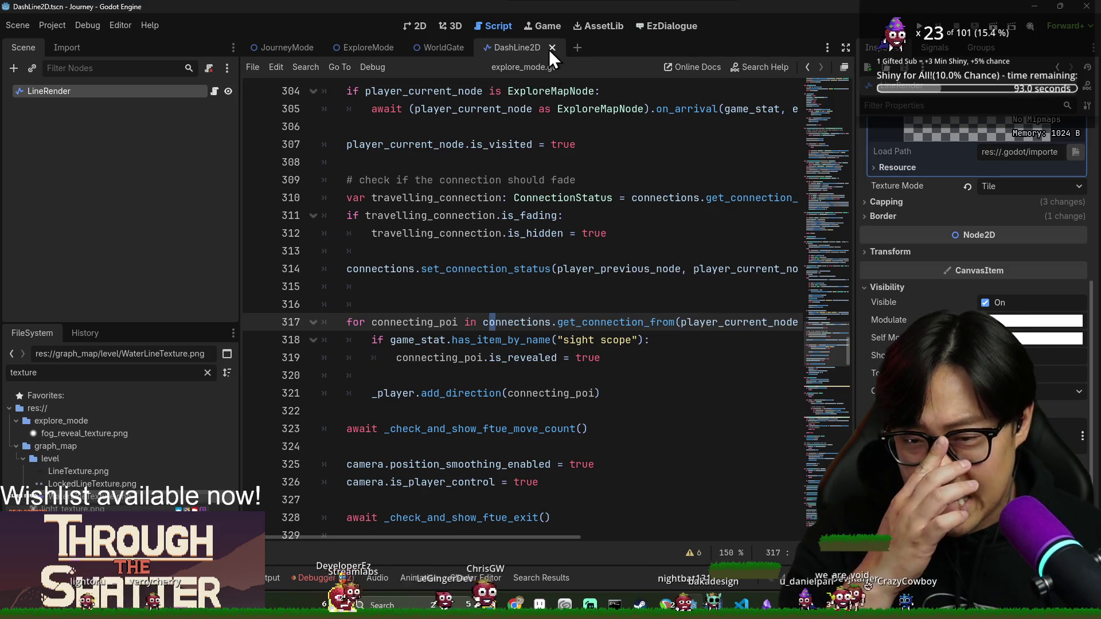
- Remove the extra blank line above the connecting_poi loop in explore_mode.gd
{"action": "left_click", "coordinate": [416, 304]}
{"action": "key", "text": "BackSpace"}
{"action": "key", "text": "BackSpace"}
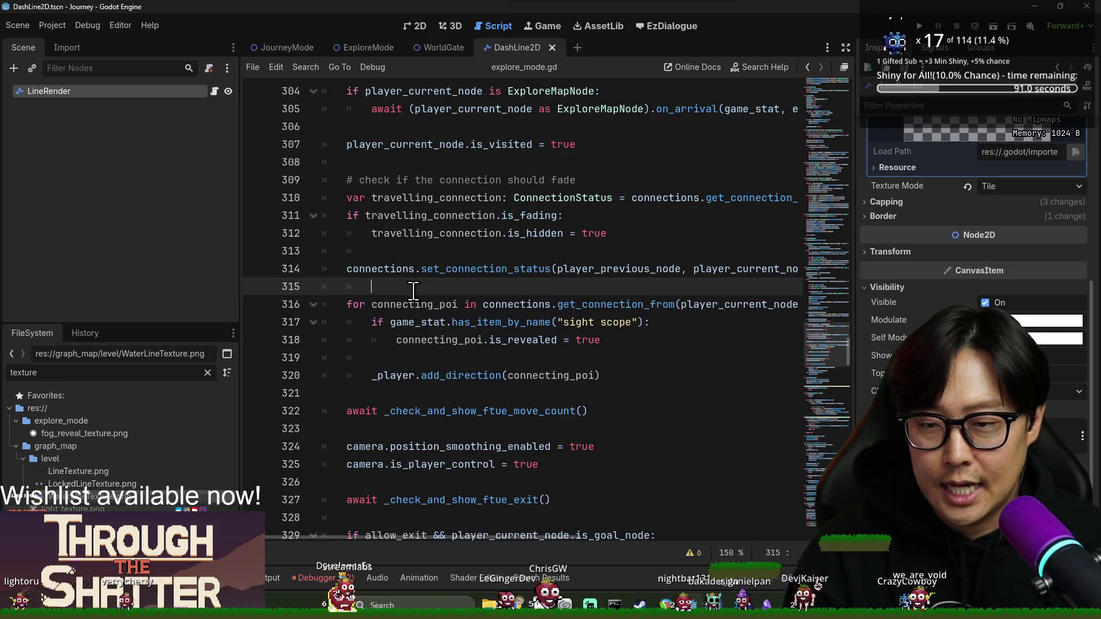
{"action": "key", "text": "Up"}
{"action": "key", "text": "Up"}
{"action": "key", "text": "Up"}
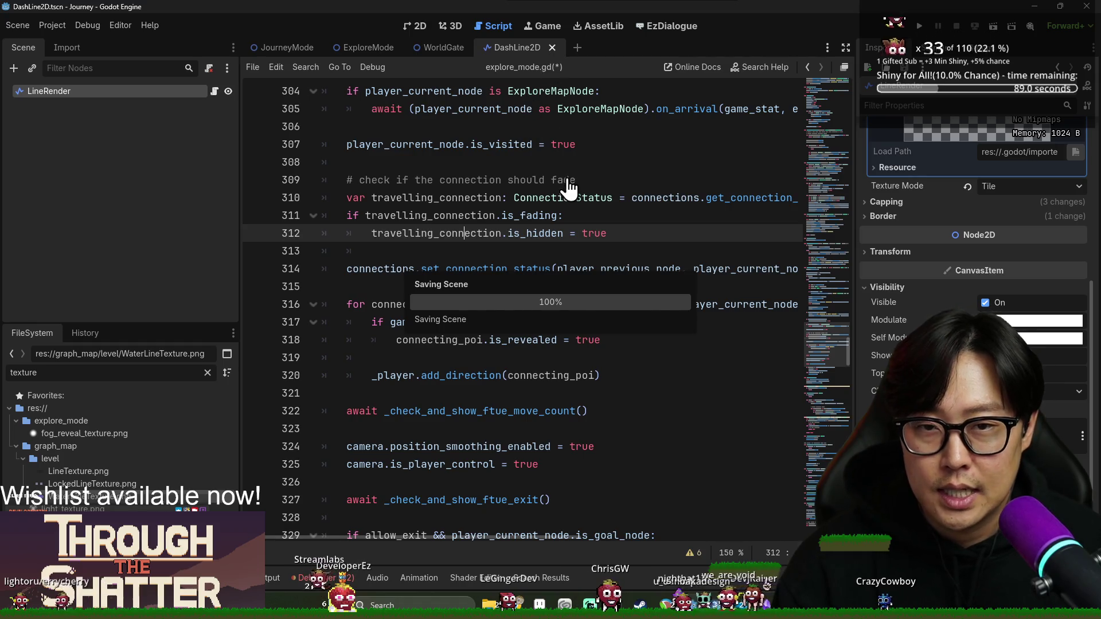
{"action": "scroll", "coordinate": [589, 207], "scroll_direction": "up", "scroll_amount": 4}
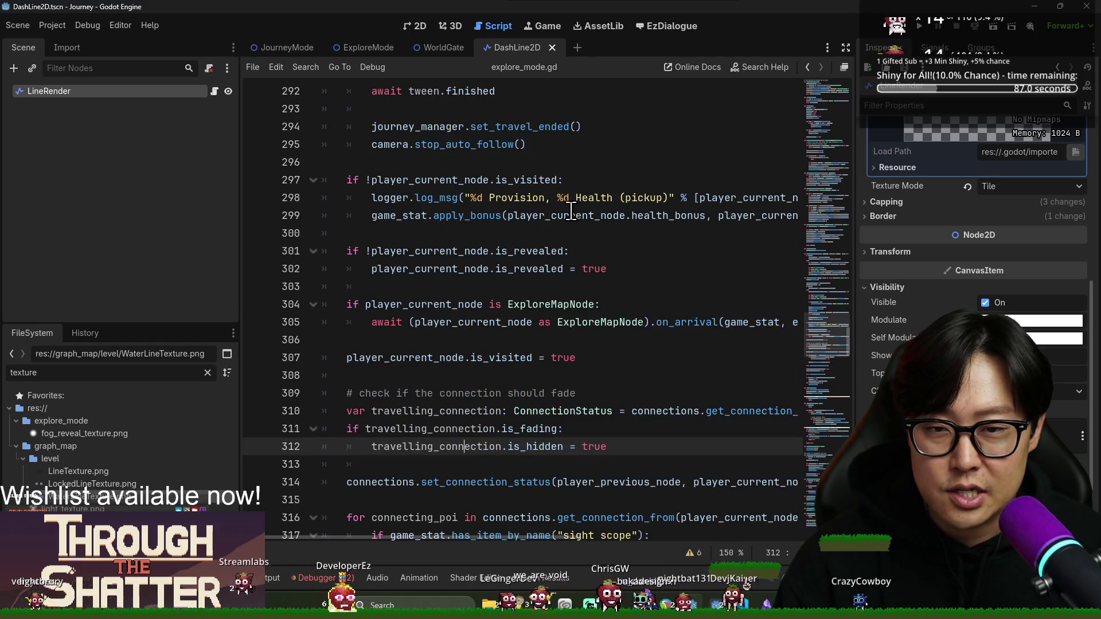
{"action": "scroll", "coordinate": [572, 211], "scroll_direction": "down", "scroll_amount": 4}
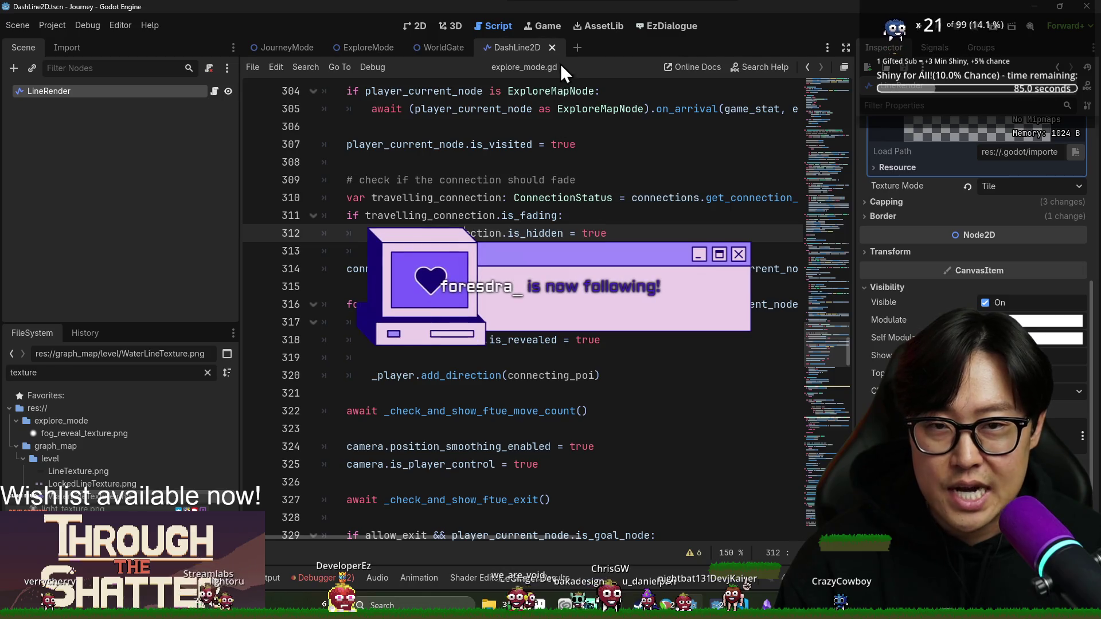
{"action": "left_click", "coordinate": [356, 322]}
{"action": "left_click", "coordinate": [402, 304]}
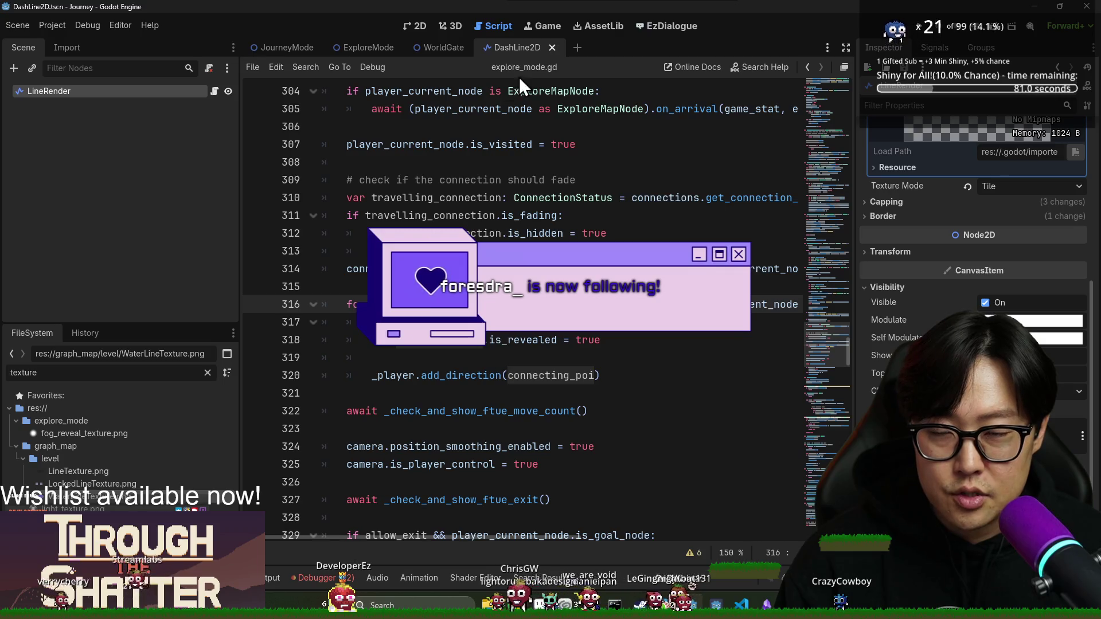
- Review the loop's identifiers: add_direction, connecting_poi and connections
{"action": "double_click", "coordinate": [516, 339]}
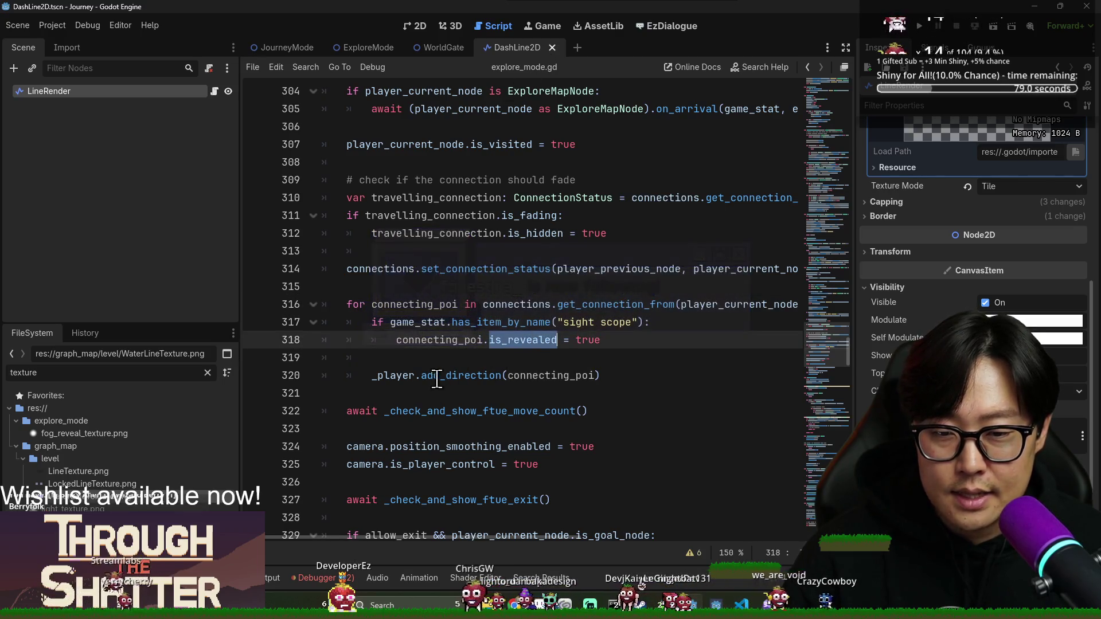
{"action": "double_click", "coordinate": [470, 375]}
{"action": "double_click", "coordinate": [550, 375]}
{"action": "left_click", "coordinate": [520, 356]}
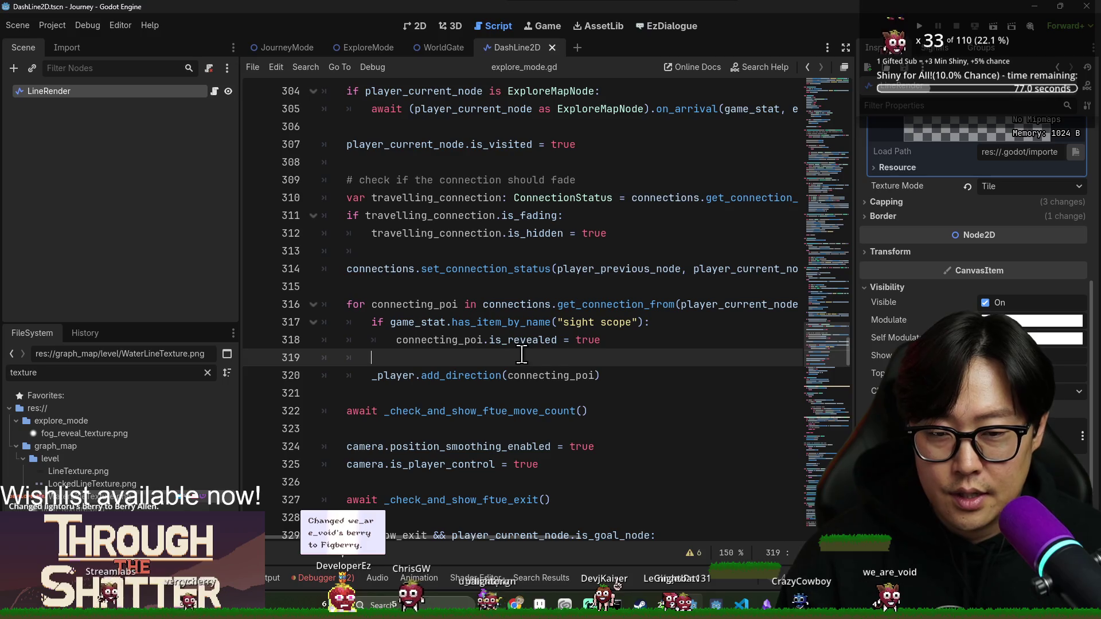
{"action": "mouse_move", "coordinate": [553, 539]}
{"action": "left_mouse_down"}
{"action": "mouse_move", "coordinate": [597, 539]}
{"action": "mouse_move", "coordinate": [538, 548]}
{"action": "left_mouse_up"}
{"action": "double_click", "coordinate": [529, 303]}
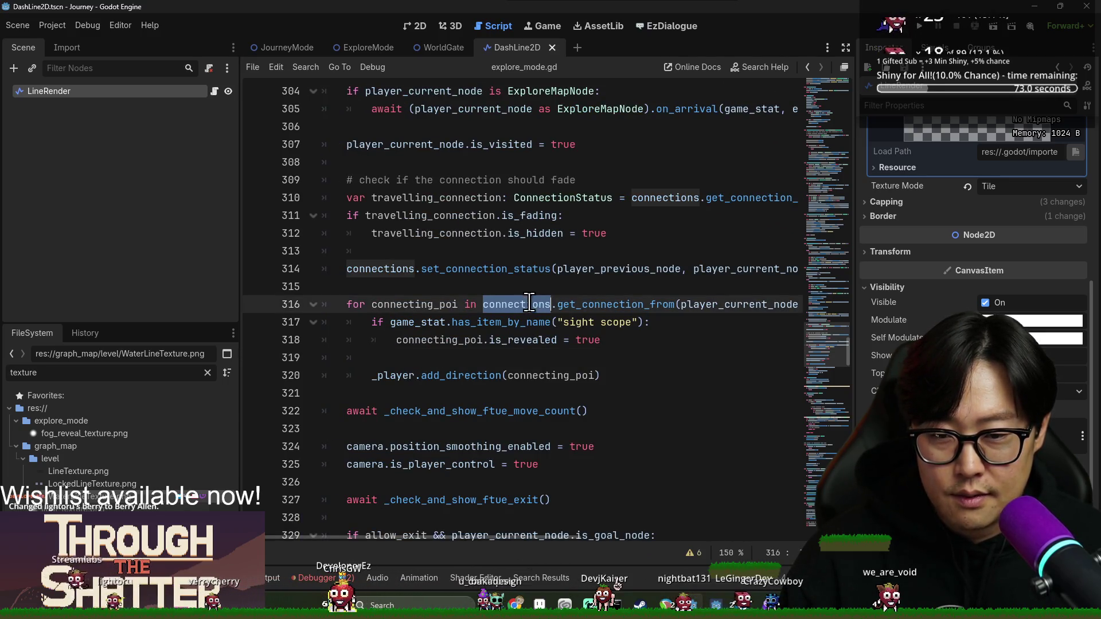
- Insert a new blank line at the top of the loop body
{"action": "left_click", "coordinate": [364, 322]}
{"action": "key", "text": "Return"}
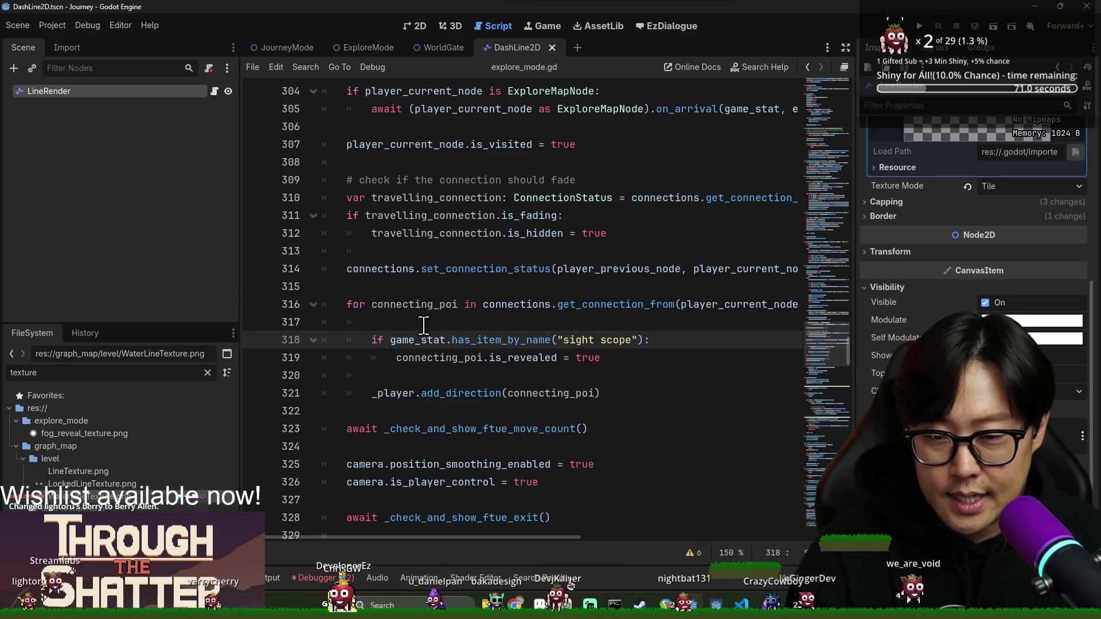
{"action": "left_click", "coordinate": [486, 319]}
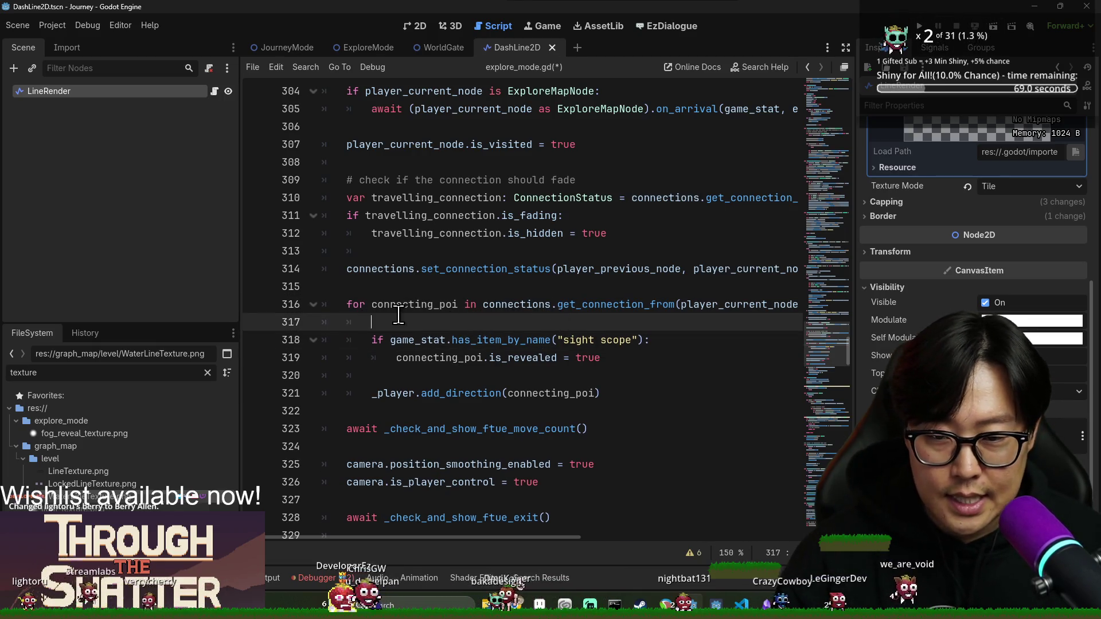
{"action": "double_click", "coordinate": [506, 305]}
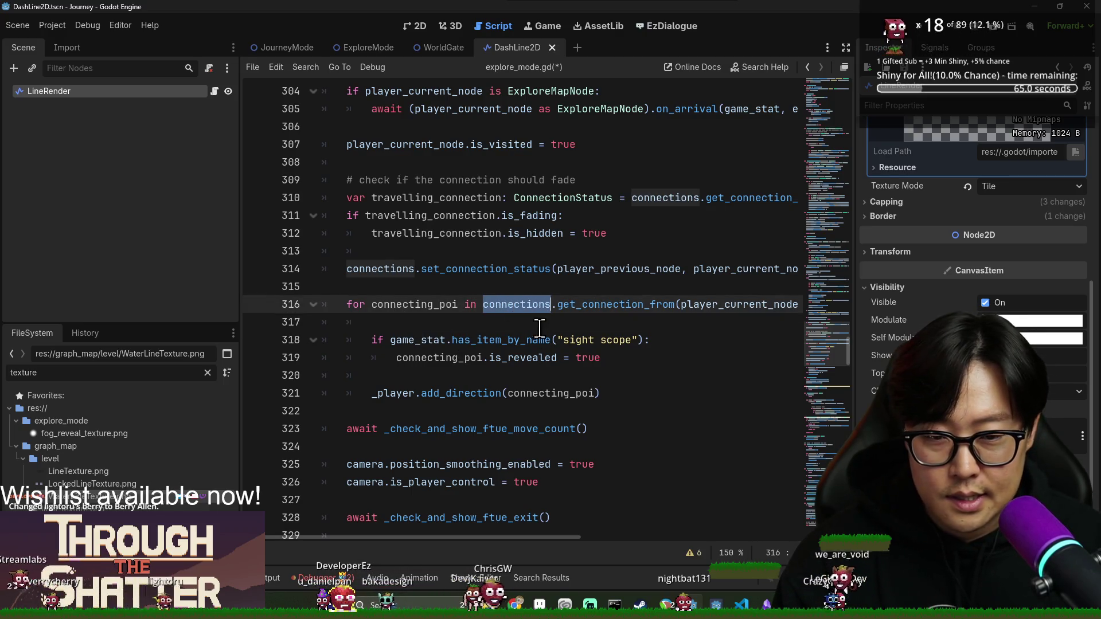
{"action": "left_click", "coordinate": [532, 325]}
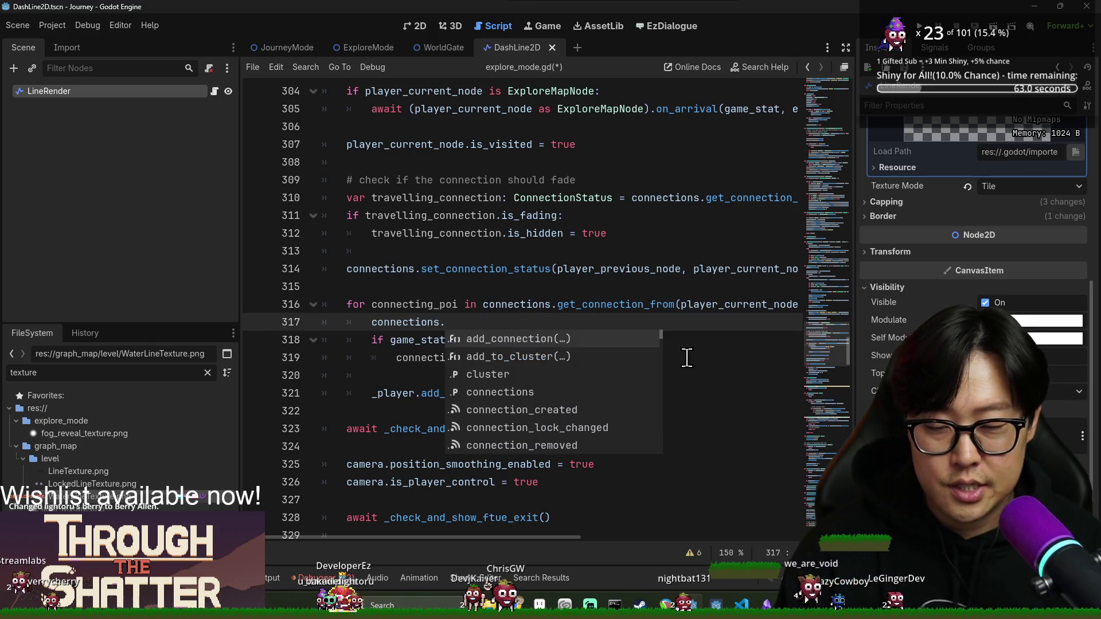
- Start the hidden check with get_connection_status(player_current_node, on the new line
{"action": "type", "text": "get_connection"}
{"action": "key", "text": "Down"}
{"action": "key", "text": "Return"}
{"action": "key", "text": "Escape"}
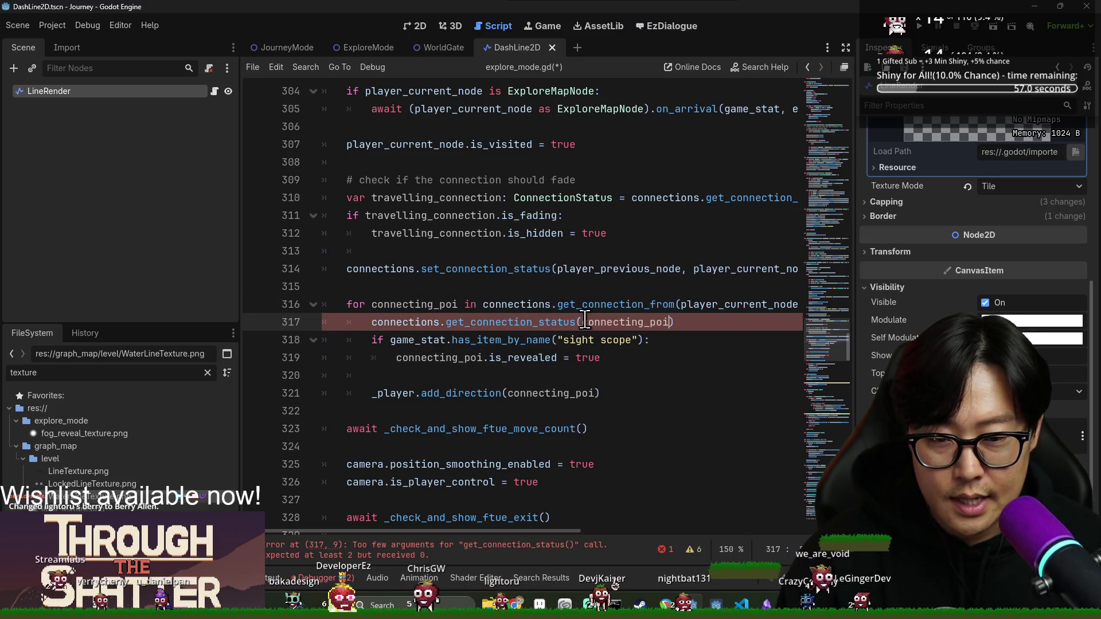
{"action": "type", "text": "urr"}
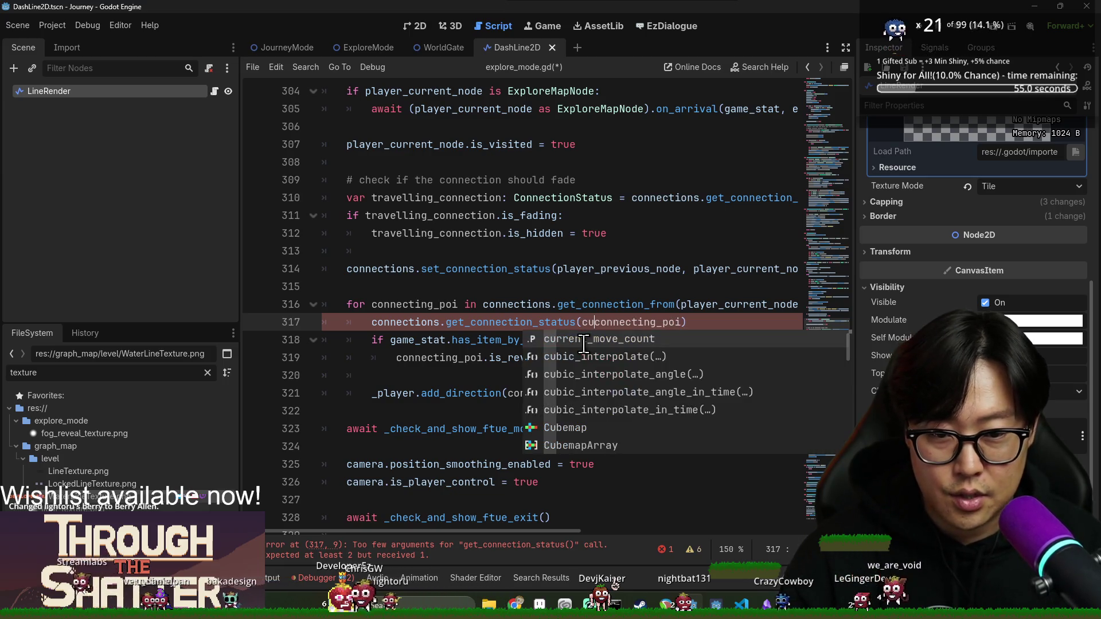
{"action": "key", "text": "Down"}
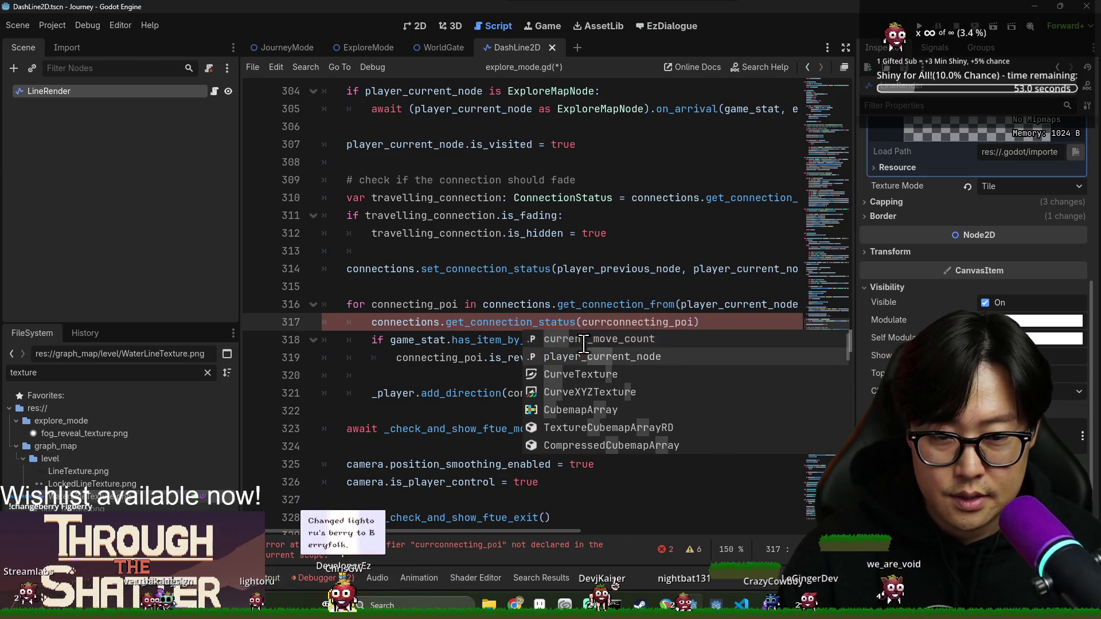
{"action": "key", "text": "Tab"}
{"action": "type", "text": ","}
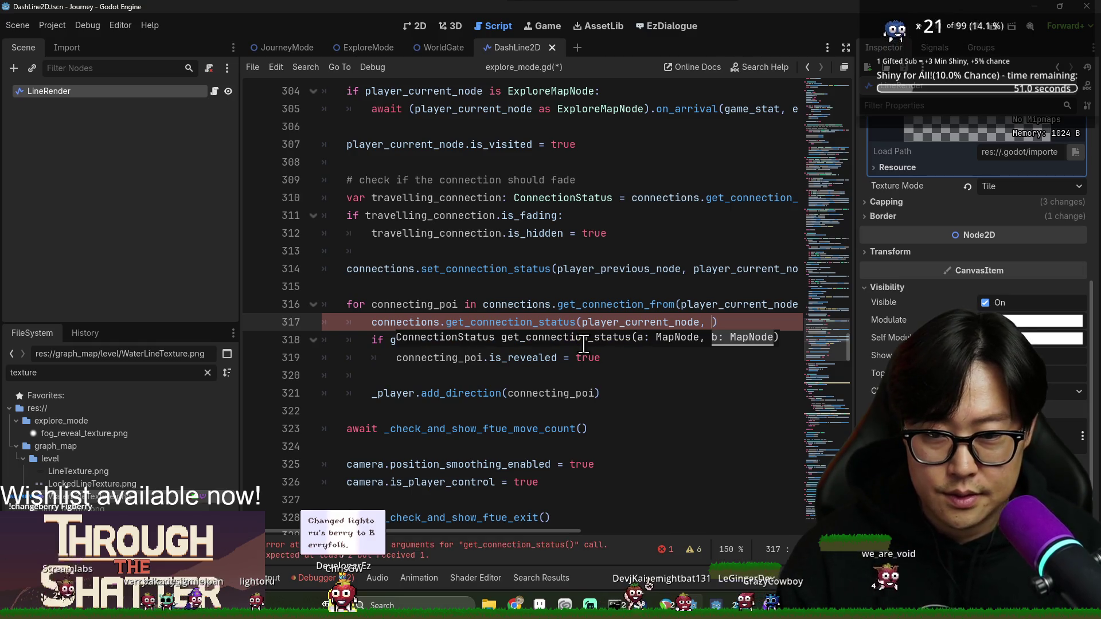
- Complete the condition with connecting_poi as second argument and .is_hidden:
{"action": "double_click", "coordinate": [423, 306]}
{"action": "key", "text": "ctrl+c"}
{"action": "left_click", "coordinate": [713, 322]}
{"action": "key", "text": "ctrl+v"}
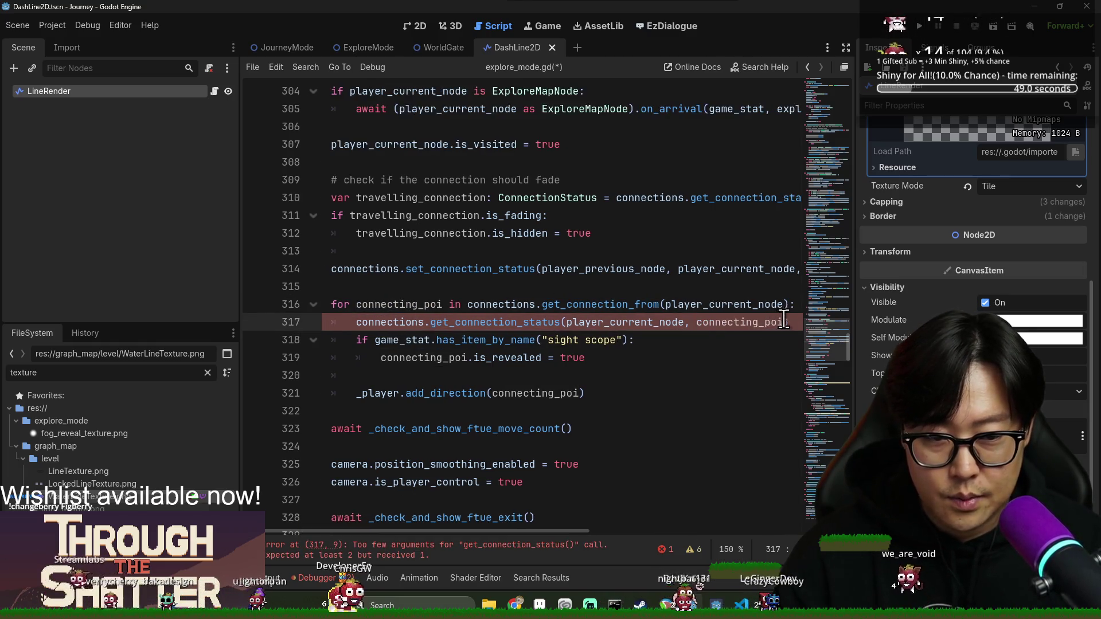
{"action": "type", "text": ".is_hi"}
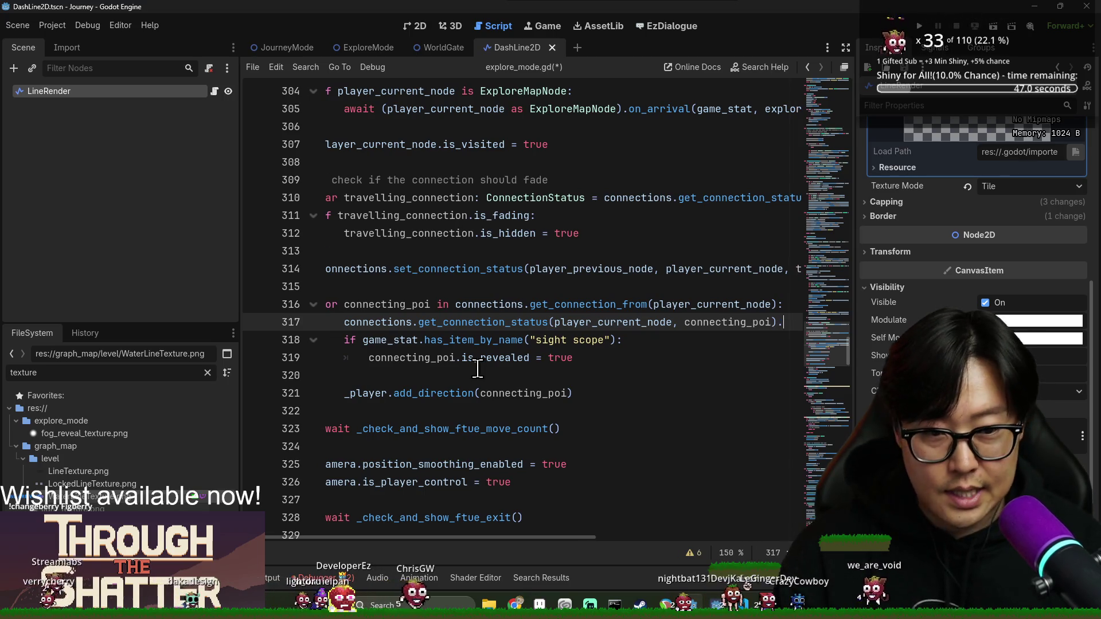
{"action": "key", "text": "Tab"}
{"action": "type", "text": ":"}
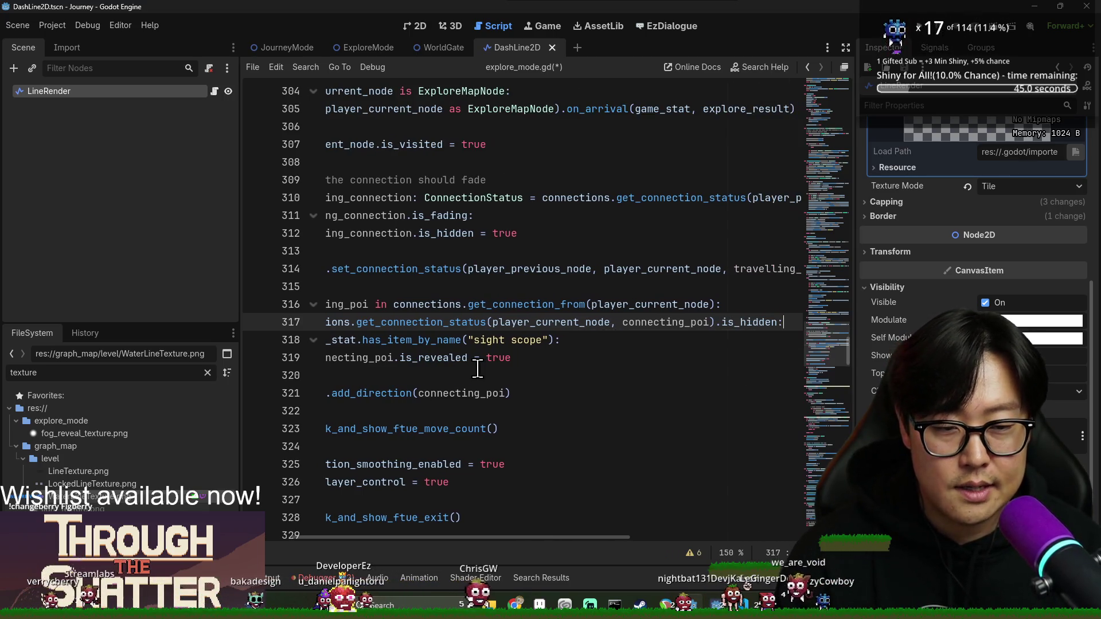
{"action": "key", "text": "Return"}
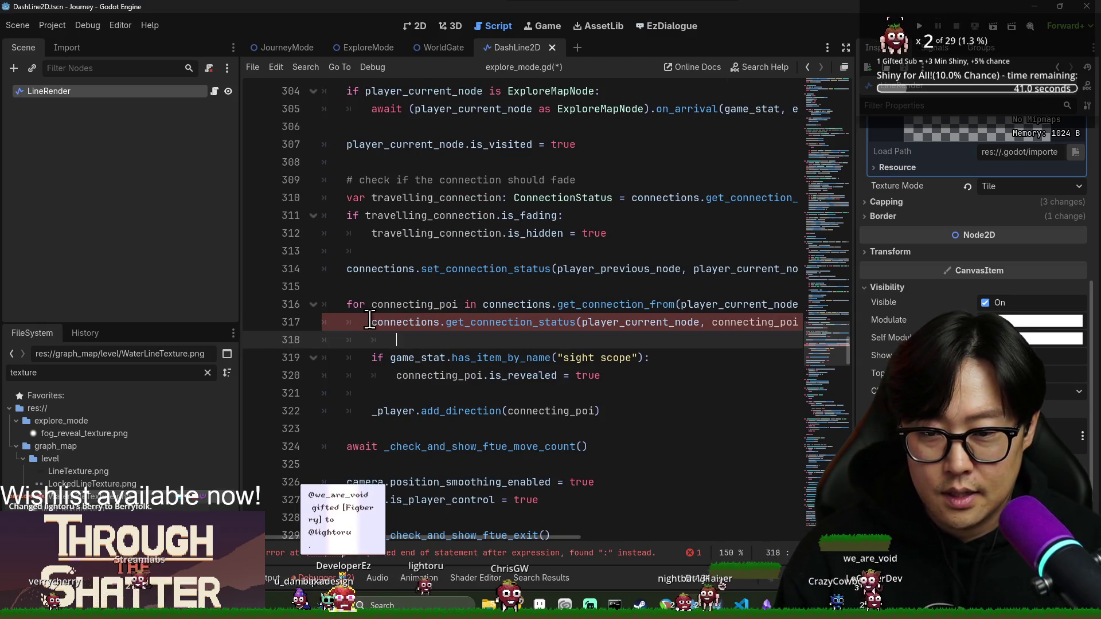
- Finish the check with continue and leave an unindented blank line after it
{"action": "left_click", "coordinate": [369, 320]}
{"action": "left_click", "coordinate": [471, 341]}
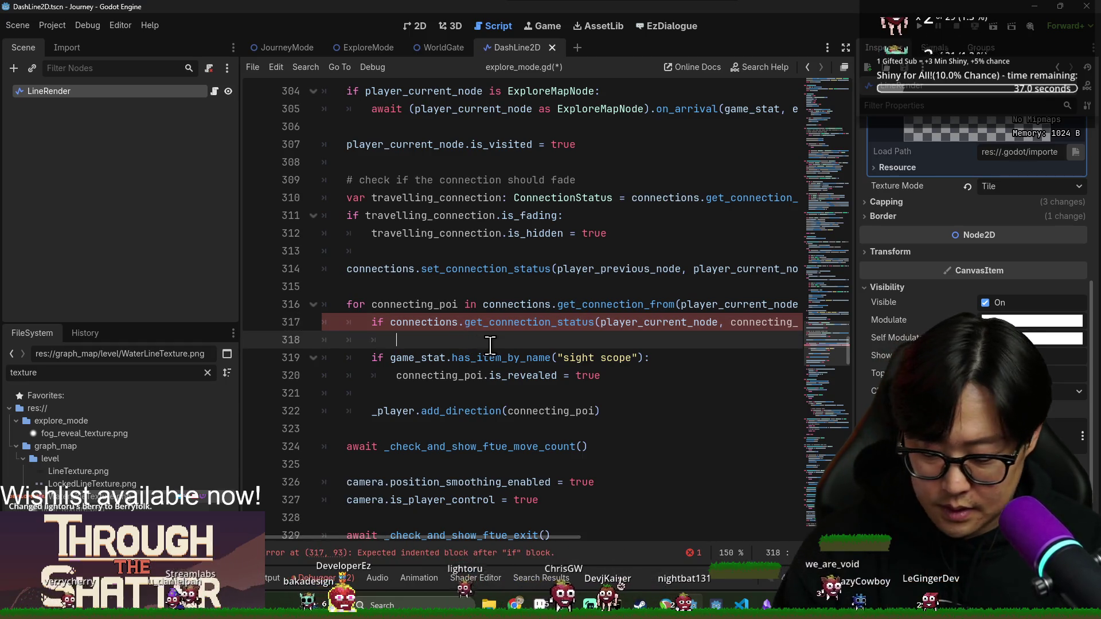
{"action": "type", "text": "continue"}
{"action": "key", "text": "Return"}
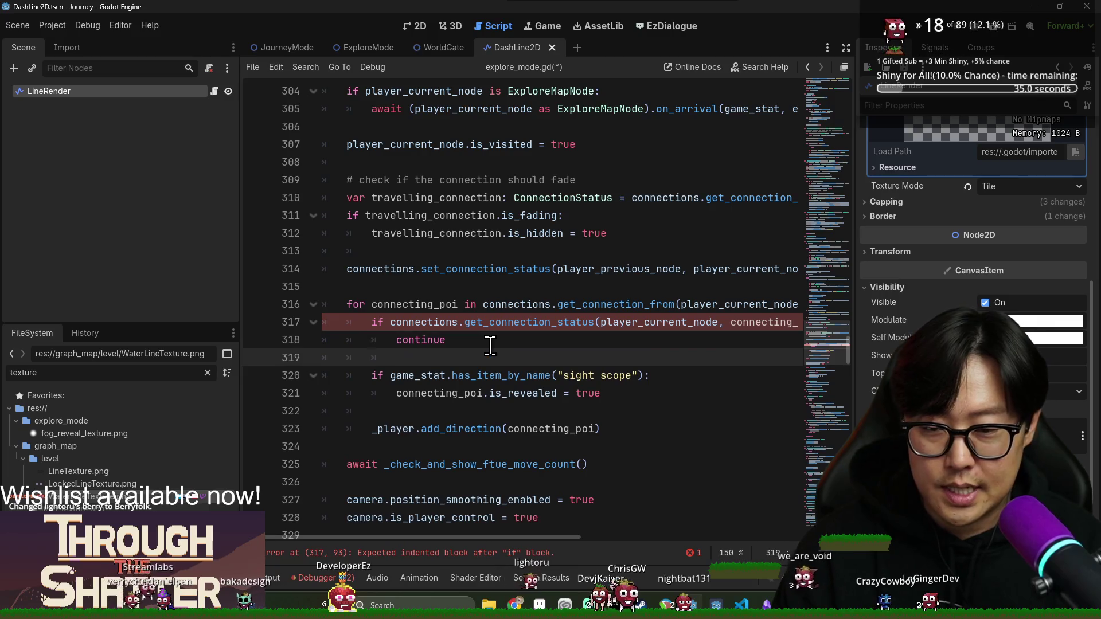
{"action": "key", "text": "BackSpace"}
- Save explore_mode.gd and launch the game with F5 to test
{"action": "key", "text": "ctrl+s"}
{"action": "left_click", "coordinate": [499, 442]}
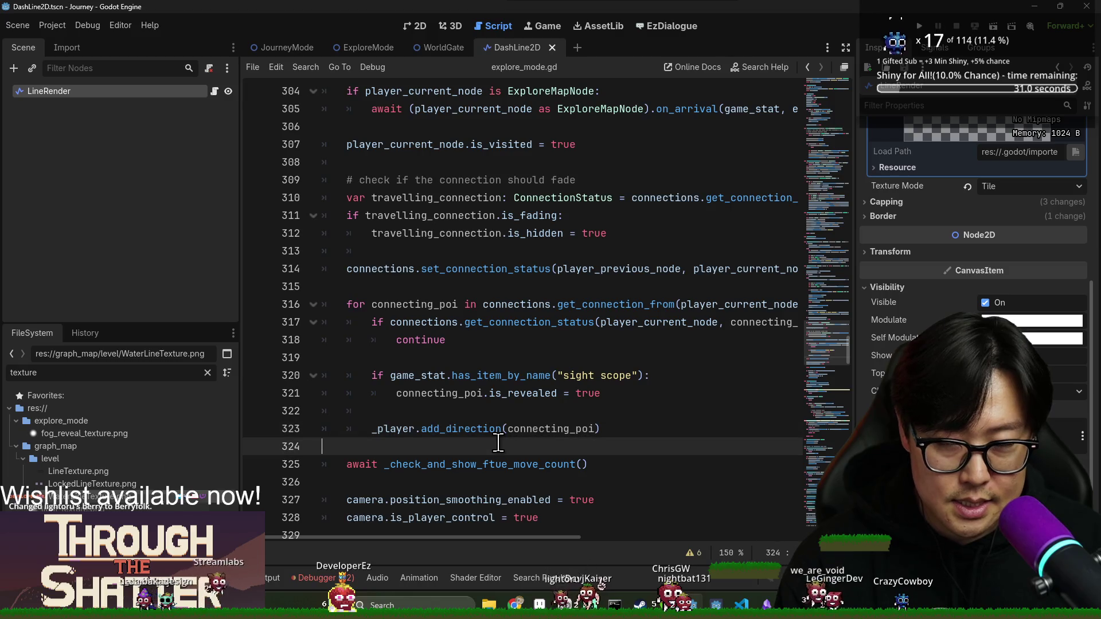
{"action": "key", "text": "F5"}
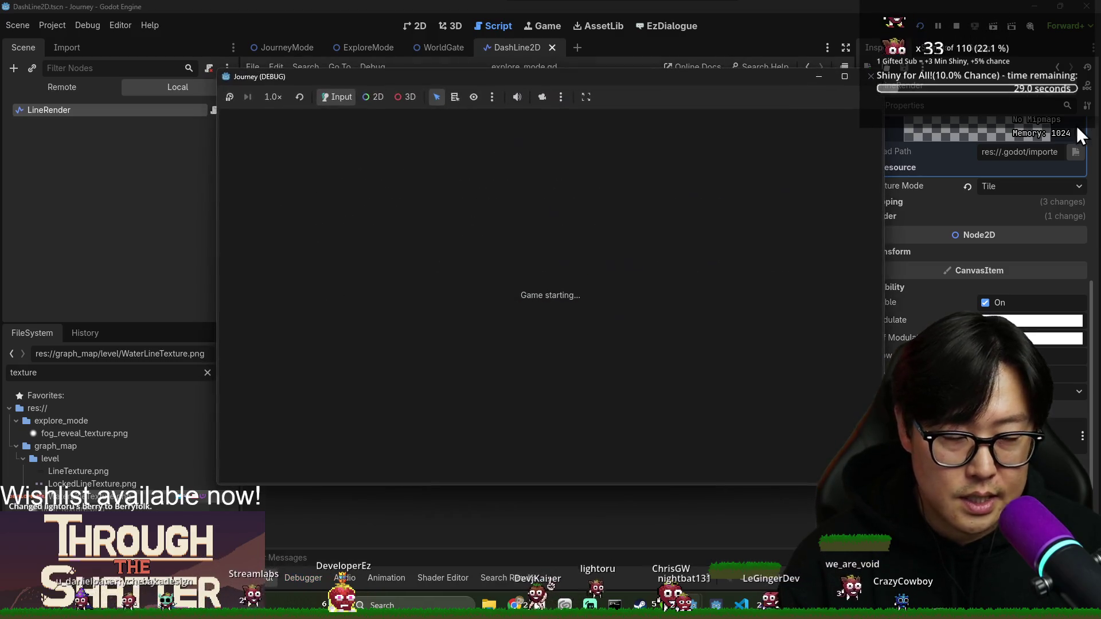
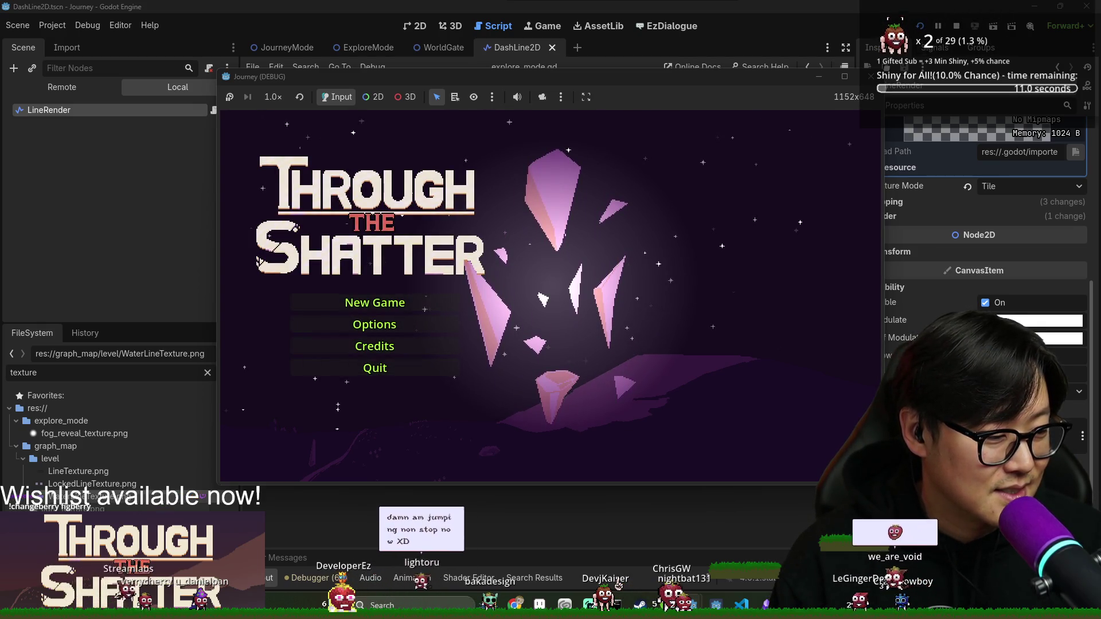
- Start a new game to view the map's dashed connections, then stop the run and save
{"action": "left_click", "coordinate": [366, 304]}
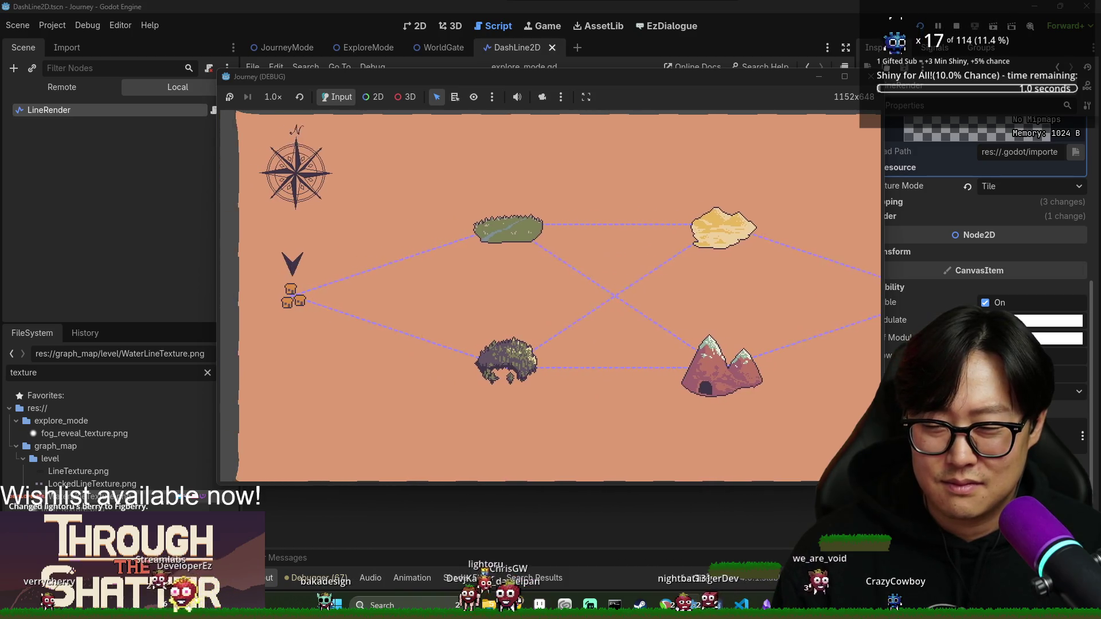
{"action": "left_click", "coordinate": [971, 27]}
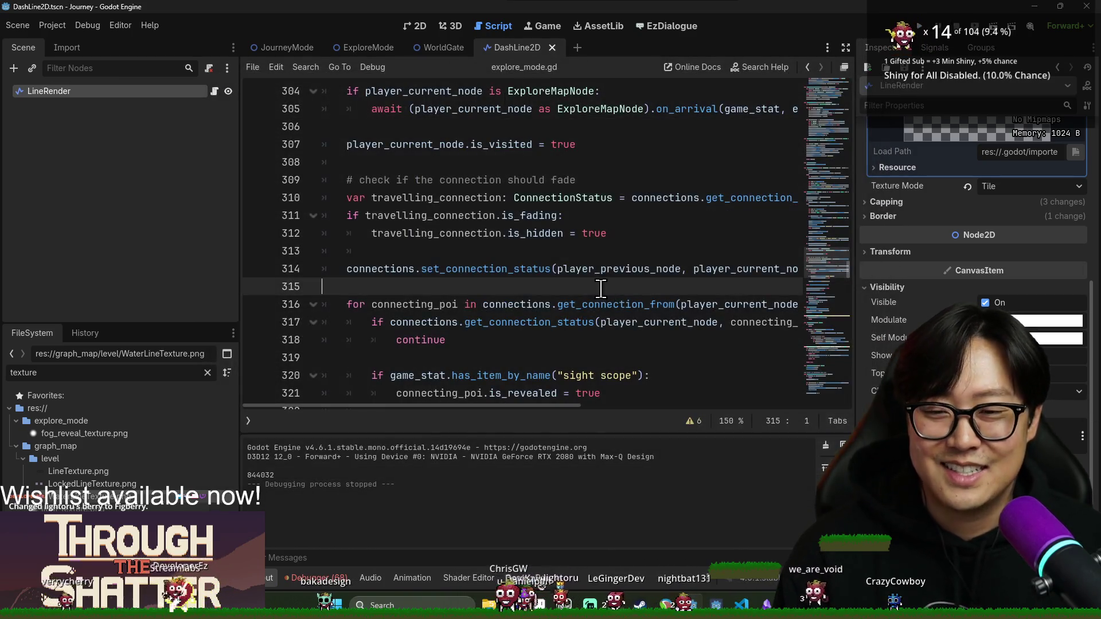
{"action": "key", "text": "ctrl+s"}
{"action": "left_click", "coordinate": [555, 217]}
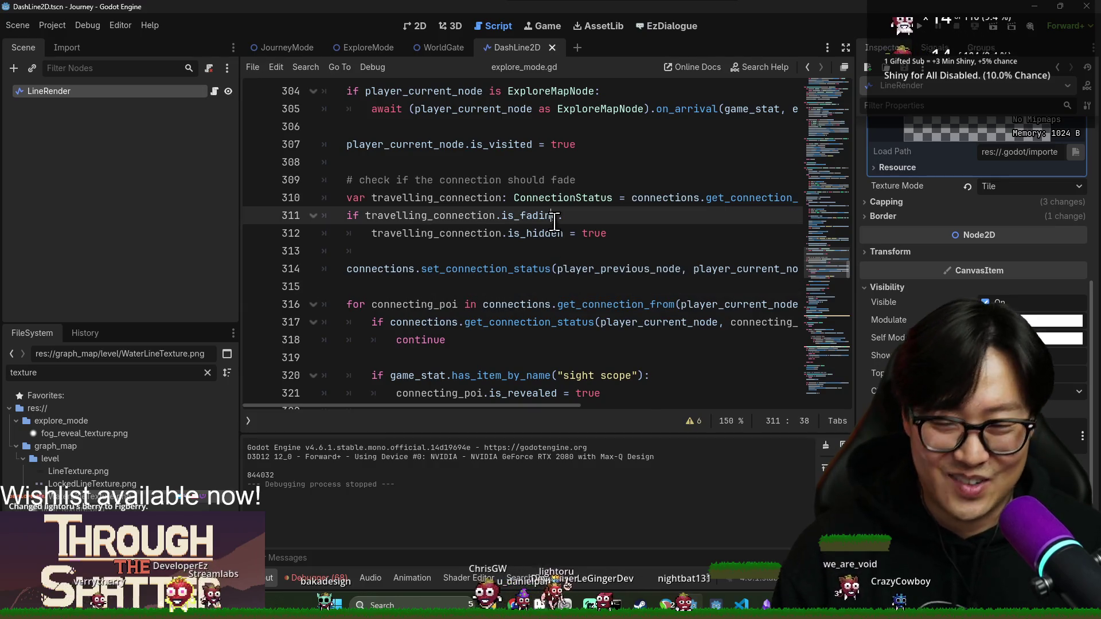
- Replace the LineRender texture with LineTexture.png, found by searching 'lin', and save the scene
{"action": "key", "text": "ctrl+f"}
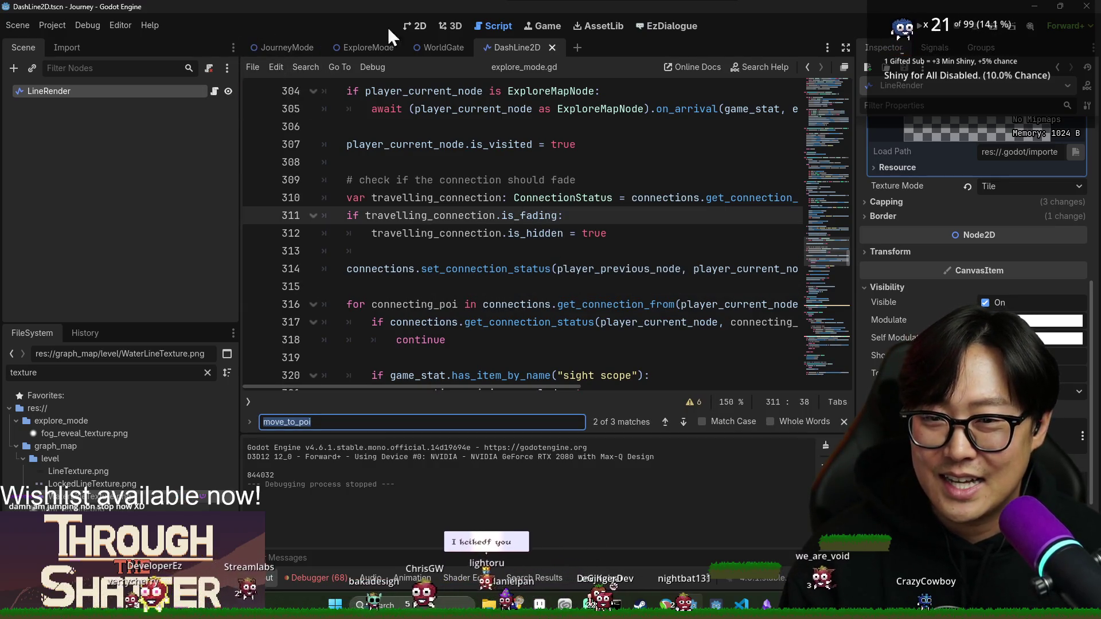
{"action": "left_click", "coordinate": [412, 27]}
{"action": "left_click", "coordinate": [1080, 320]}
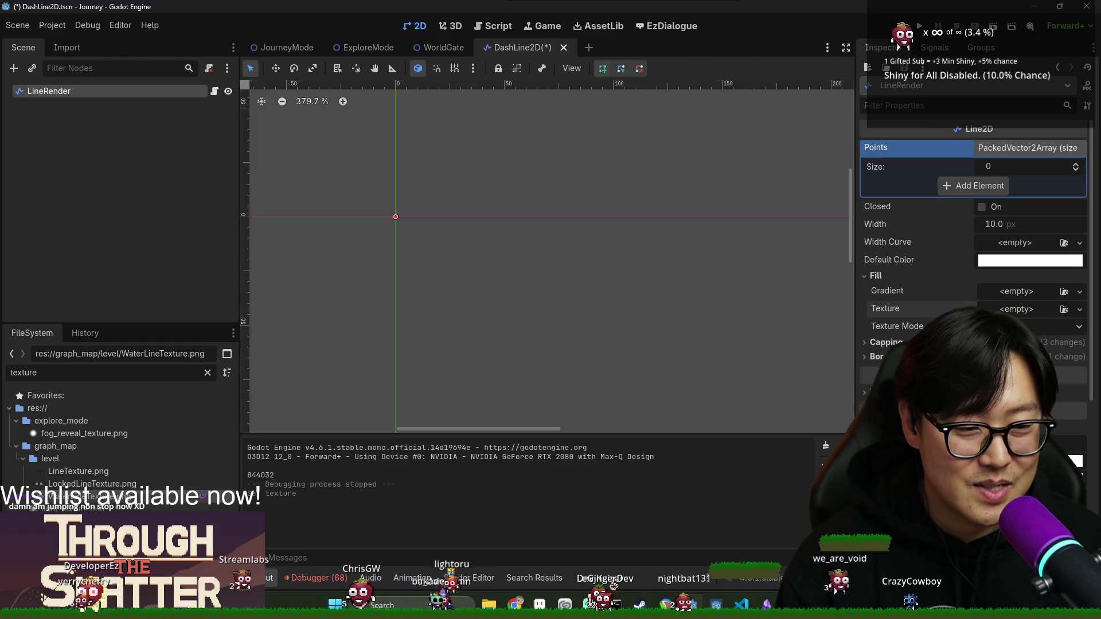
{"action": "left_click", "coordinate": [1063, 309]}
{"action": "scroll", "coordinate": [604, 252], "scroll_direction": "down", "scroll_amount": 5}
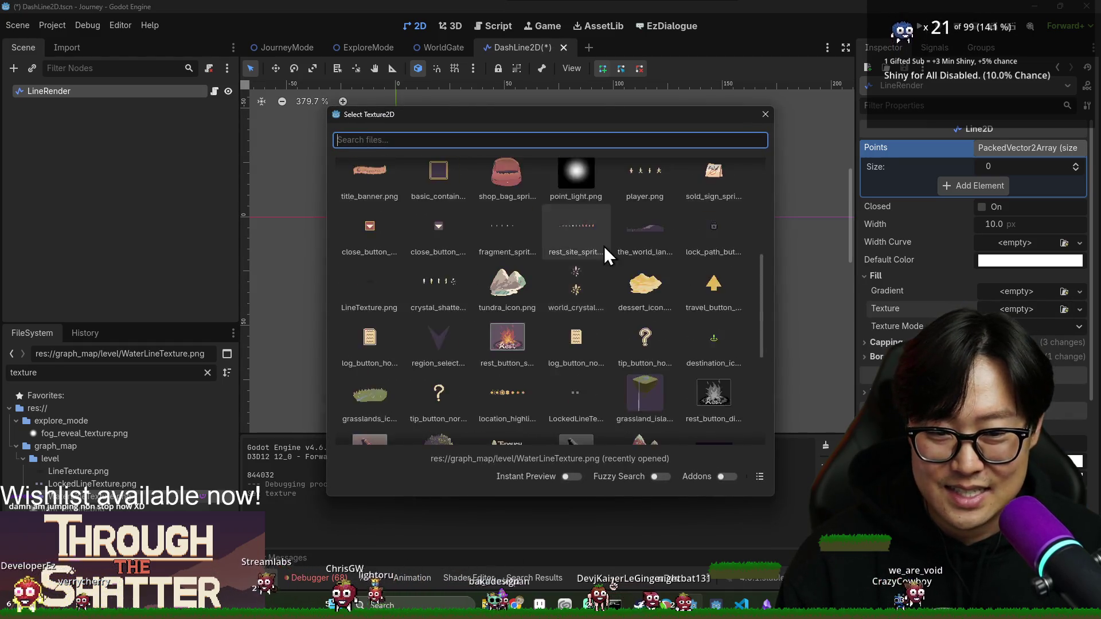
{"action": "type", "text": "line"}
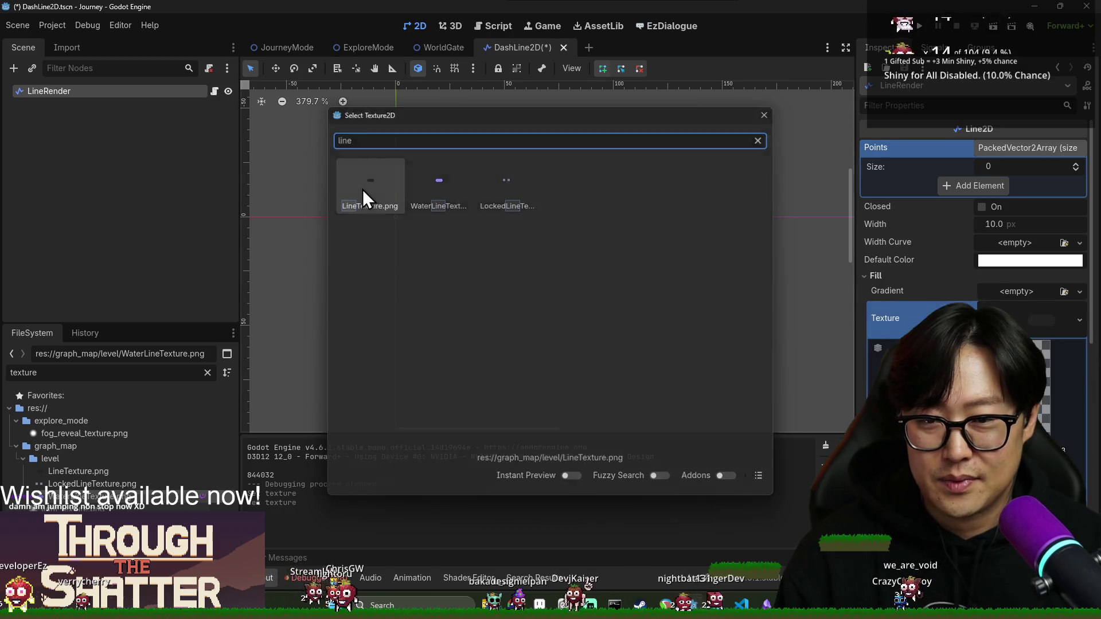
{"action": "double_click", "coordinate": [362, 190]}
{"action": "key", "text": "ctrl+s"}
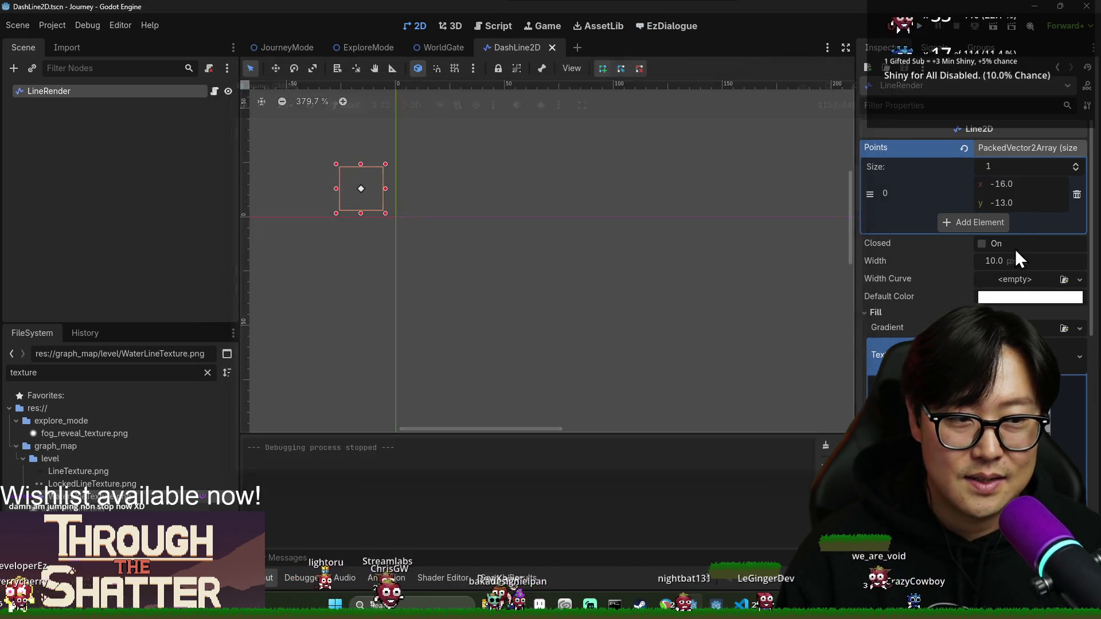
- Remove the stray point, run the game, start a new game and travel to a connected location
{"action": "left_click", "coordinate": [1077, 194]}
{"action": "left_click", "coordinate": [920, 26]}
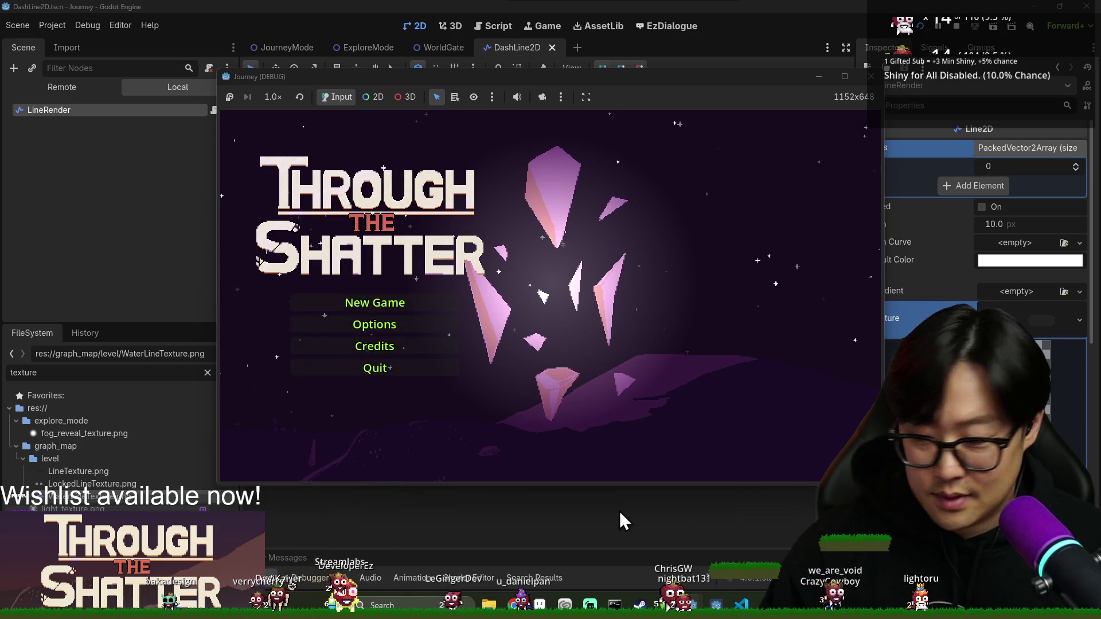
{"action": "left_click", "coordinate": [424, 310]}
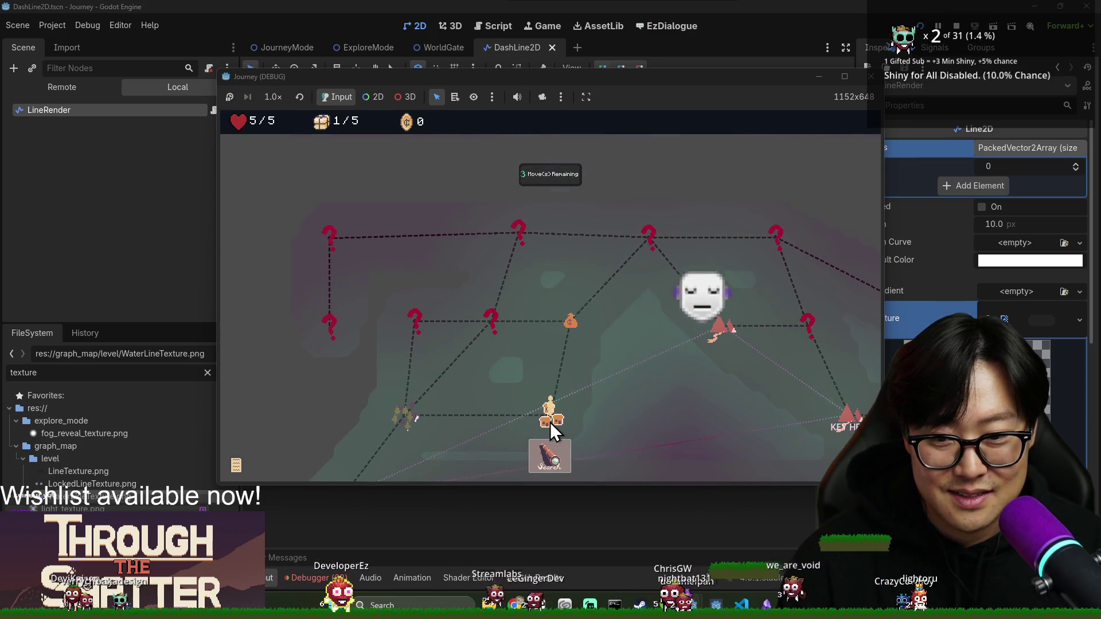
{"action": "left_click", "coordinate": [555, 456]}
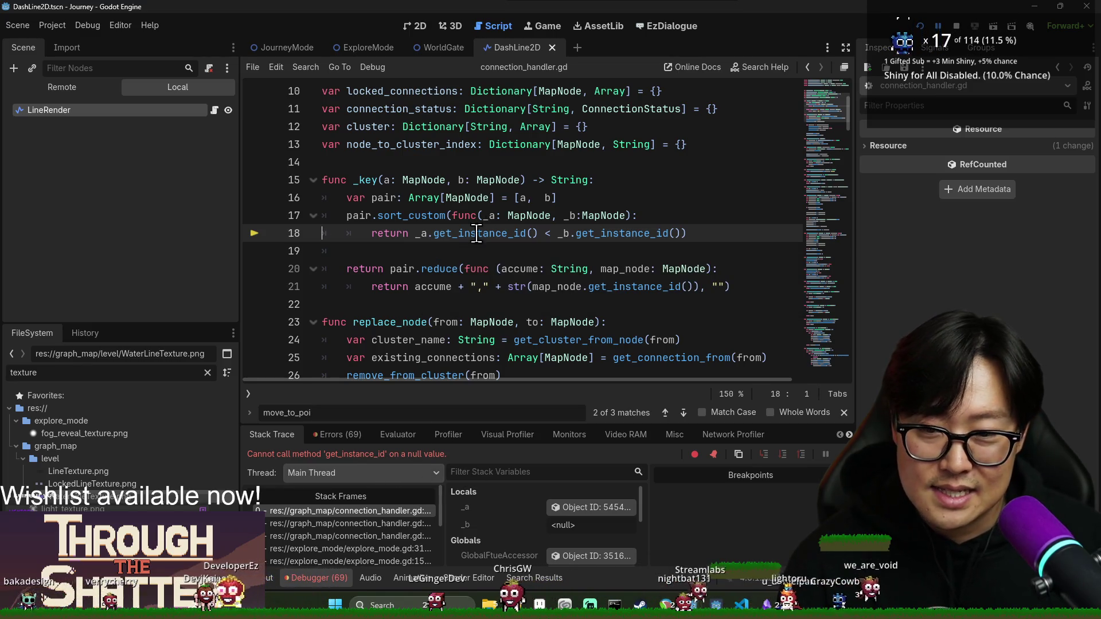
- Inspect the _a and _b values behind the null error, stop debugging and rerun the project
{"action": "mouse_move", "coordinate": [492, 218]}
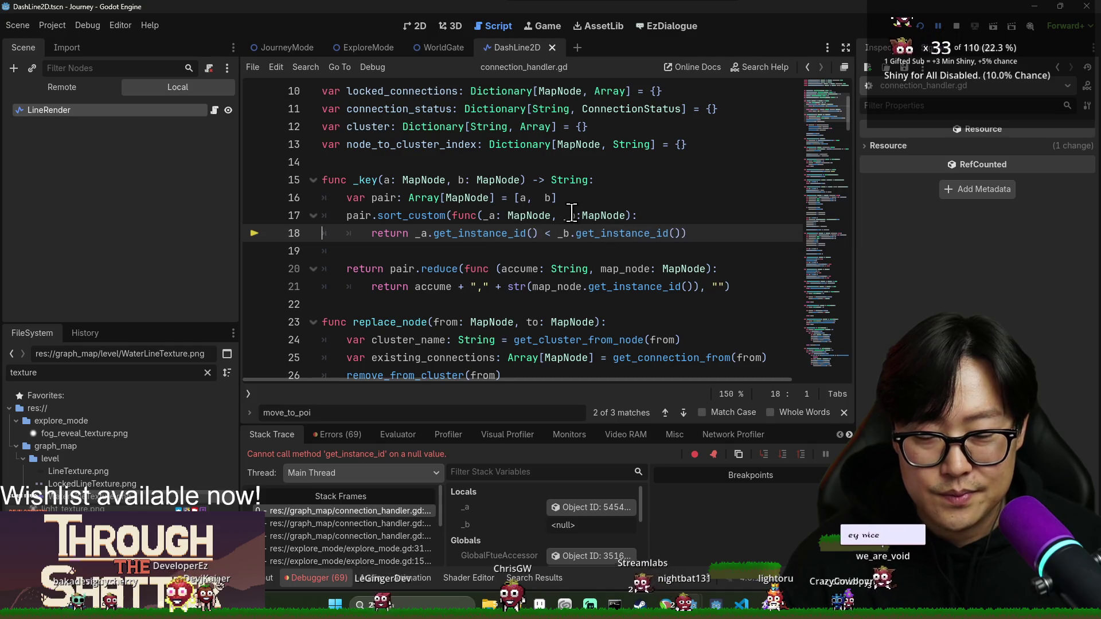
{"action": "mouse_move", "coordinate": [572, 213]}
{"action": "key", "text": "F8"}
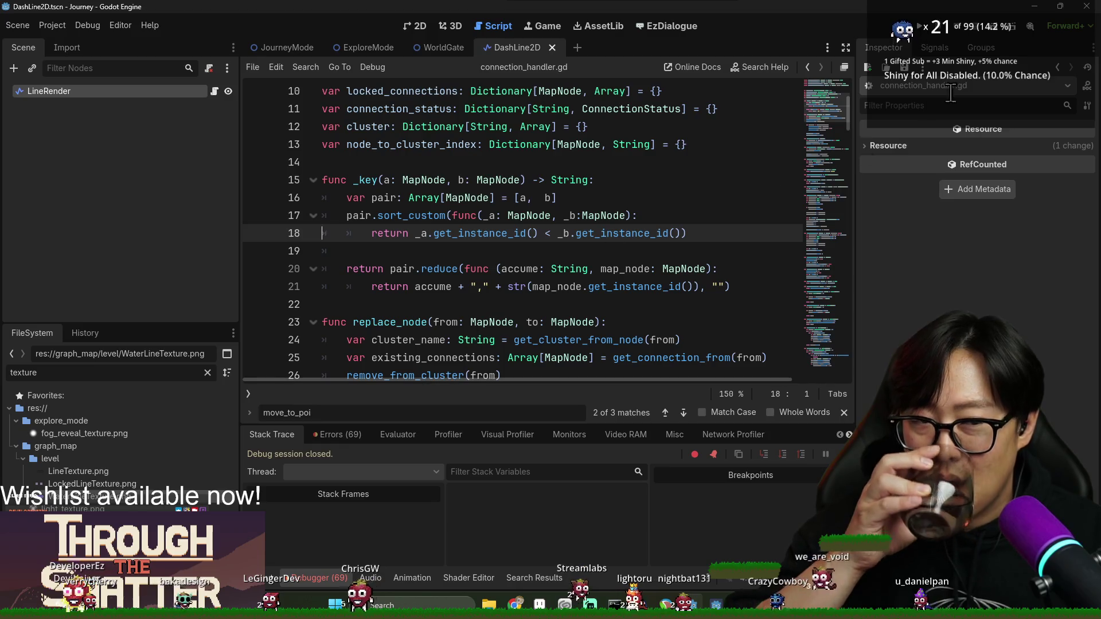
{"action": "left_click", "coordinate": [921, 27]}
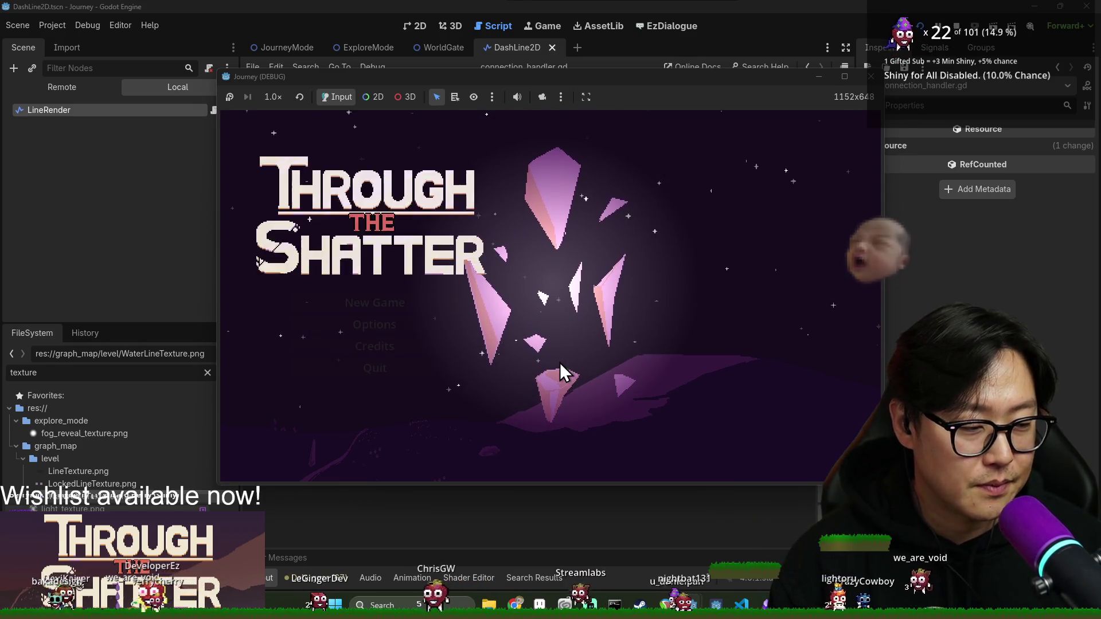
- Switch between the game window and the editor's connection_handler.gd script while the test run loads
{"action": "key", "text": "alt+Tab"}
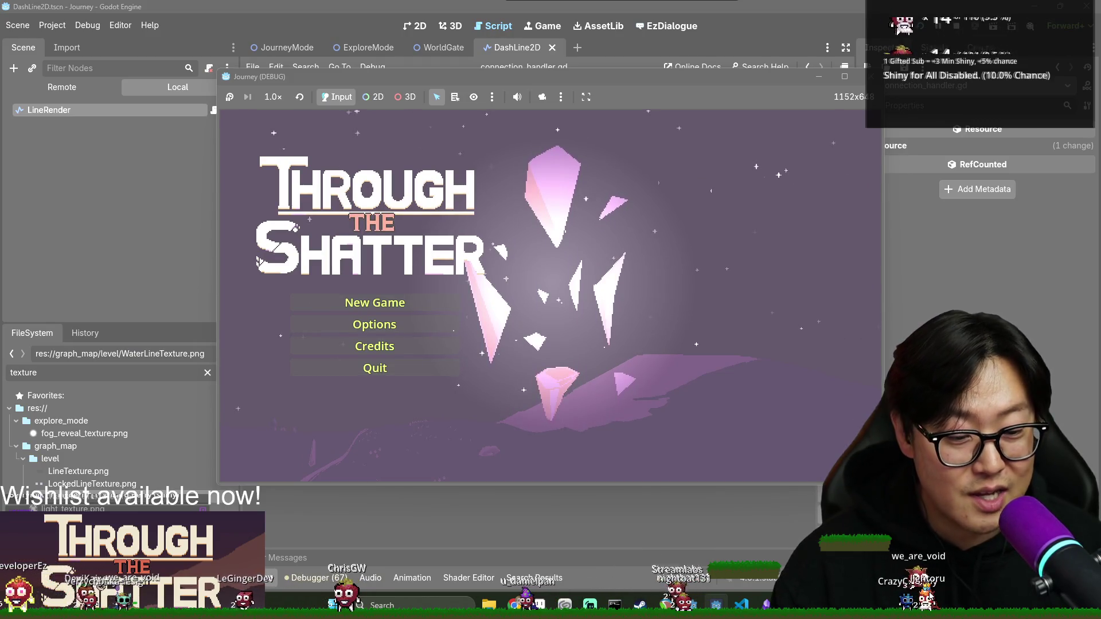
{"action": "key", "text": "alt+Tab"}
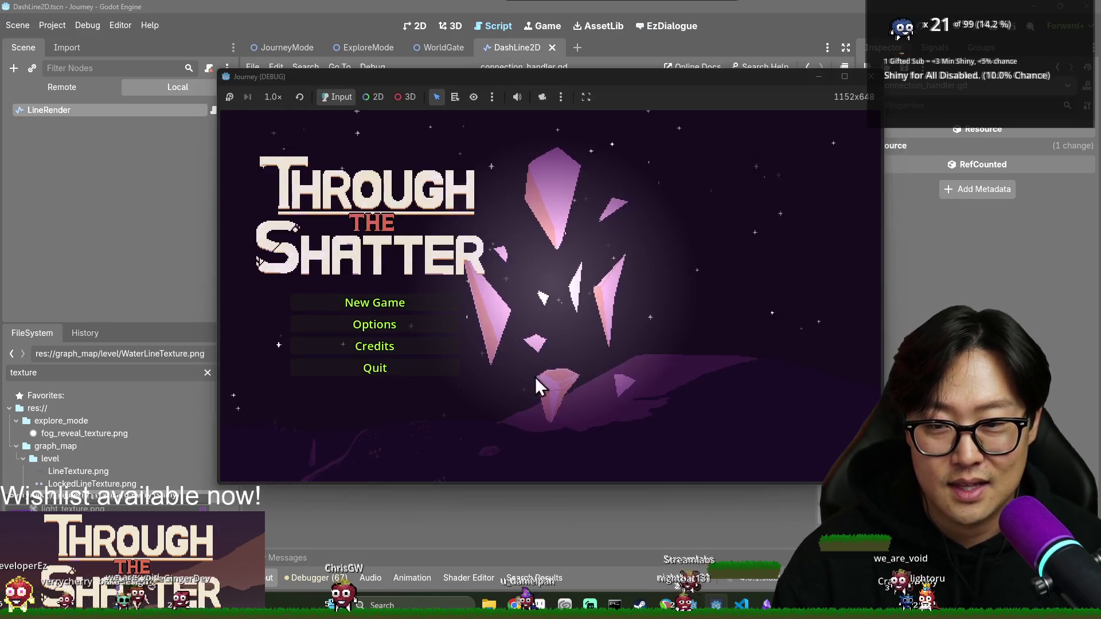
{"action": "key", "text": "alt+Tab"}
{"action": "key", "text": "alt+Tab"}
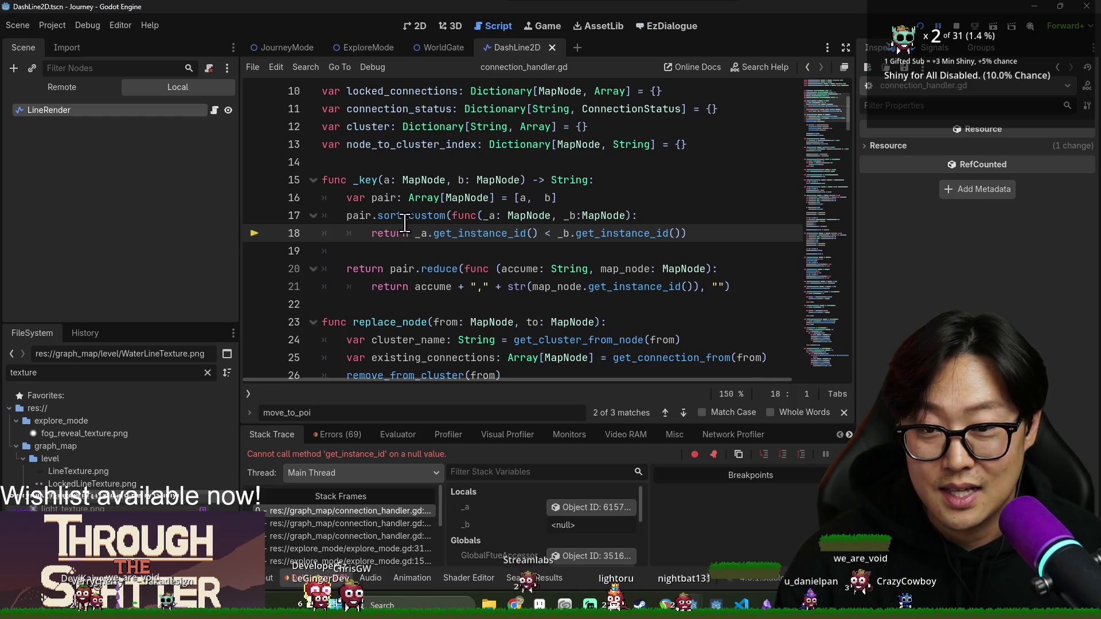
- Follow the stack frames from connection_handler.gd down to explore_mode.gd line 310, then stop debugging
{"action": "left_click", "coordinate": [388, 523]}
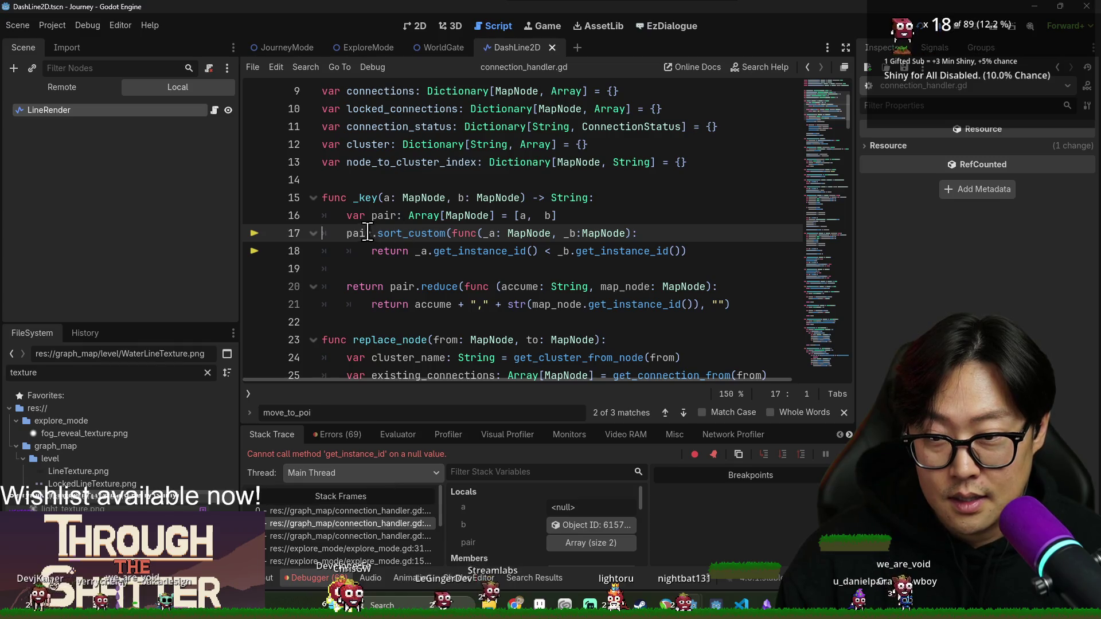
{"action": "mouse_move", "coordinate": [357, 233]}
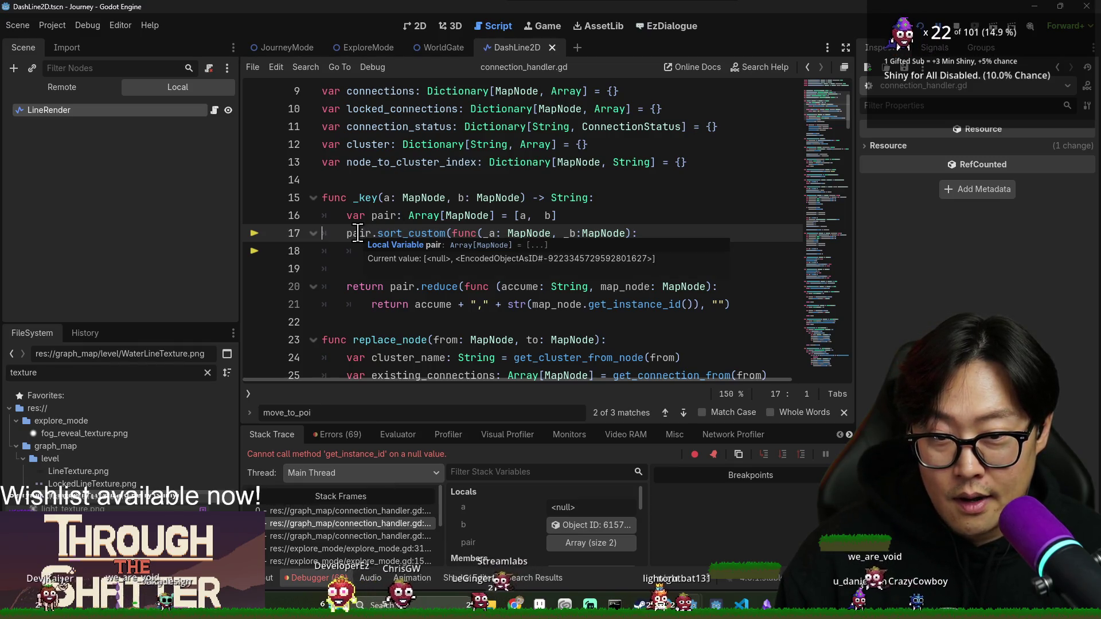
{"action": "left_click", "coordinate": [359, 540]}
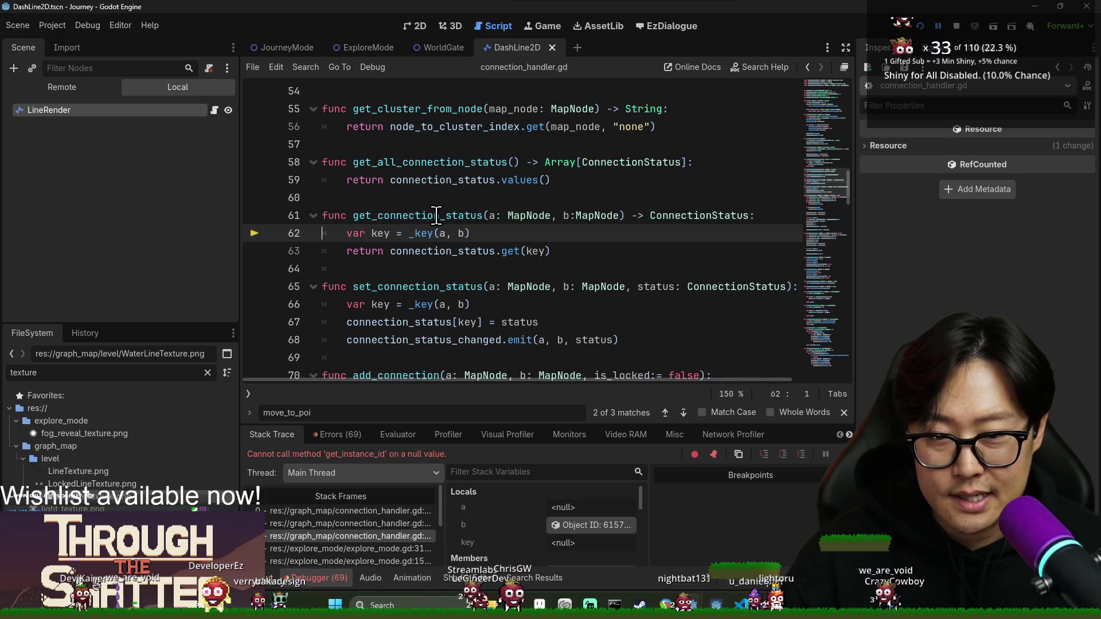
{"action": "left_click", "coordinate": [350, 547]}
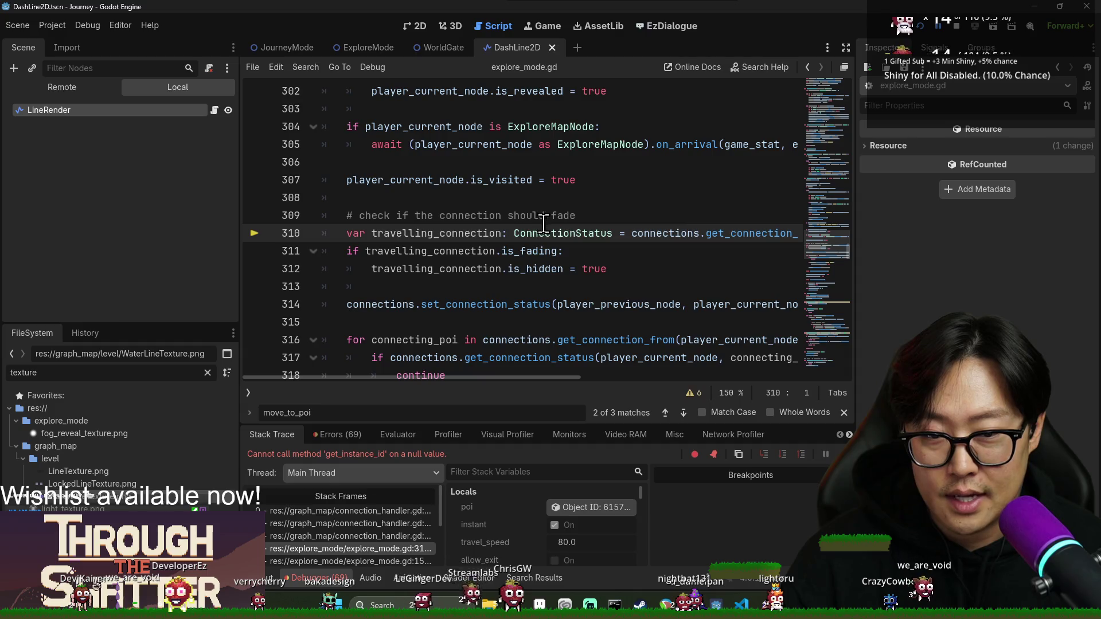
{"action": "left_click_drag", "start_coordinate": [523, 377], "coordinate": [697, 394]}
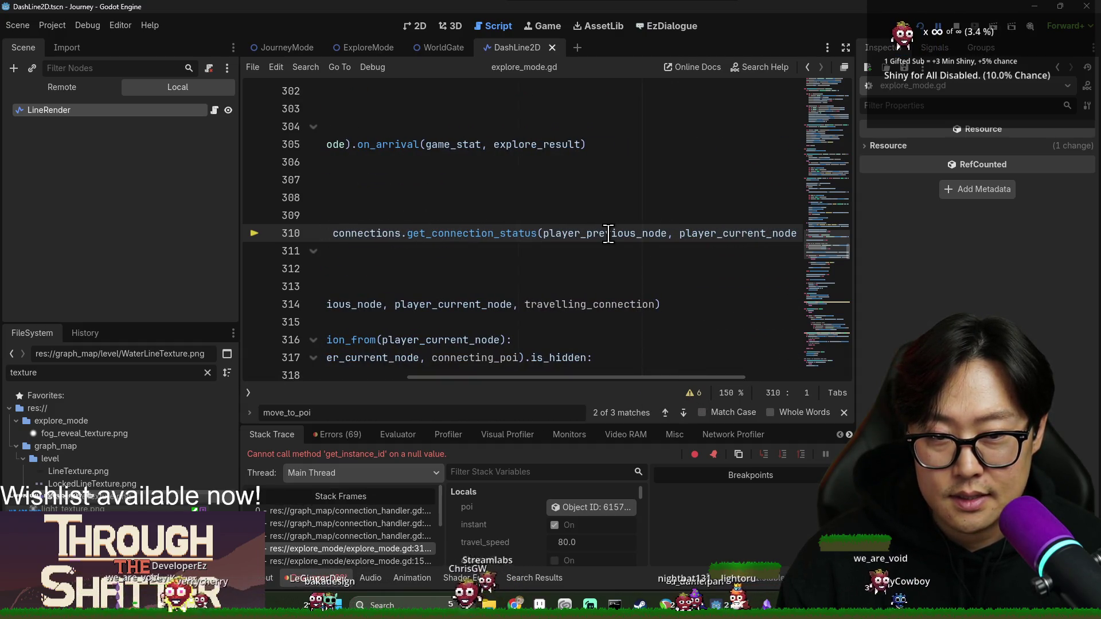
{"action": "left_click", "coordinate": [956, 26]}
- Select player_previous_node on line 310 and place the caret at the end of line 309
{"action": "left_click_drag", "start_coordinate": [559, 378], "coordinate": [390, 378]}
{"action": "mouse_move", "coordinate": [562, 378]}
{"action": "left_mouse_down"}
{"action": "mouse_move", "coordinate": [671, 381]}
{"action": "mouse_move", "coordinate": [516, 393]}
{"action": "left_mouse_up"}
{"action": "double_click", "coordinate": [723, 232]}
{"action": "left_click", "coordinate": [597, 215]}
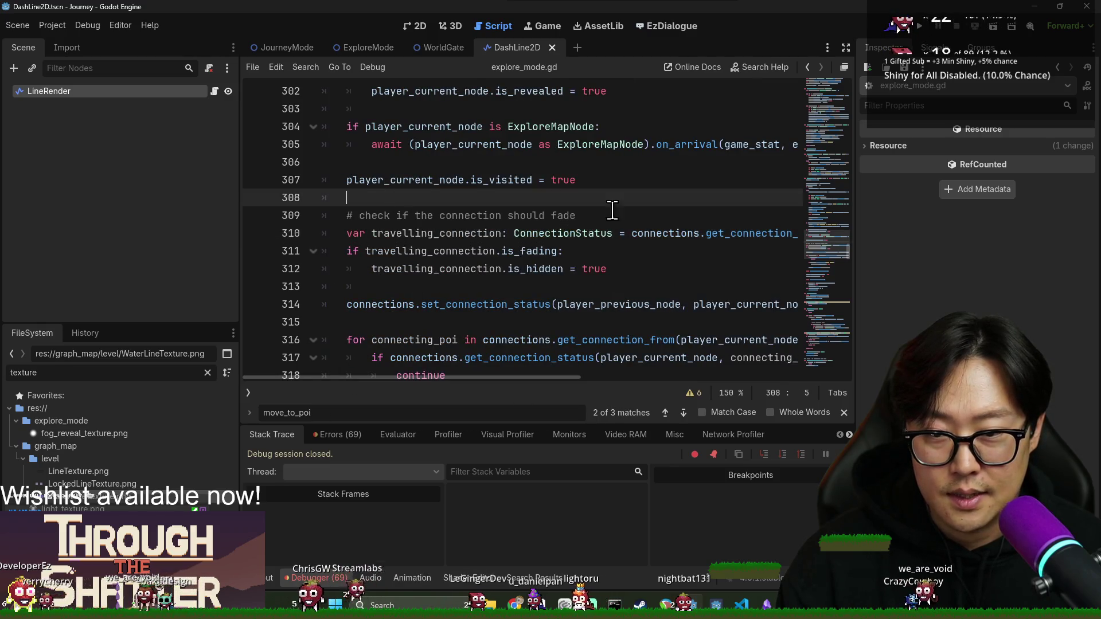
- Wrap the connection fade block in an 'if player_previous_node:' guard and save
{"action": "key", "text": "Return"}
{"action": "type", "text": "if "}
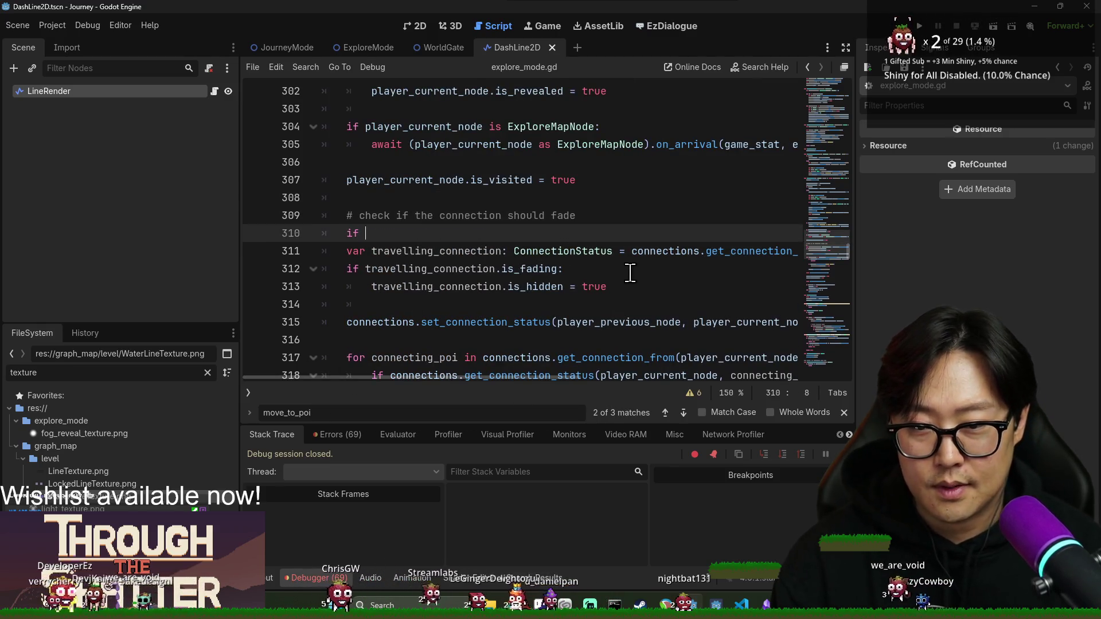
{"action": "type", "text": "player_previous_node:"}
{"action": "mouse_move", "coordinate": [401, 251]}
{"action": "left_mouse_down"}
{"action": "mouse_move", "coordinate": [573, 253]}
{"action": "mouse_move", "coordinate": [429, 287]}
{"action": "left_mouse_up"}
{"action": "left_click", "coordinate": [517, 333], "text": "shift"}
{"action": "key", "text": "Tab"}
{"action": "scroll", "coordinate": [516, 322], "scroll_direction": "down", "scroll_amount": 2}
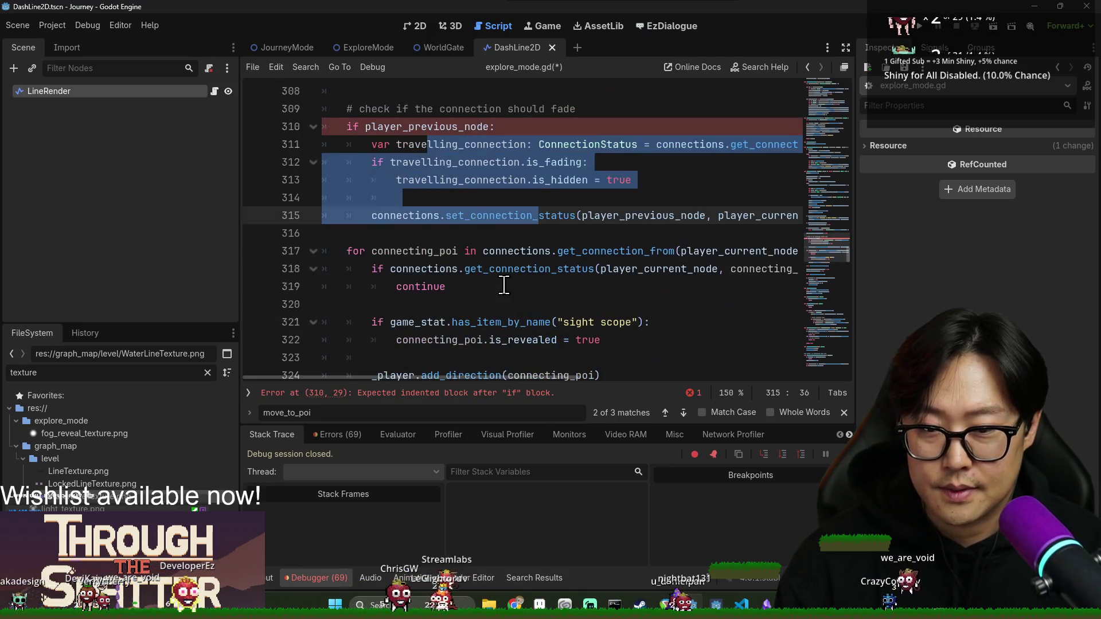
{"action": "left_click", "coordinate": [511, 281]}
{"action": "key", "text": "ctrl+s"}
- Review get_connection_from and player_current_node in the loop, then save the script again
{"action": "double_click", "coordinate": [616, 251]}
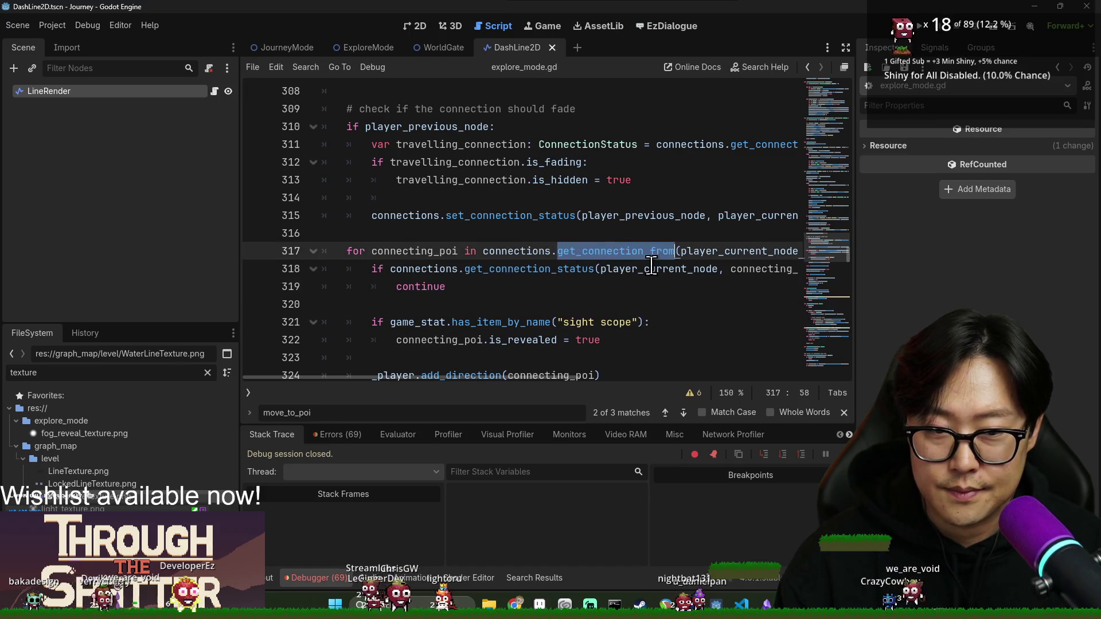
{"action": "double_click", "coordinate": [659, 269]}
{"action": "left_click", "coordinate": [557, 216]}
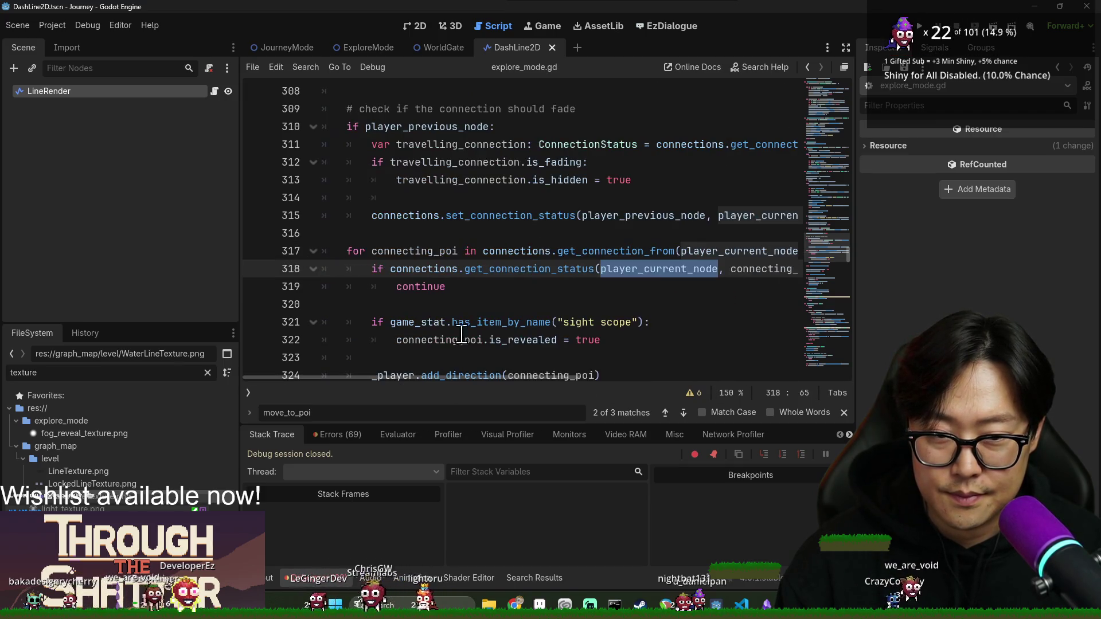
{"action": "key", "text": "ctrl+s"}
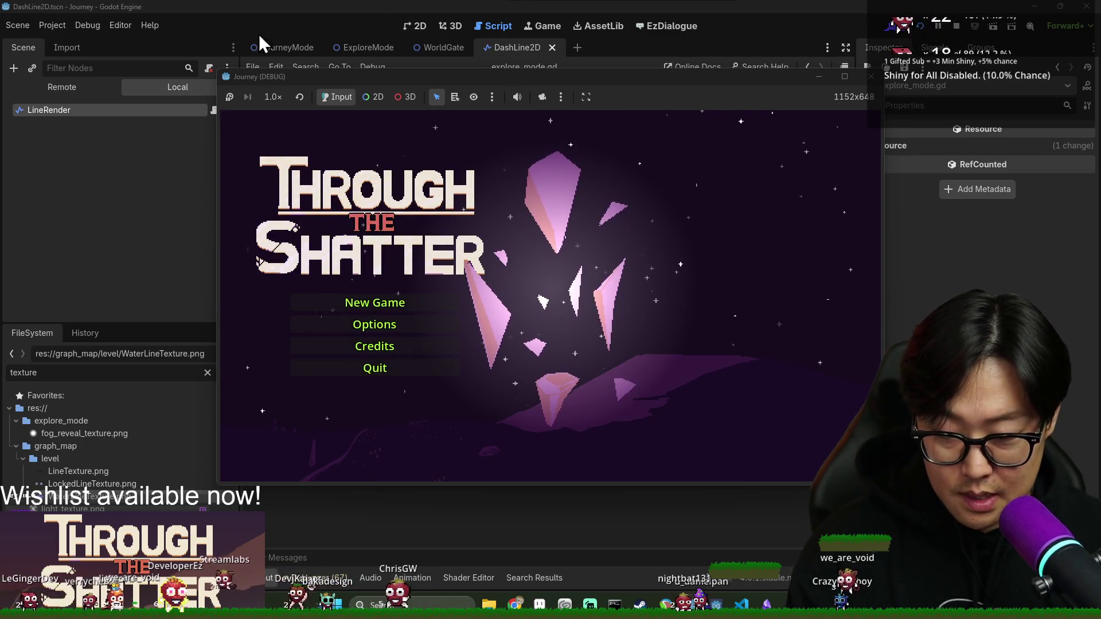
- Start a new game, search the spot, dismiss both tutorials, travel top-right then bottom-right, and stop
{"action": "left_click", "coordinate": [363, 308]}
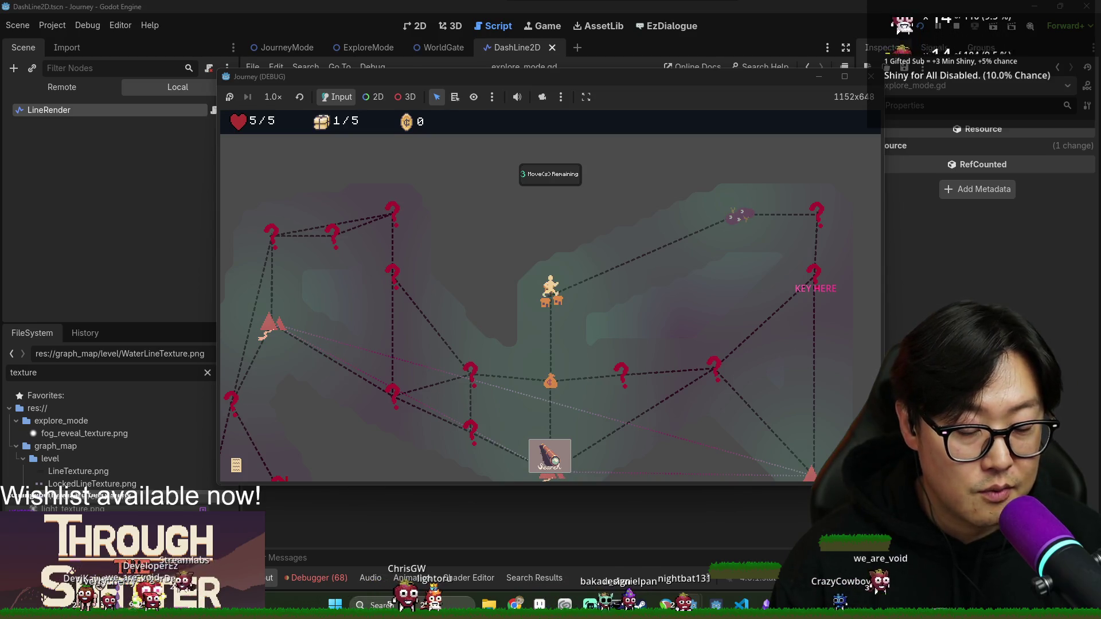
{"action": "left_click", "coordinate": [570, 458]}
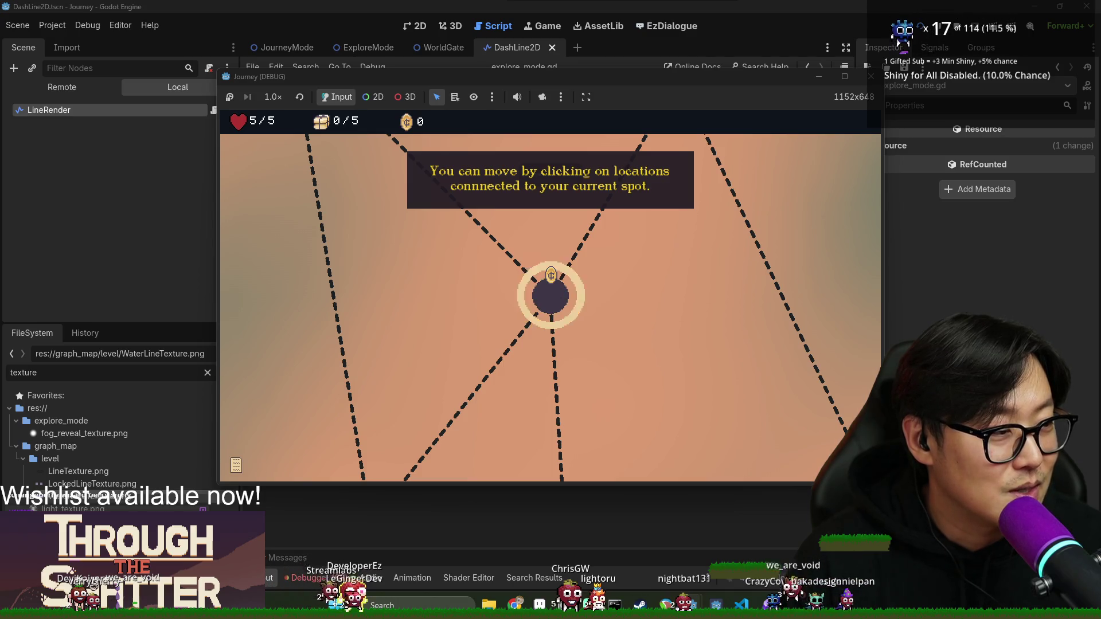
{"action": "left_click", "coordinate": [556, 299]}
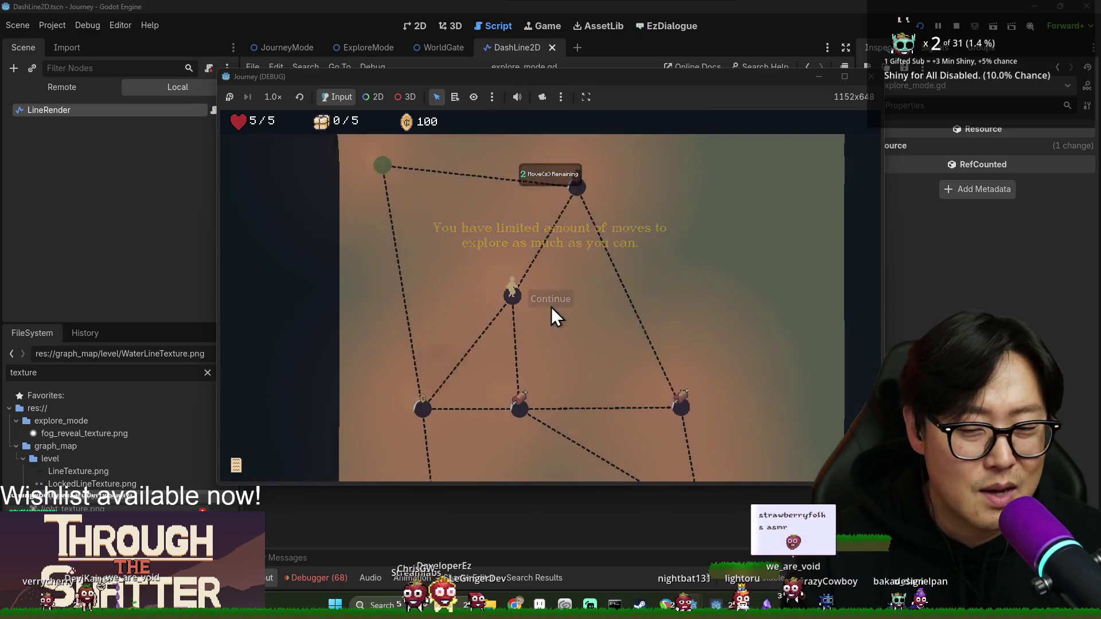
{"action": "left_click", "coordinate": [551, 308]}
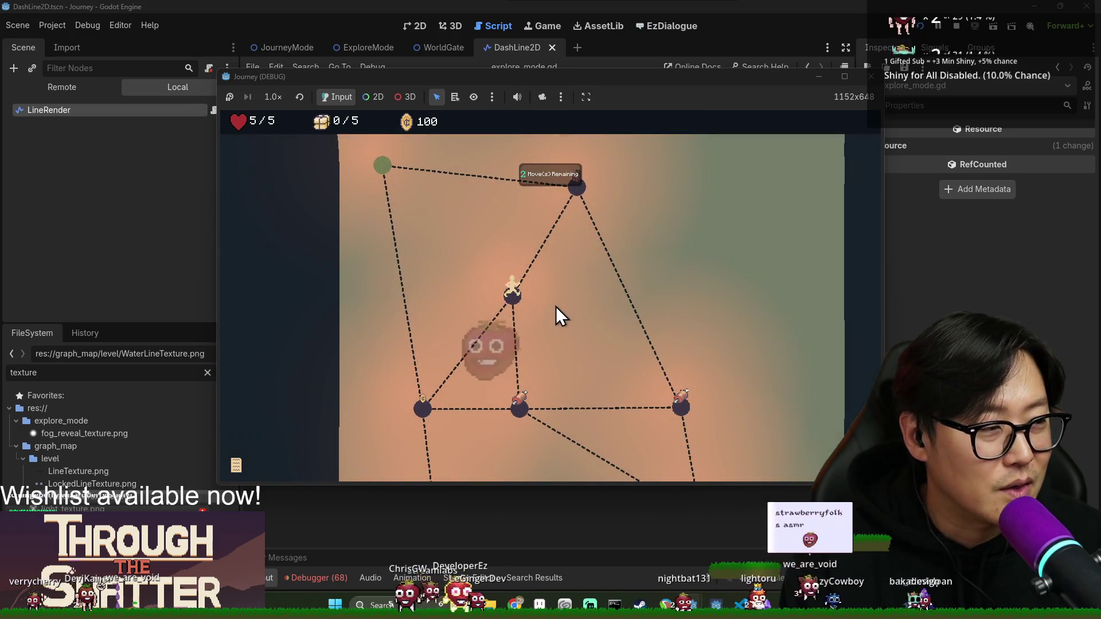
{"action": "left_click", "coordinate": [577, 195]}
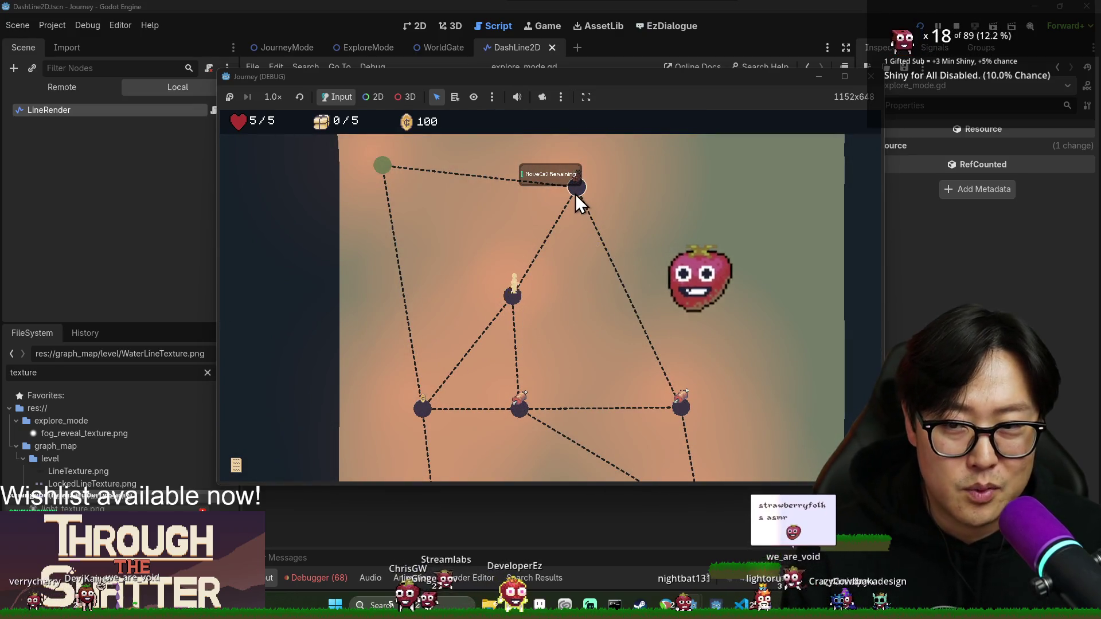
{"action": "left_click", "coordinate": [679, 410]}
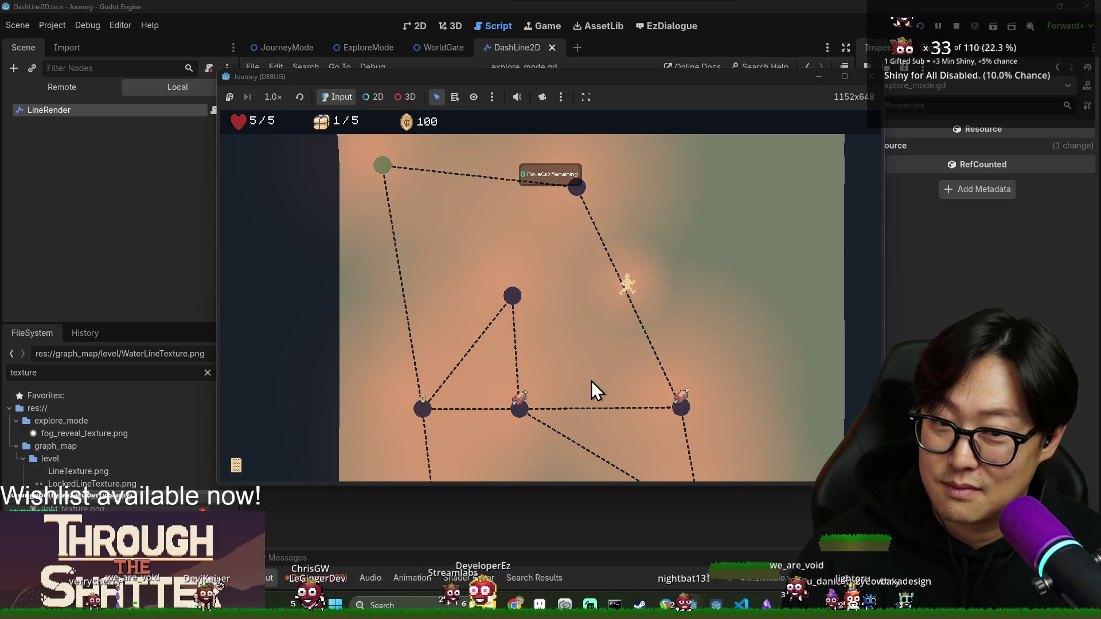
{"action": "key", "text": "F8"}
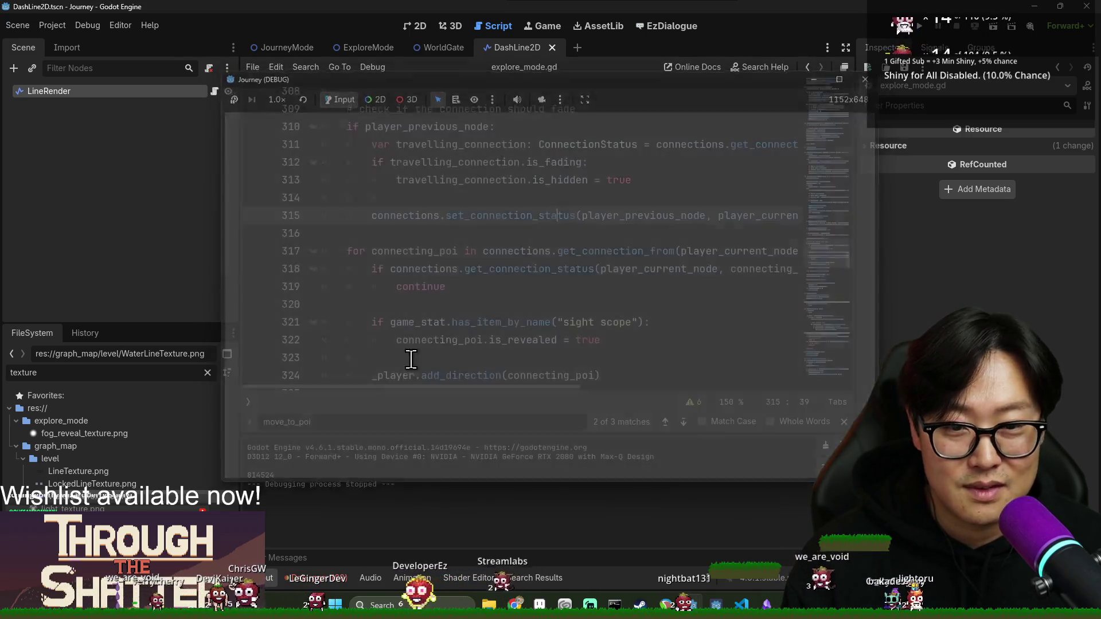
- Search explore_mode.gd for is_fading, review the travelling_connection fade check, and save
{"action": "left_click", "coordinate": [427, 304]}
{"action": "left_click", "coordinate": [440, 180]}
{"action": "scroll", "coordinate": [558, 300], "scroll_direction": "down", "scroll_amount": 4}
{"action": "scroll", "coordinate": [563, 310], "scroll_direction": "down", "scroll_amount": 17}
{"action": "left_click", "coordinate": [567, 264]}
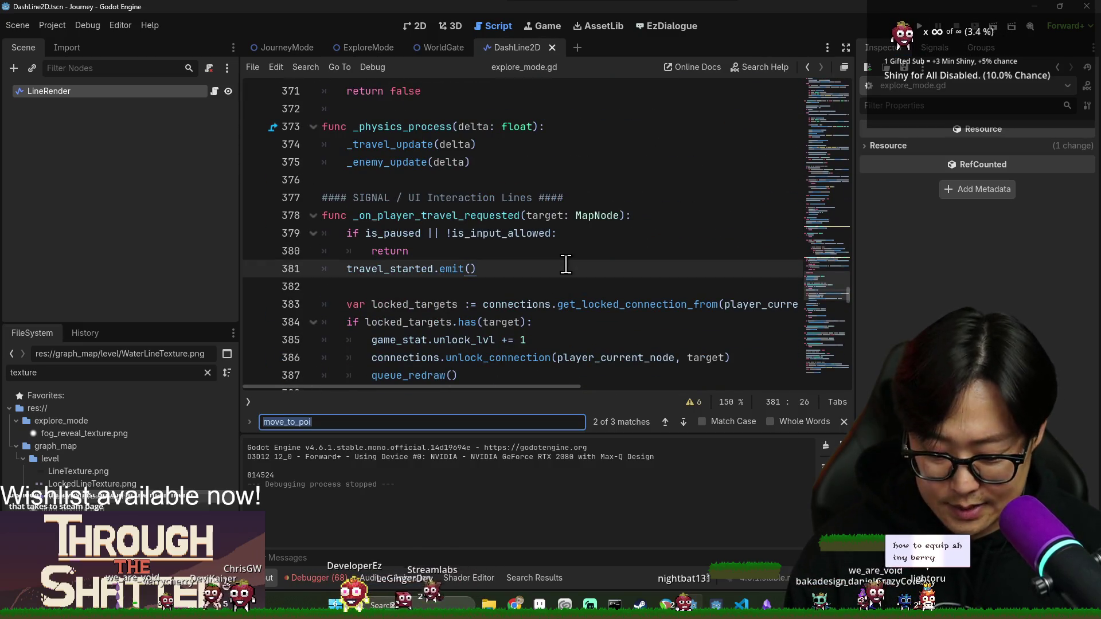
{"action": "type", "text": "is fa"}
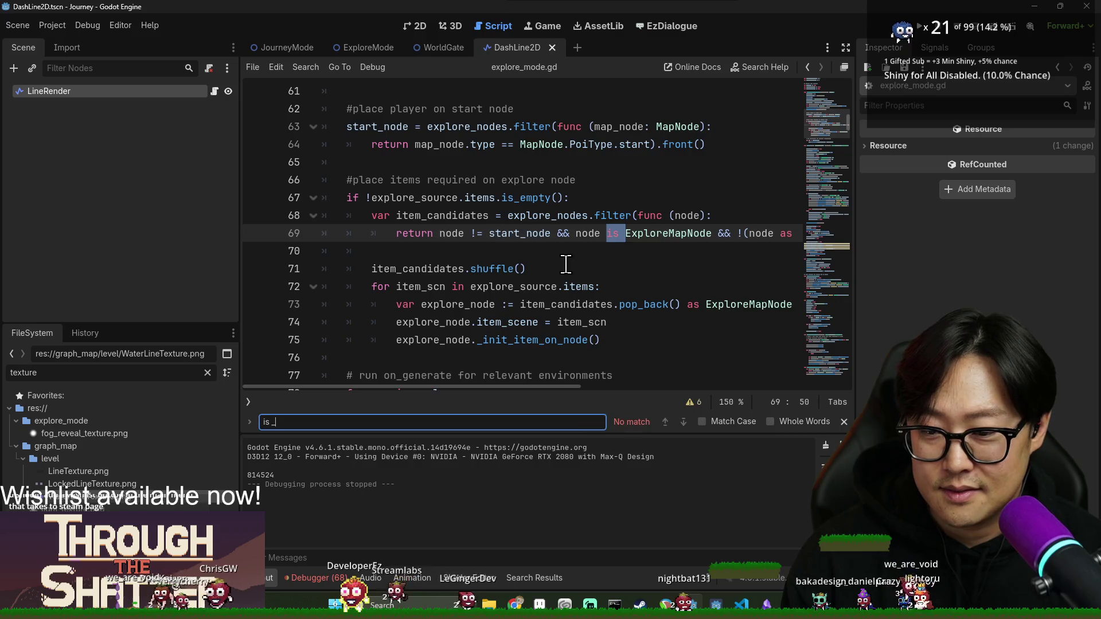
{"action": "key", "text": "BackSpace"}
{"action": "key", "text": "BackSpace"}
{"action": "type", "text": "_fading"}
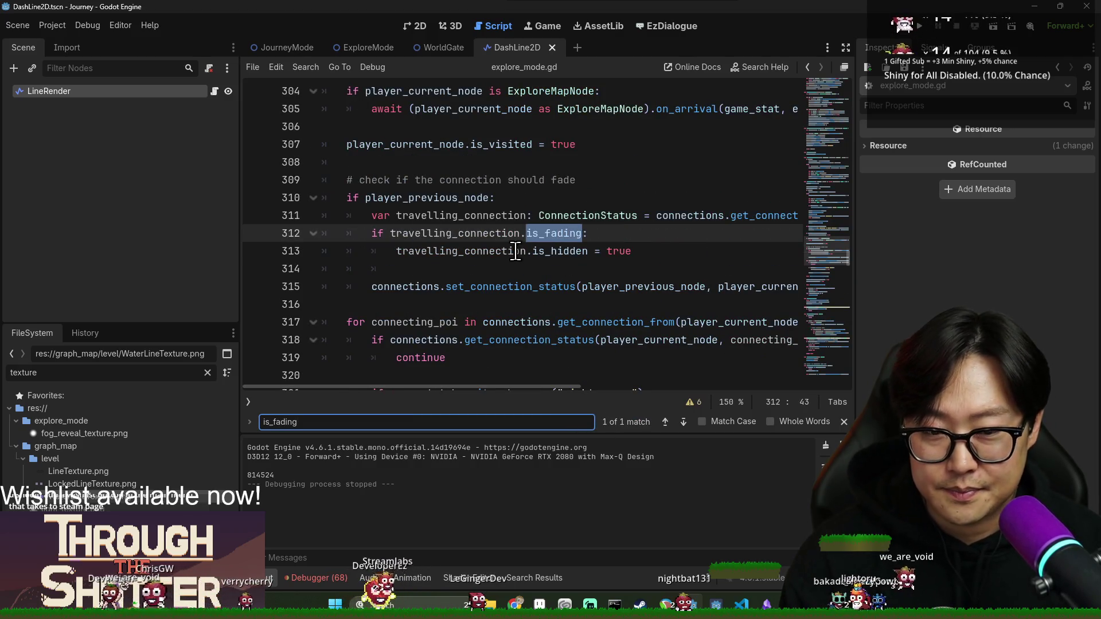
{"action": "left_click", "coordinate": [546, 251]}
{"action": "left_click", "coordinate": [571, 233]}
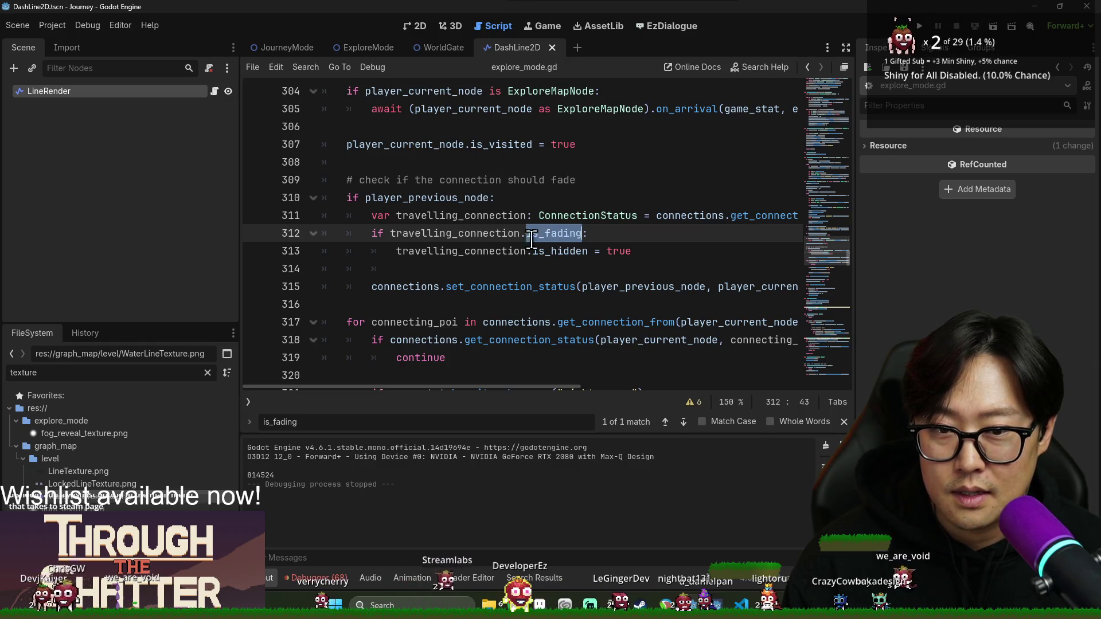
{"action": "double_click", "coordinate": [467, 239]}
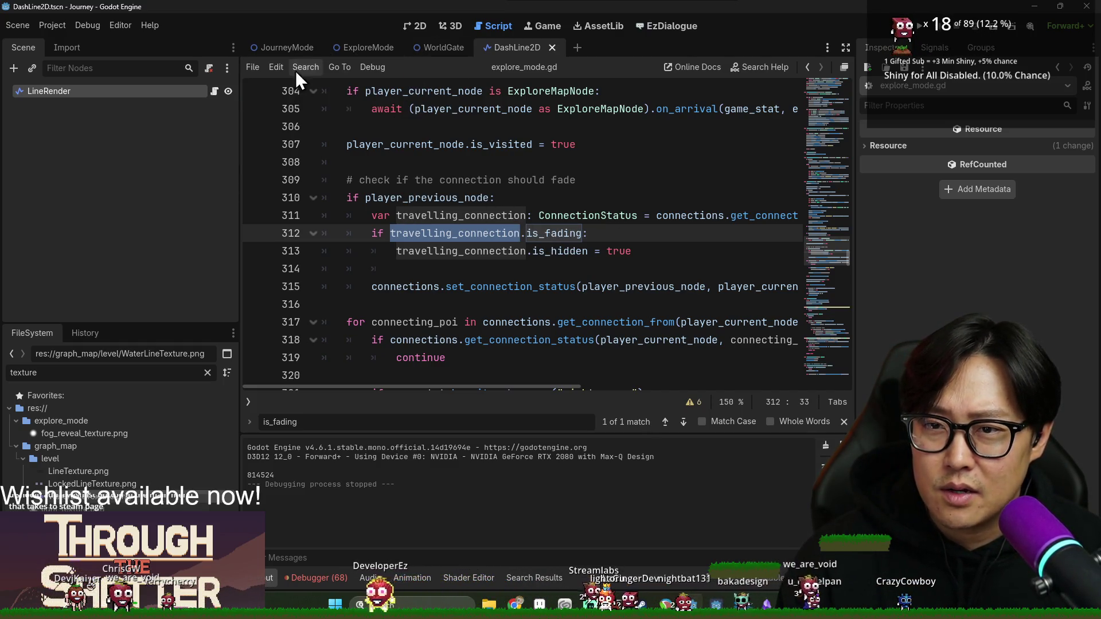
{"action": "key", "text": "ctrl+s"}
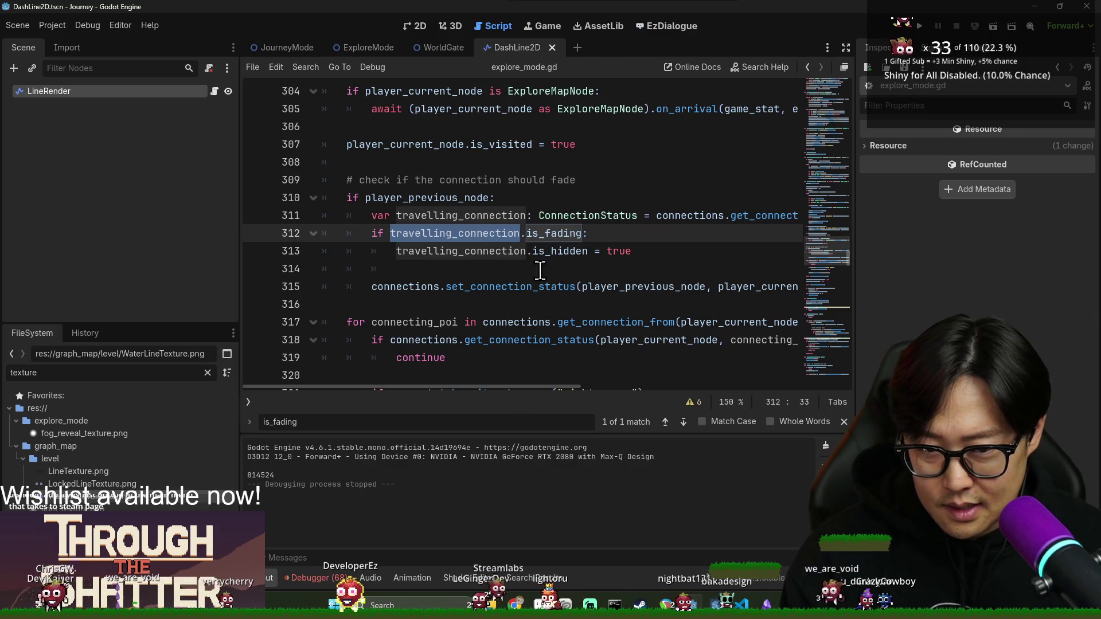
- Close the DashLine2D scene and return to explore_mode.gd in the ExploreMode scene
{"action": "left_click", "coordinate": [596, 287]}
{"action": "key", "text": "ctrl+f"}
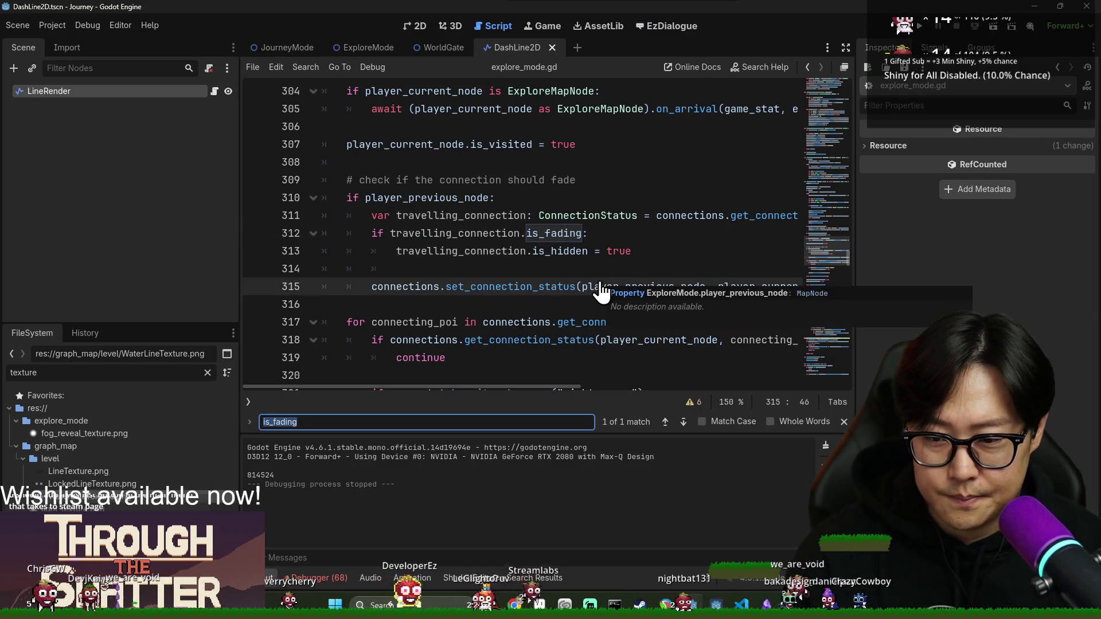
{"action": "type", "text": "li"}
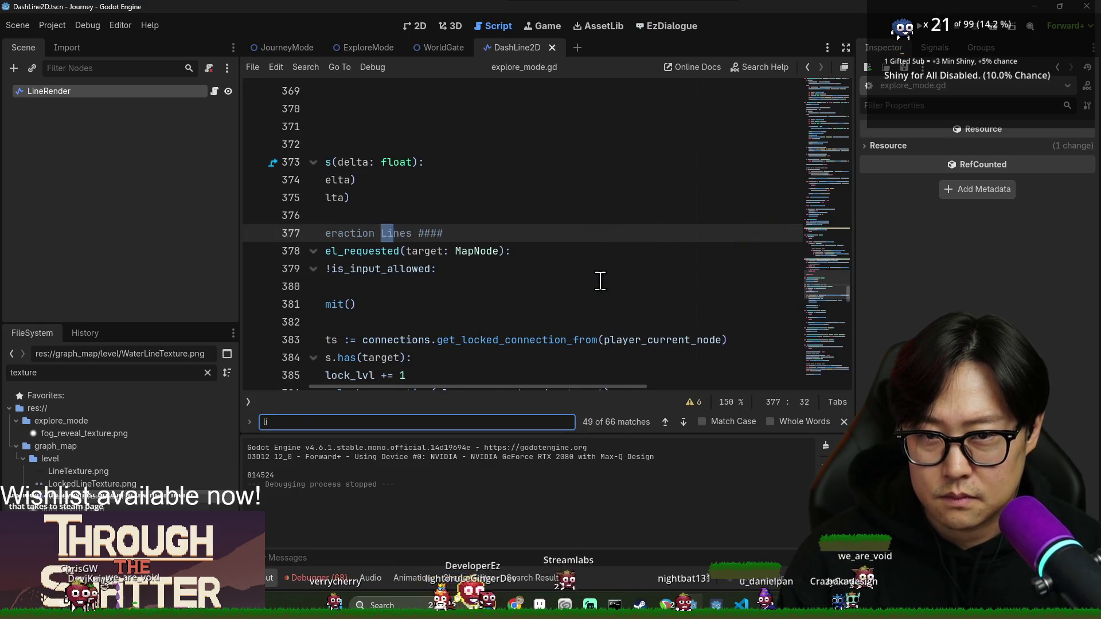
{"action": "left_click", "coordinate": [551, 47]}
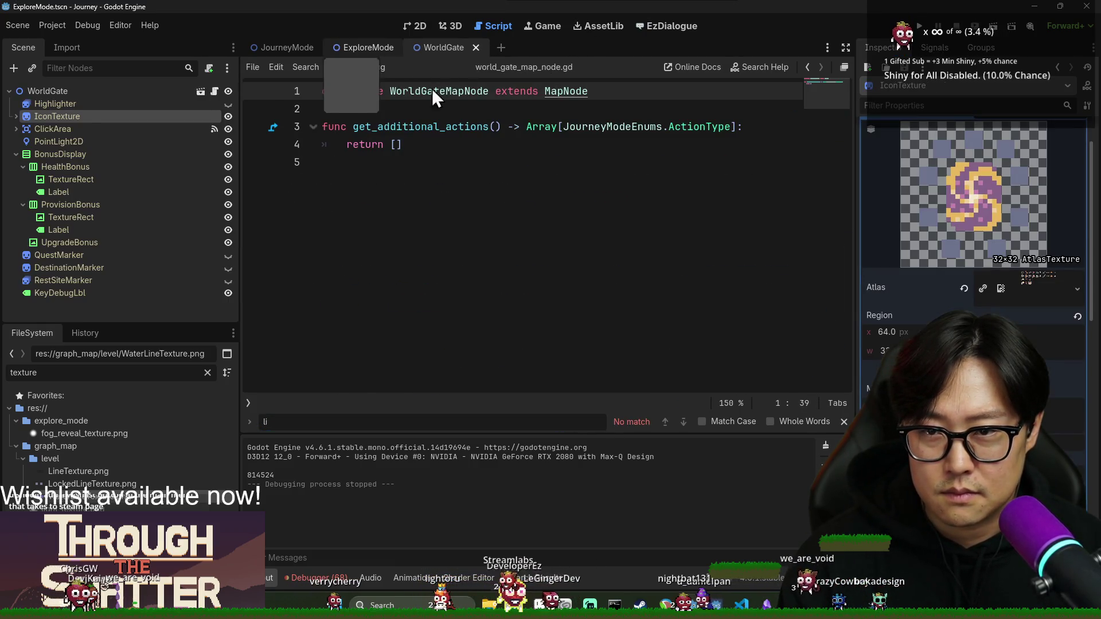
{"action": "left_click", "coordinate": [370, 47]}
{"action": "left_click", "coordinate": [551, 268]}
{"action": "left_click_drag", "start_coordinate": [520, 386], "coordinate": [317, 386]}
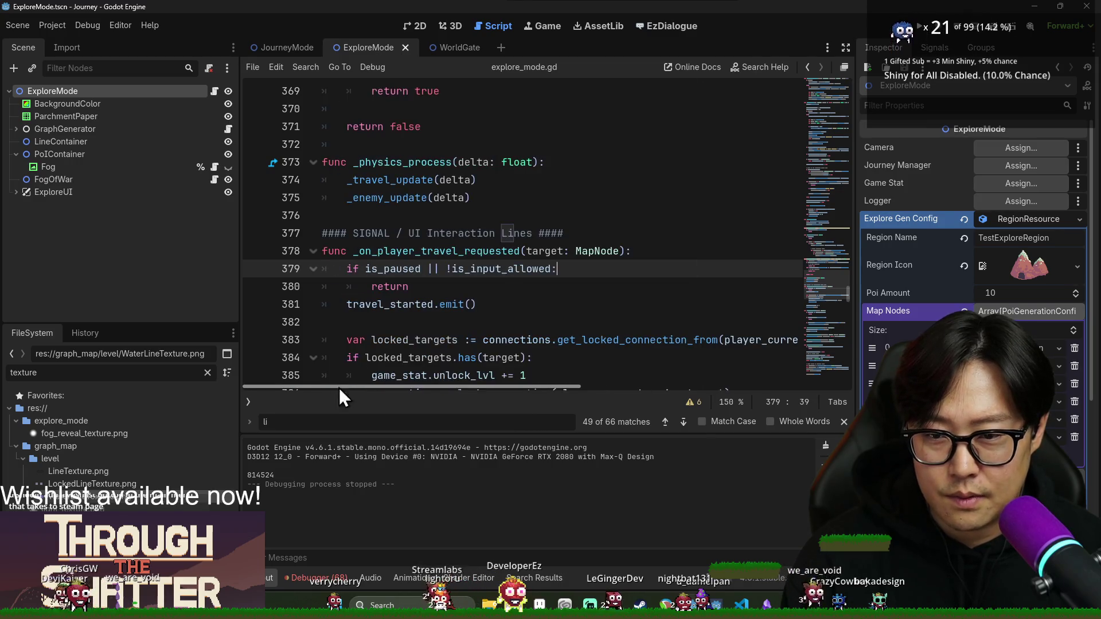
{"action": "key", "text": "Escape"}
- Select the line_container declaration on line 14 and search through its five uses
{"action": "scroll", "coordinate": [470, 169], "scroll_direction": "down", "scroll_amount": 4}
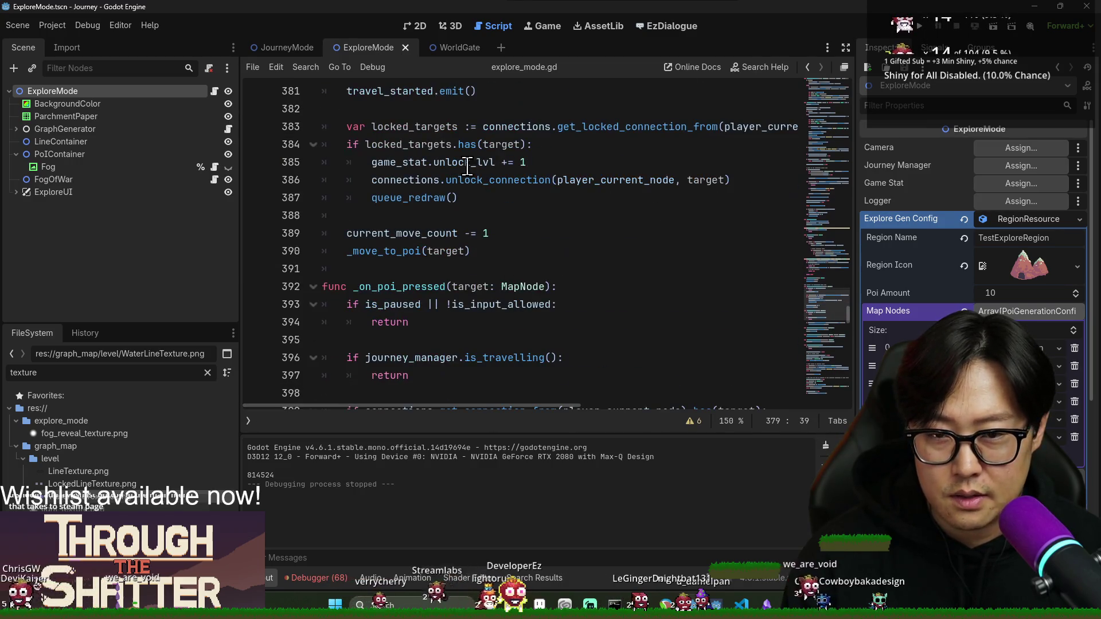
{"action": "left_click", "coordinate": [461, 143]}
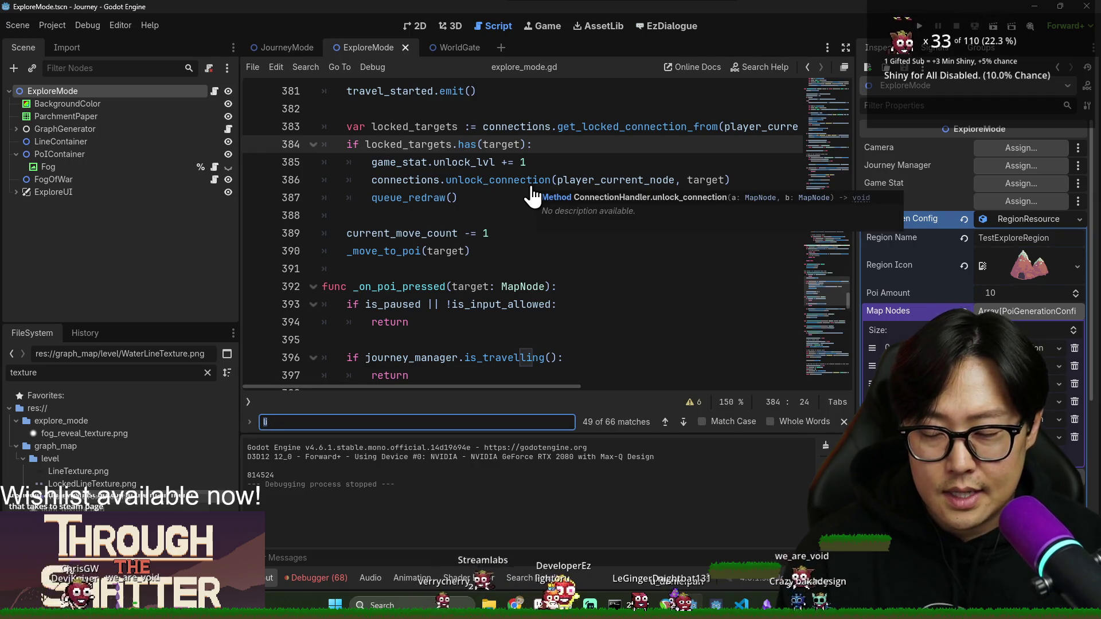
{"action": "key", "text": "BackSpace"}
{"action": "key", "text": "BackSpace"}
{"action": "type", "text": "map"}
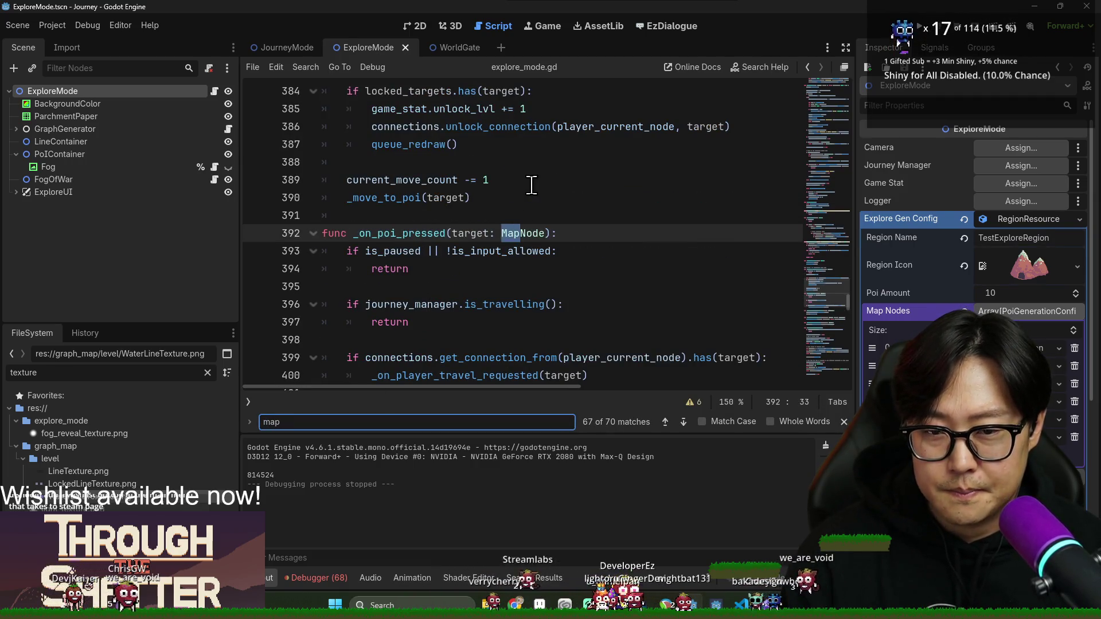
{"action": "type", "text": "line"}
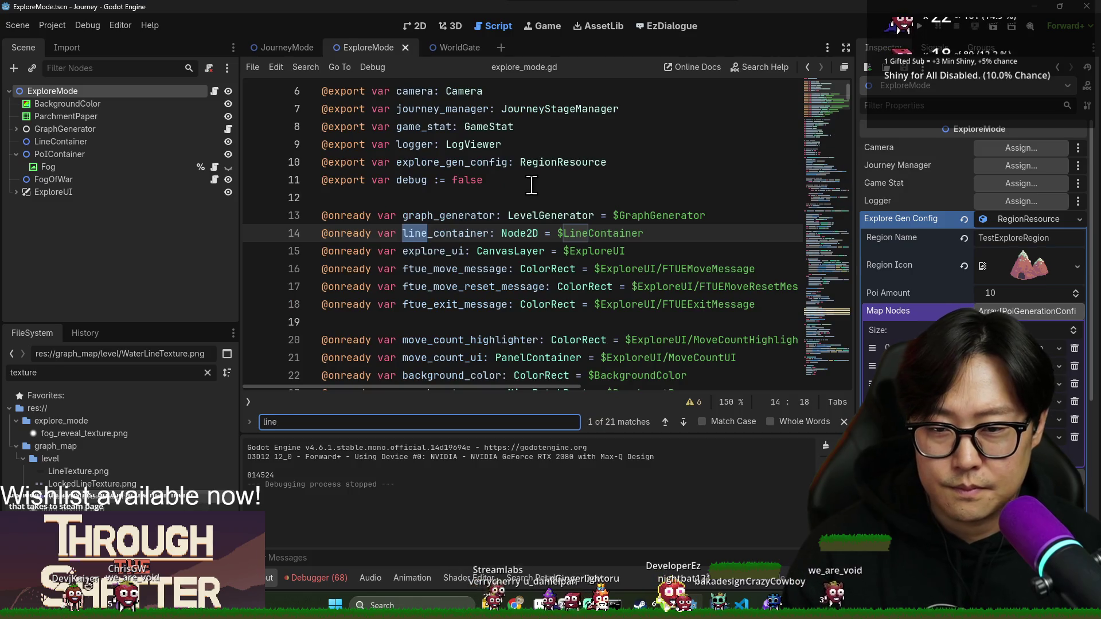
{"action": "double_click", "coordinate": [462, 234]}
{"action": "key", "text": "ctrl+f"}
{"action": "key", "text": "Return"}
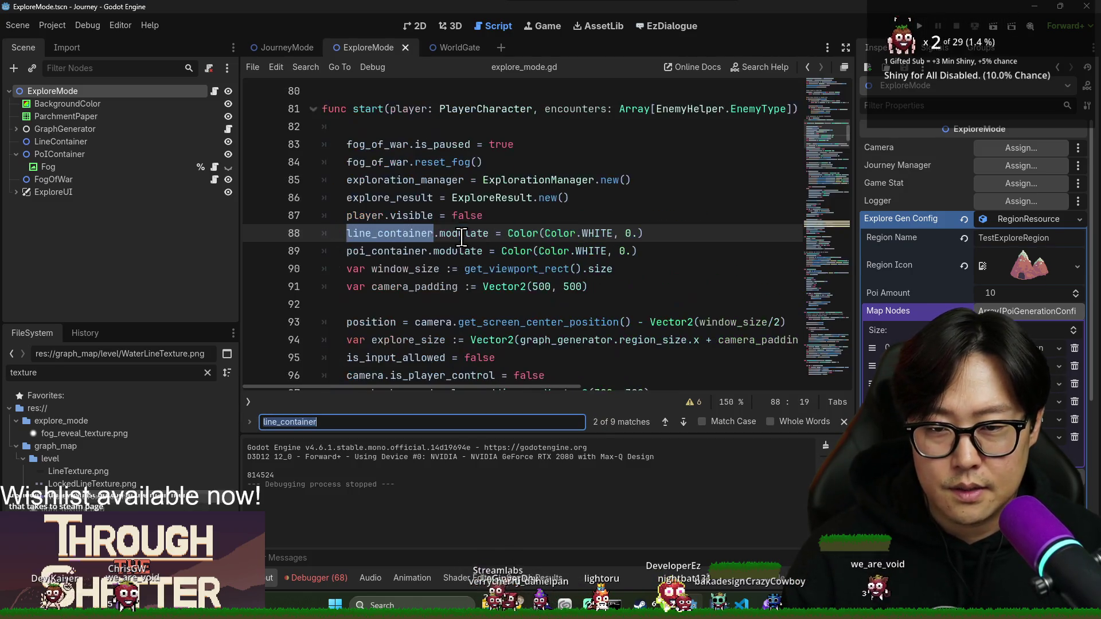
{"action": "key", "text": "Return"}
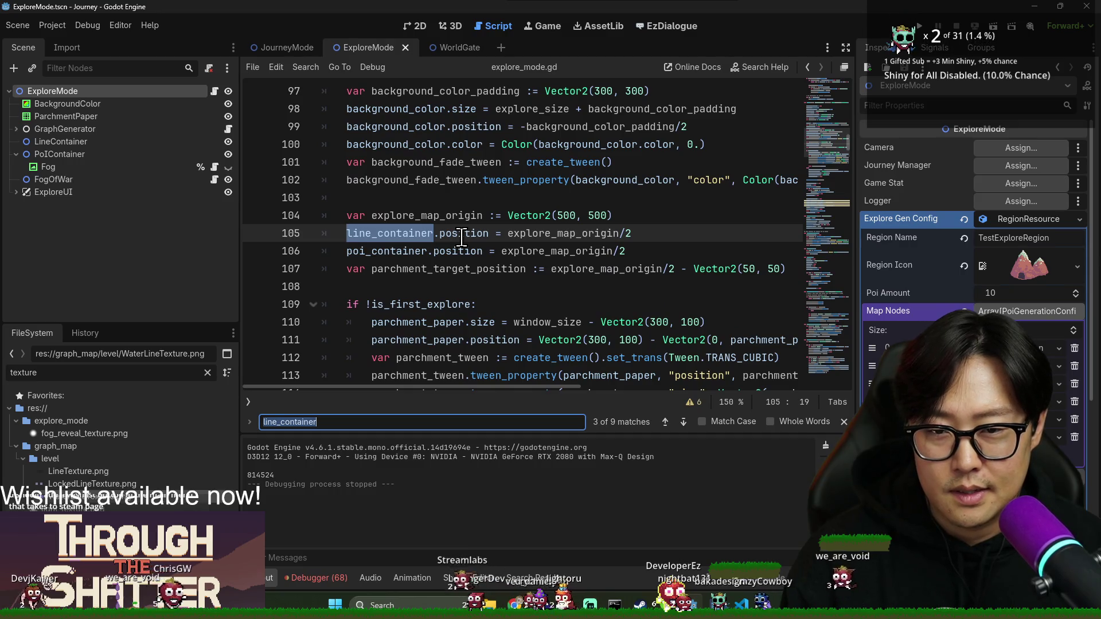
{"action": "key", "text": "Return"}
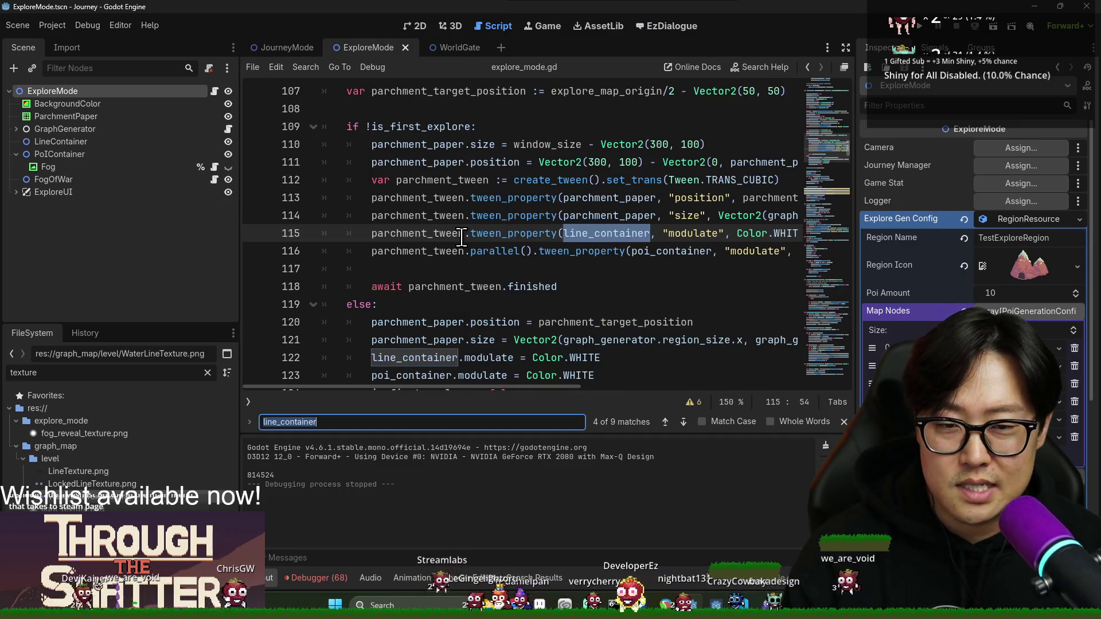
{"action": "key", "text": "Return"}
{"action": "key", "text": "Return"}
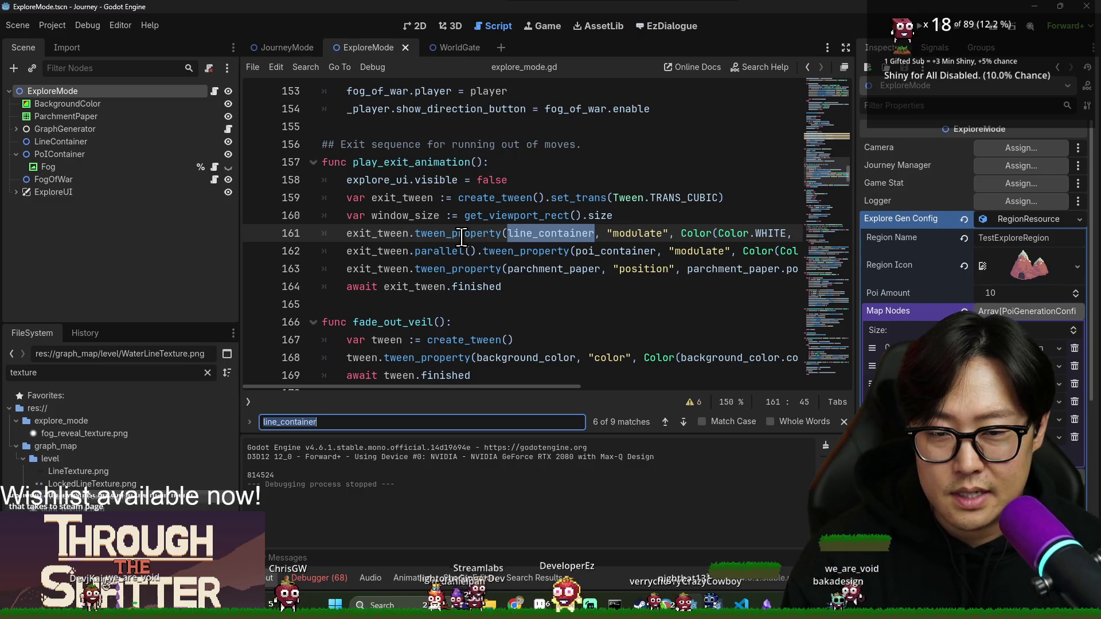
{"action": "key", "text": "Return"}
{"action": "key", "text": "Return"}
{"action": "key", "text": "Return"}
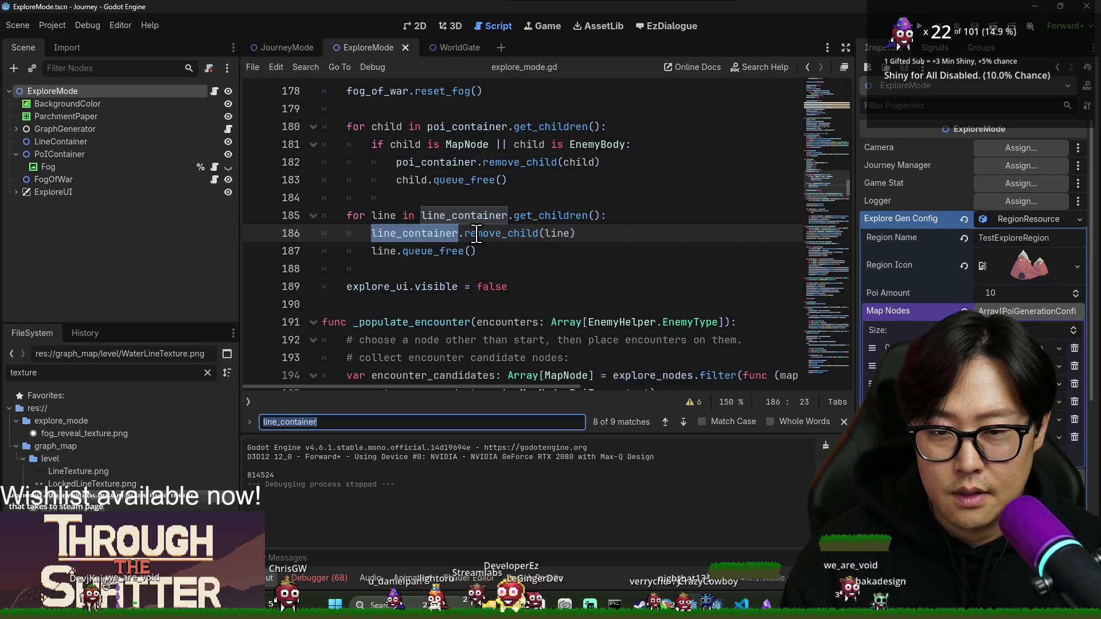
- Inspect how dash_line is built with get_instance on line 232 from connection_info on line 229
{"action": "mouse_move", "coordinate": [476, 235]}
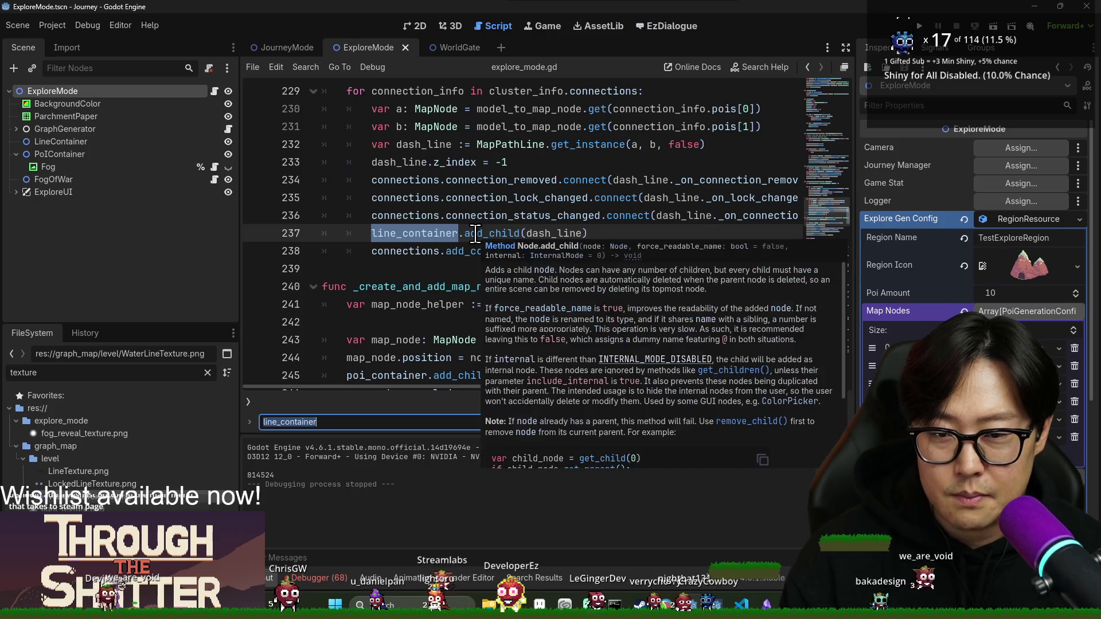
{"action": "double_click", "coordinate": [549, 233]}
{"action": "scroll", "coordinate": [573, 251], "scroll_direction": "up", "scroll_amount": 1}
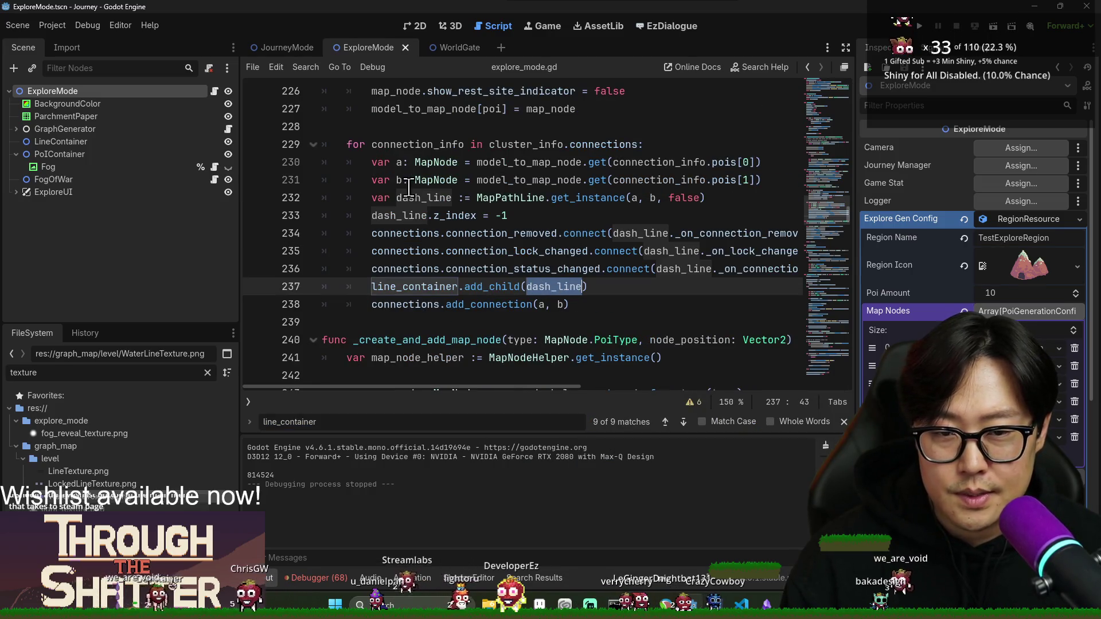
{"action": "double_click", "coordinate": [587, 198]}
{"action": "left_click", "coordinate": [681, 198]}
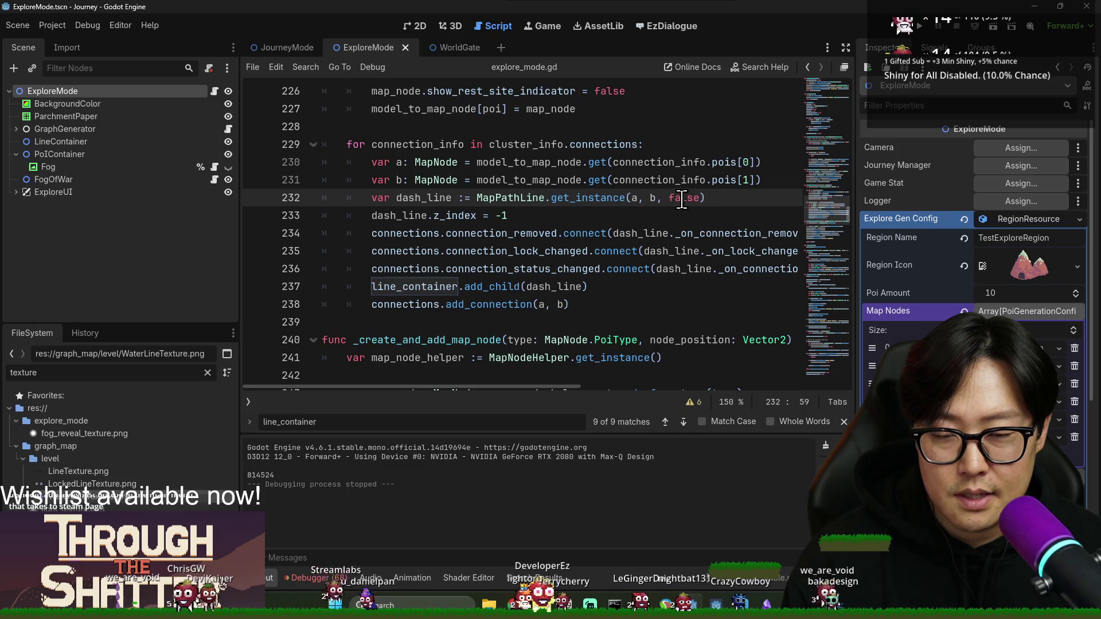
{"action": "left_click", "coordinate": [601, 198]}
{"action": "double_click", "coordinate": [595, 198]}
{"action": "left_click", "coordinate": [414, 143]}
{"action": "double_click", "coordinate": [414, 144]}
{"action": "double_click", "coordinate": [444, 199]}
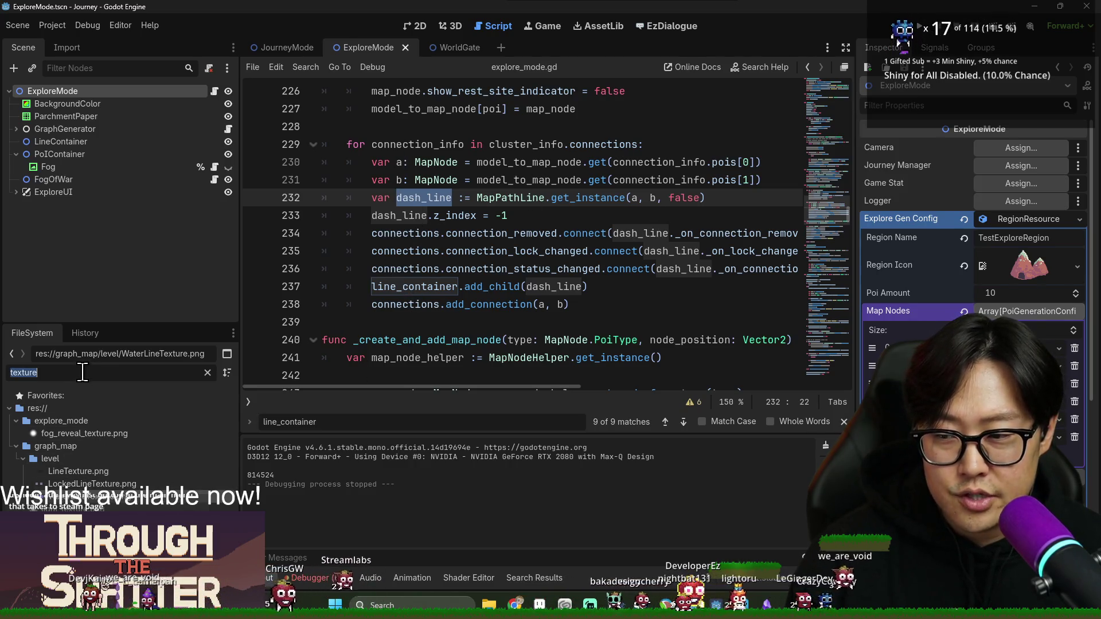
- Open disappearing_path_environment.gd via the 'env' filter and highlight connections and selected_connection
{"action": "type", "text": "env"}
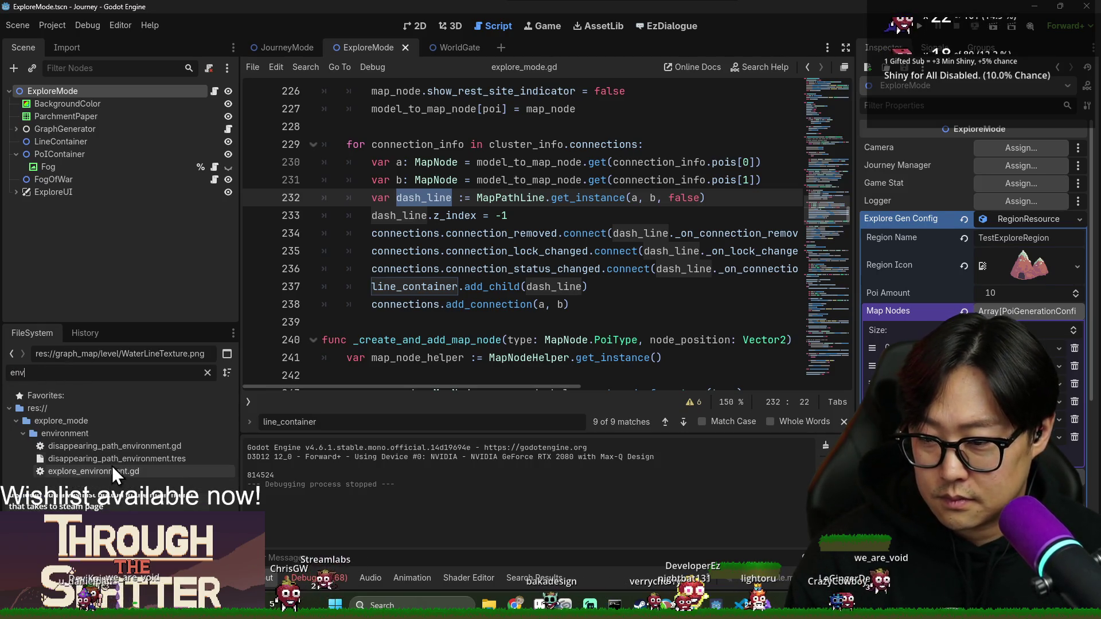
{"action": "left_click", "coordinate": [138, 451]}
{"action": "double_click", "coordinate": [137, 452]}
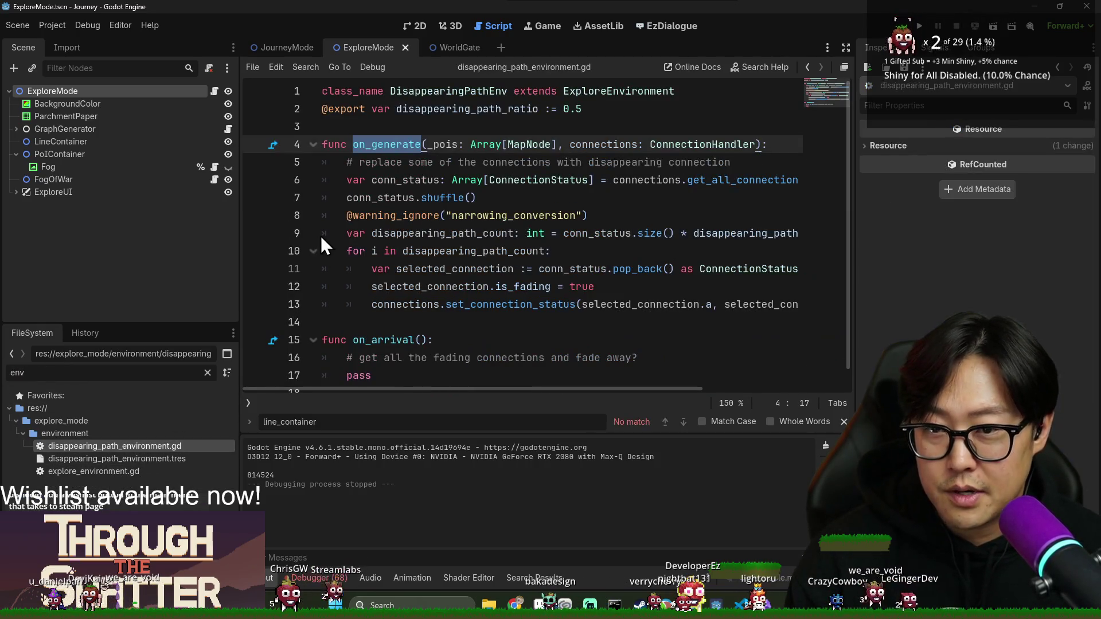
{"action": "double_click", "coordinate": [612, 143]}
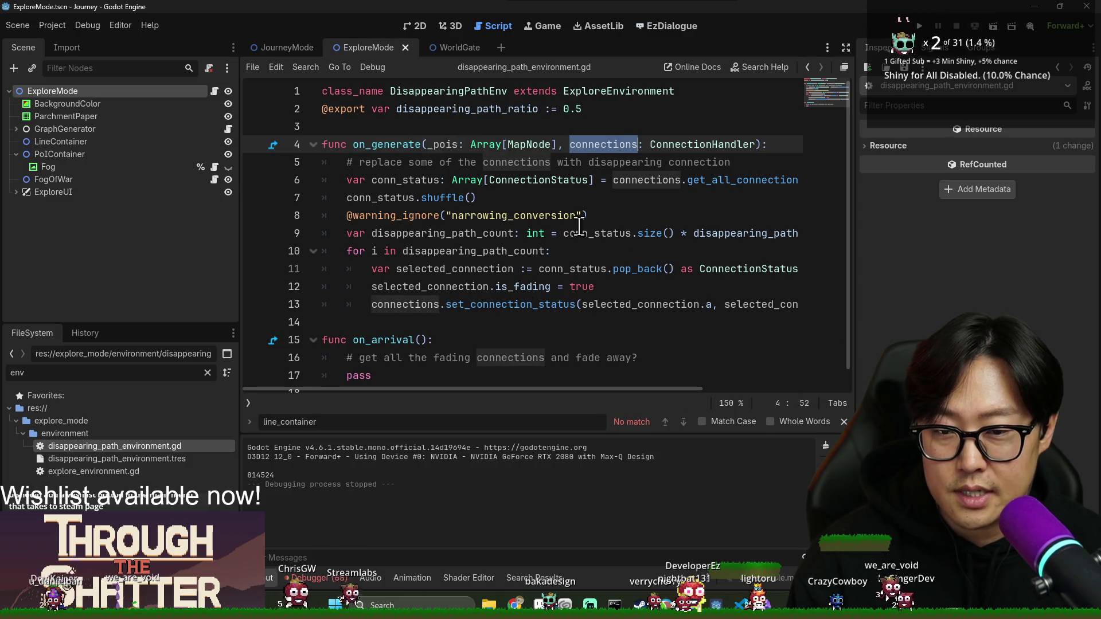
{"action": "double_click", "coordinate": [467, 310]}
{"action": "double_click", "coordinate": [640, 305]}
{"action": "left_click", "coordinate": [472, 286]}
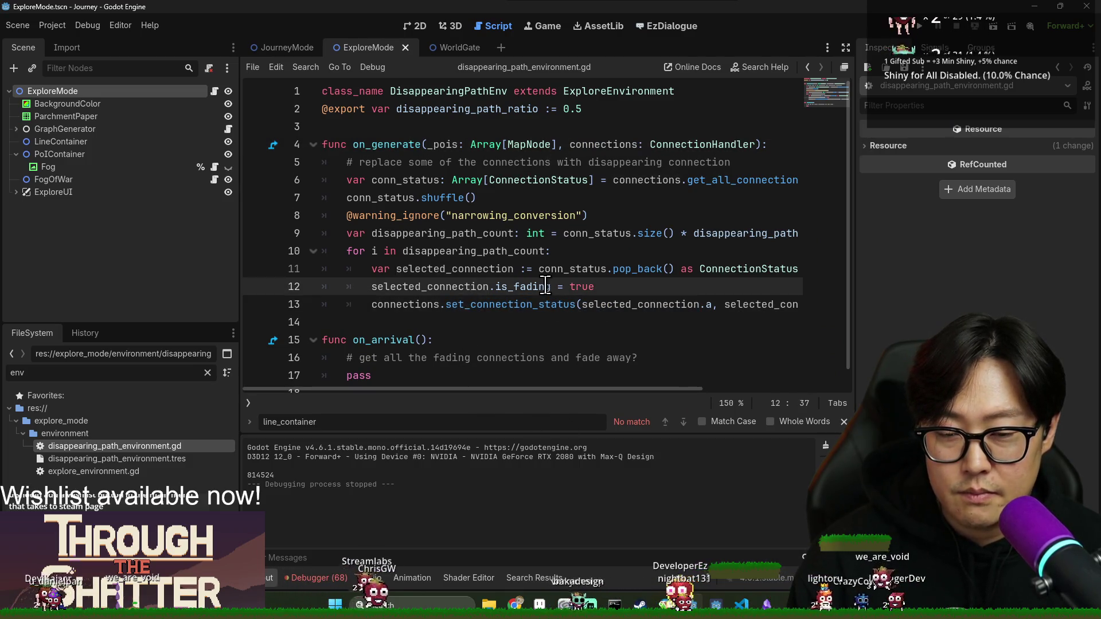
- Jump to set_connection_status in connection_handler.gd, select the connection_status_changed signal, and save
{"action": "left_click", "coordinate": [511, 304], "text": "ctrl"}
{"action": "double_click", "coordinate": [447, 287]}
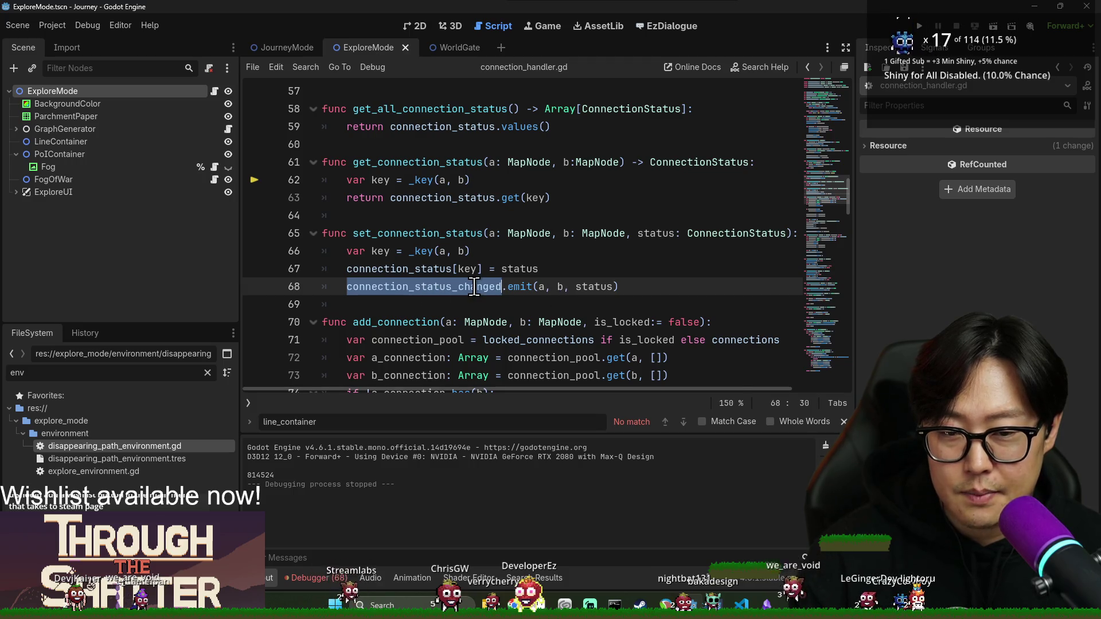
{"action": "left_click", "coordinate": [576, 287]}
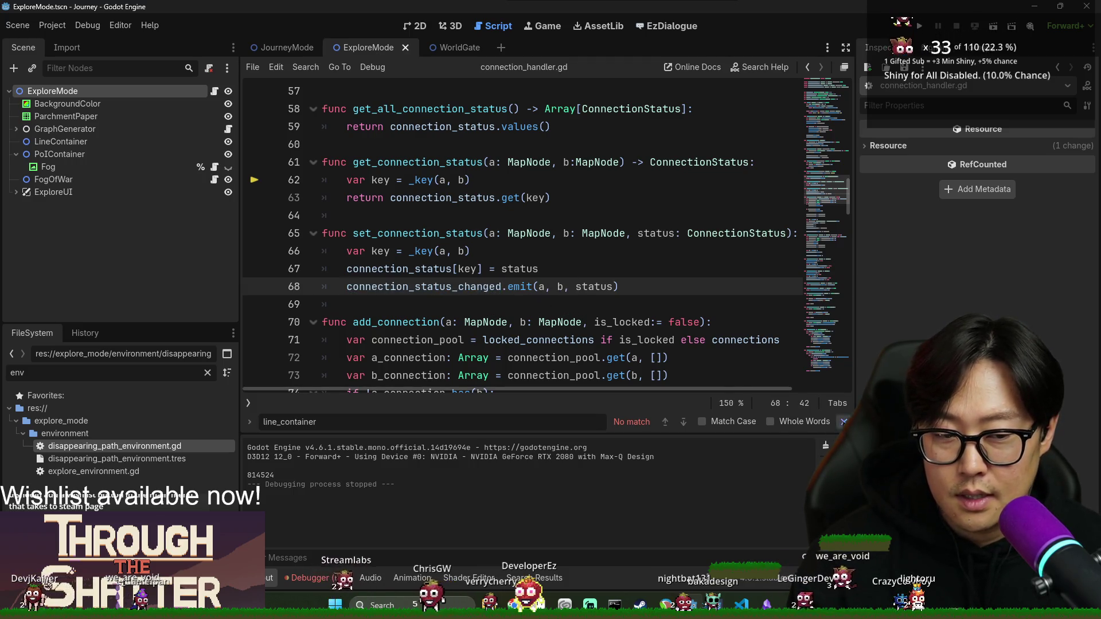
{"action": "key", "text": "Escape"}
{"action": "key", "text": "ctrl+s"}
{"action": "double_click", "coordinate": [474, 285]}
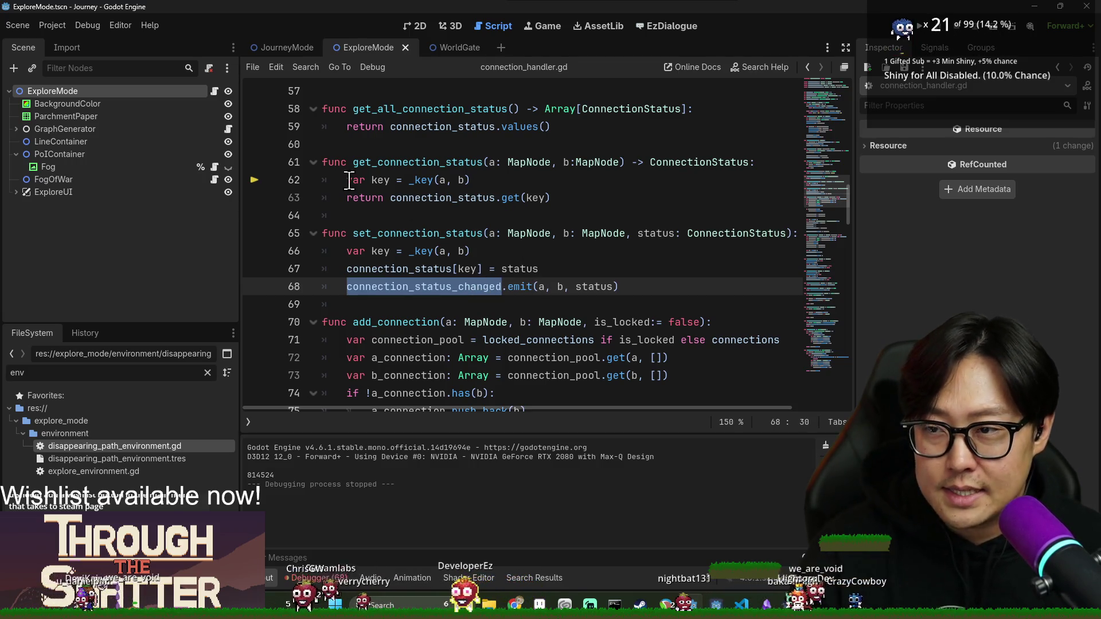
- Filter the FileSystem for 'das' and select the DashLine2D scene file
{"action": "left_click", "coordinate": [101, 366]}
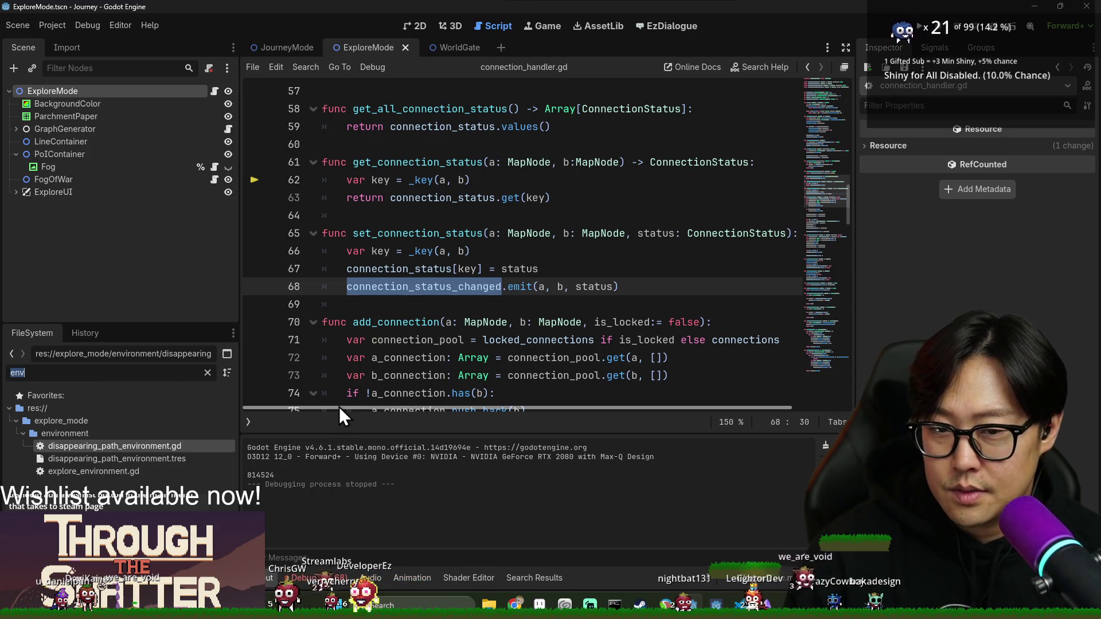
{"action": "type", "text": "das"}
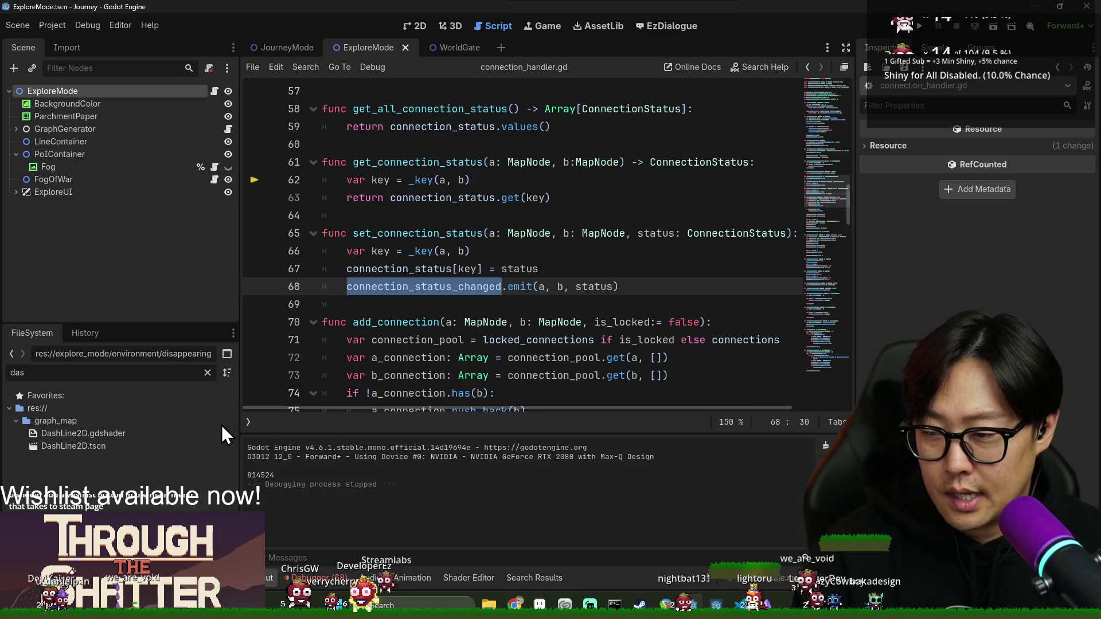
{"action": "left_click", "coordinate": [122, 447]}
- Open map_path_line.gd from DashLine2D.tscn and set a breakpoint on line 55
{"action": "double_click", "coordinate": [122, 448]}
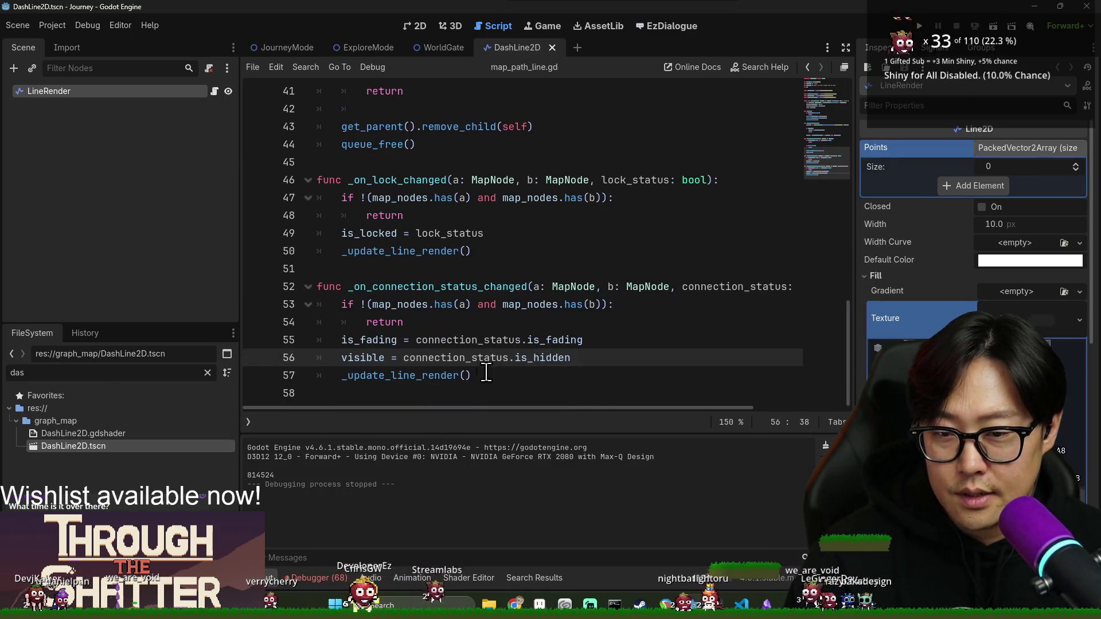
{"action": "left_click", "coordinate": [255, 340]}
{"action": "double_click", "coordinate": [471, 340]}
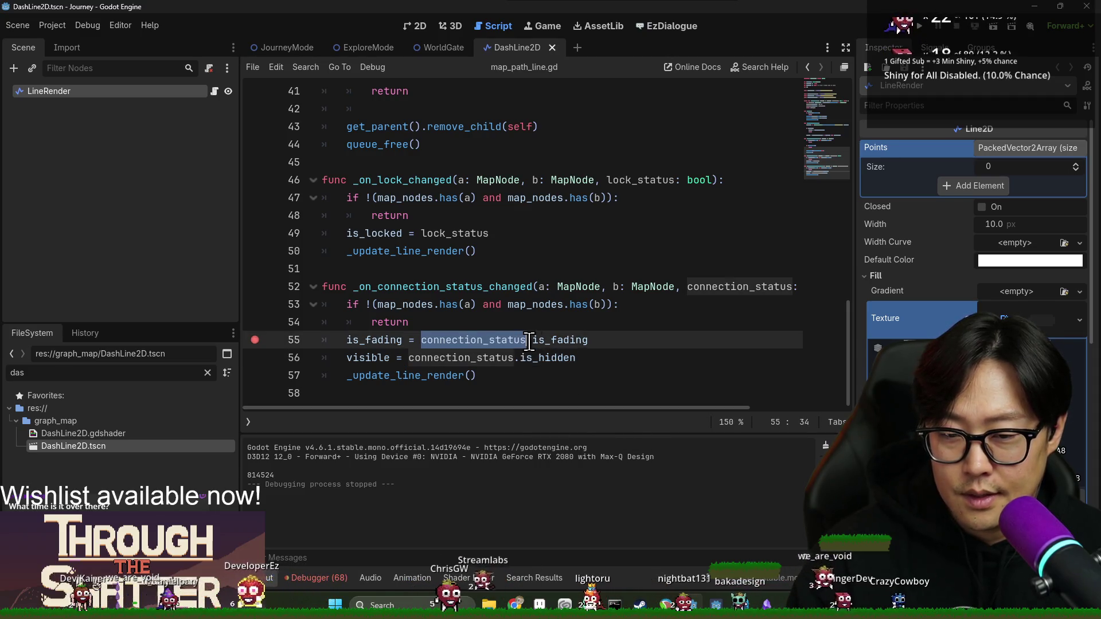
{"action": "double_click", "coordinate": [374, 340]}
- Inspect the _update_line_render definition and its squiggle_on shader parameter, then save the scene
{"action": "double_click", "coordinate": [426, 378]}
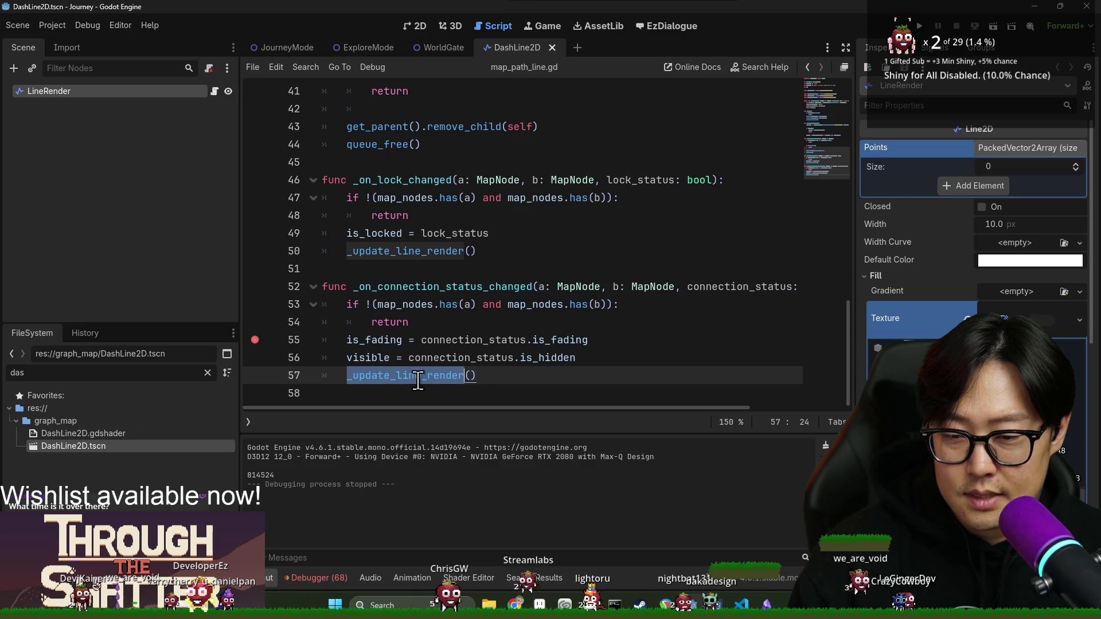
{"action": "left_click", "coordinate": [399, 382], "text": "ctrl"}
{"action": "double_click", "coordinate": [376, 269]}
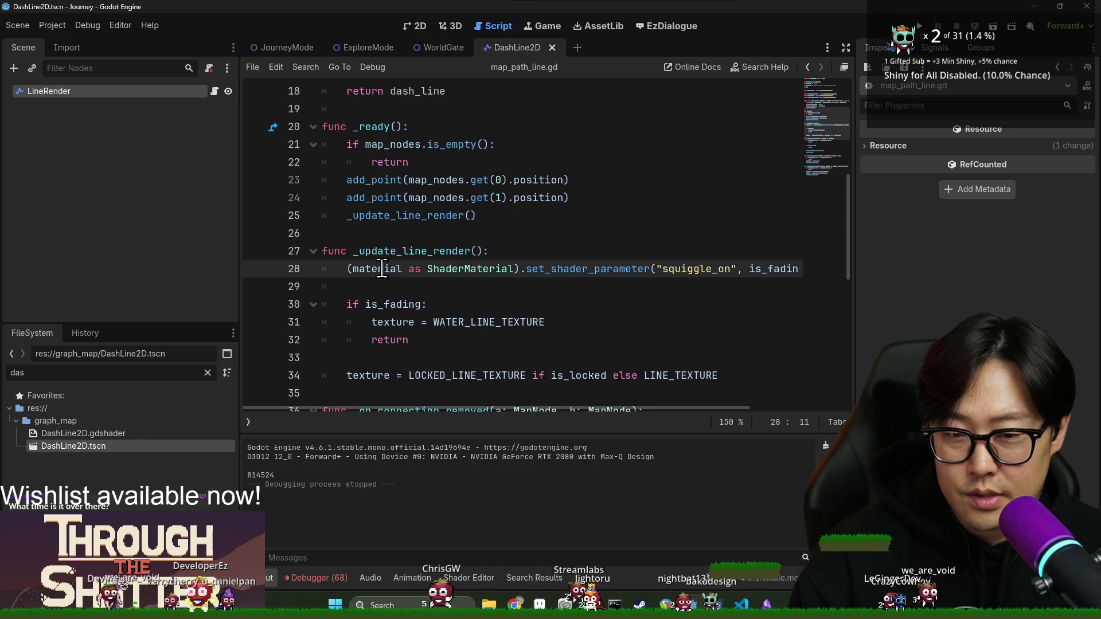
{"action": "double_click", "coordinate": [697, 269]}
{"action": "scroll", "coordinate": [741, 408], "scroll_direction": "right", "scroll_amount": 3}
{"action": "scroll", "coordinate": [741, 408], "scroll_direction": "right", "scroll_amount": 1}
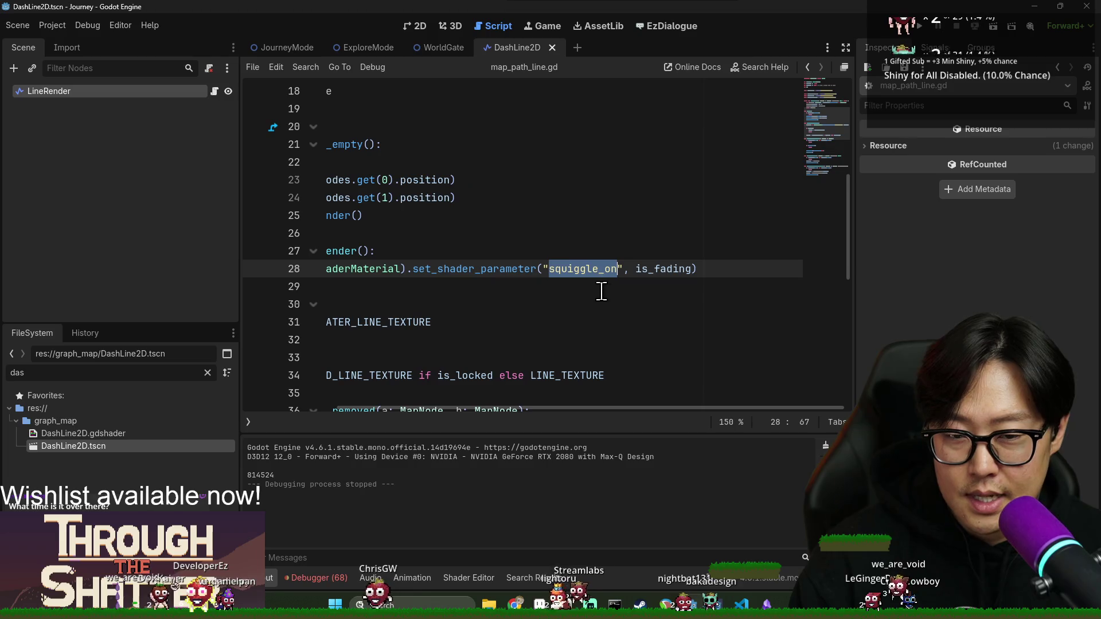
{"action": "left_click", "coordinate": [627, 269]}
{"action": "double_click", "coordinate": [663, 269]}
{"action": "key", "text": "ctrl+s"}
- Inspect the LineRender node's texture properties
{"action": "left_click_drag", "start_coordinate": [665, 408], "coordinate": [481, 412]}
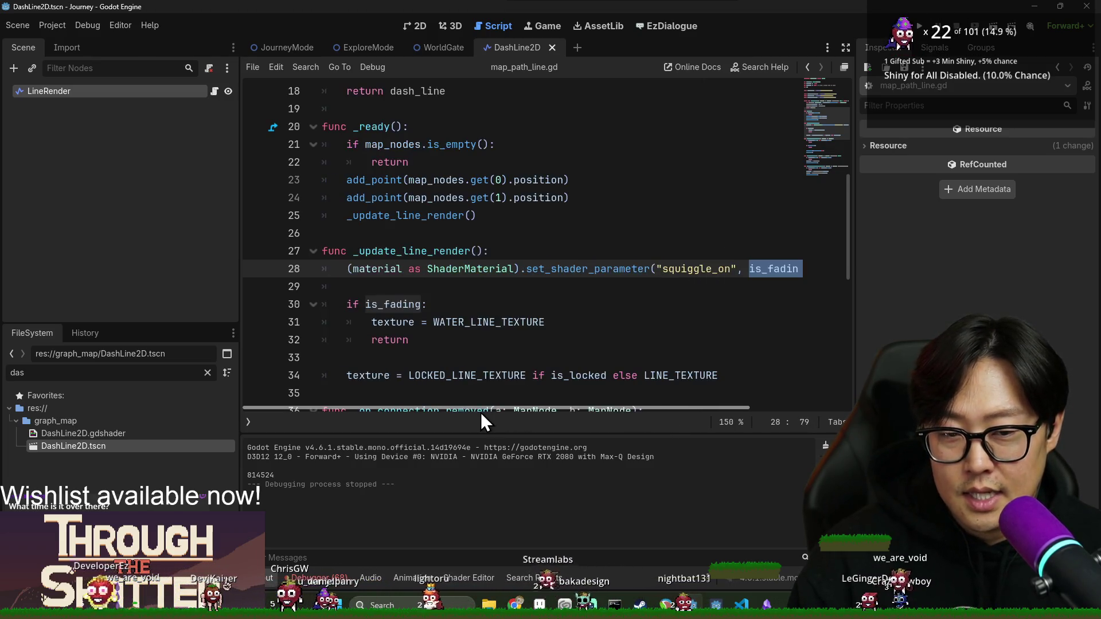
{"action": "scroll", "coordinate": [695, 319], "scroll_direction": "up", "scroll_amount": 4}
{"action": "scroll", "coordinate": [695, 320], "scroll_direction": "down", "scroll_amount": 5}
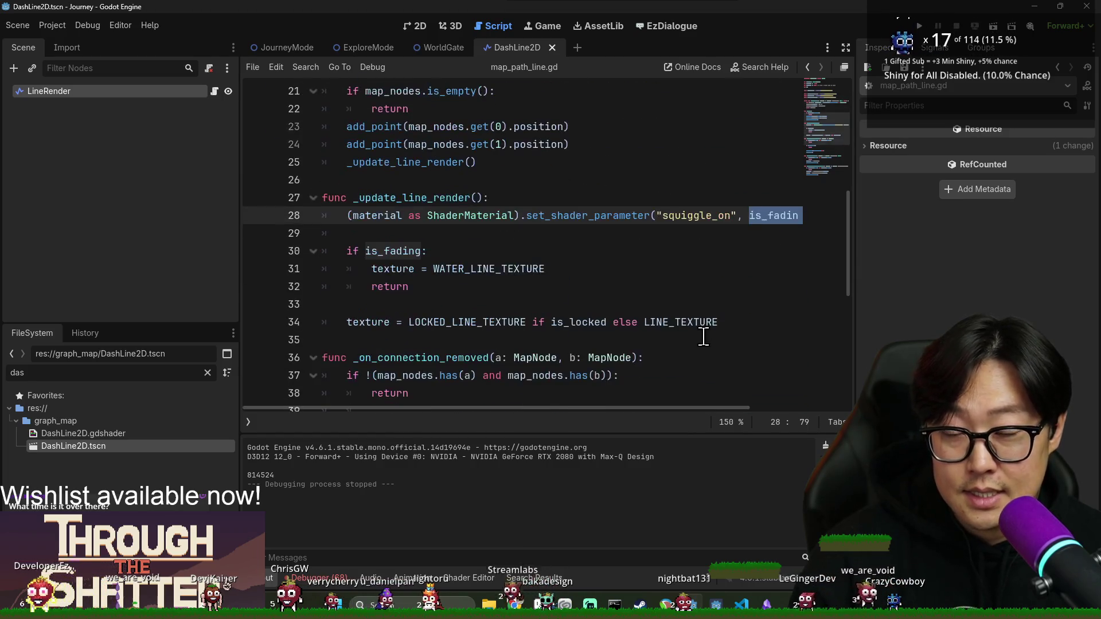
{"action": "double_click", "coordinate": [767, 215]}
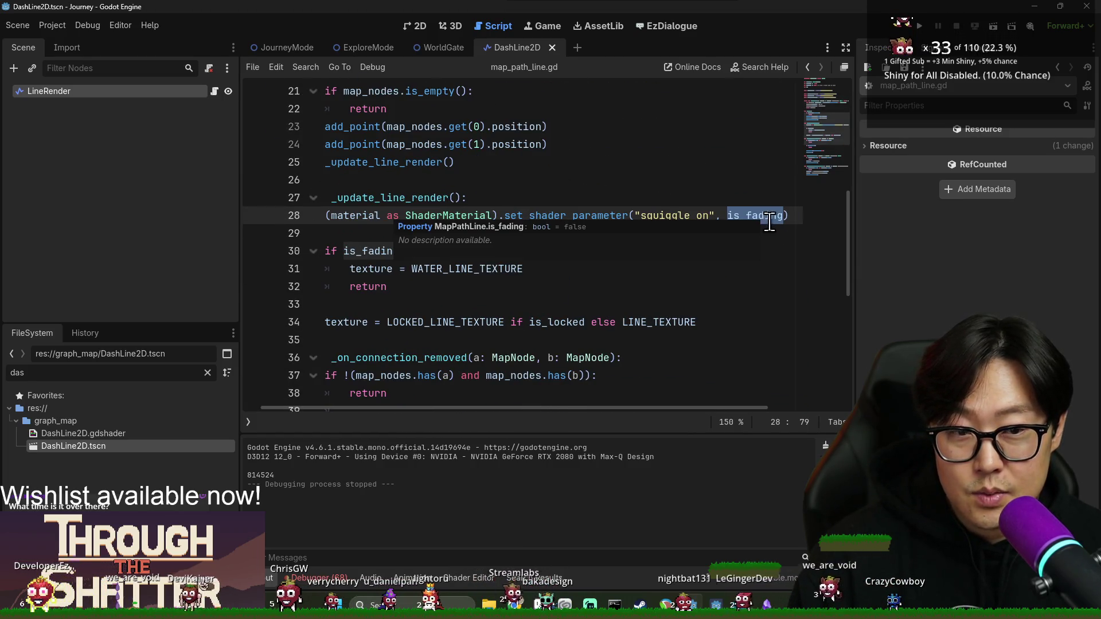
{"action": "left_click", "coordinate": [35, 91]}
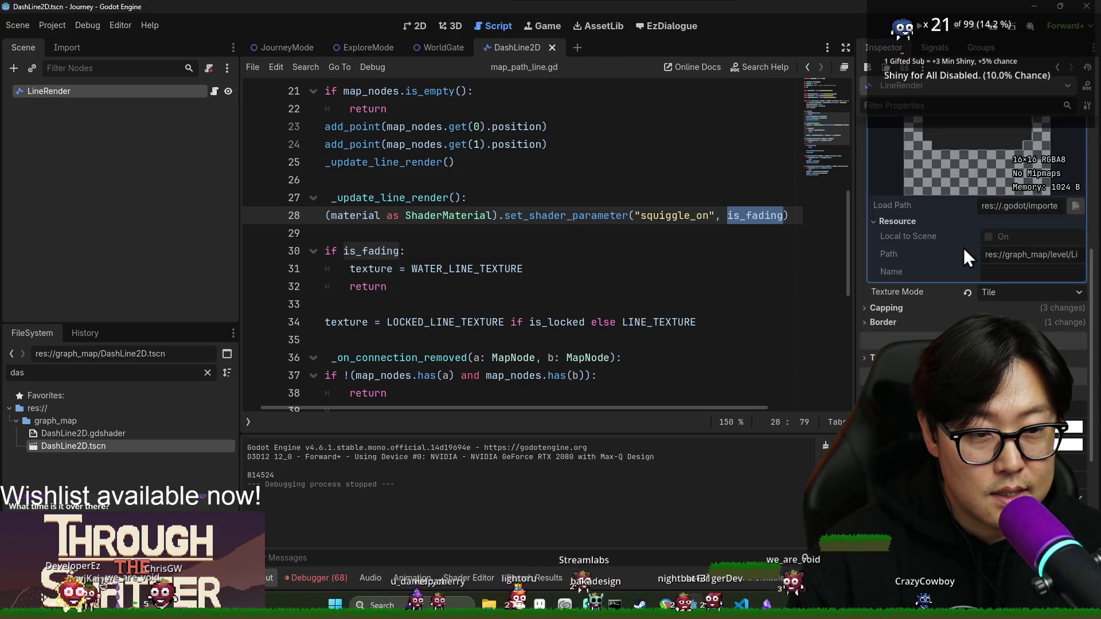
{"action": "scroll", "coordinate": [993, 300], "scroll_direction": "up", "scroll_amount": 3}
{"action": "scroll", "coordinate": [993, 300], "scroll_direction": "down", "scroll_amount": 10}
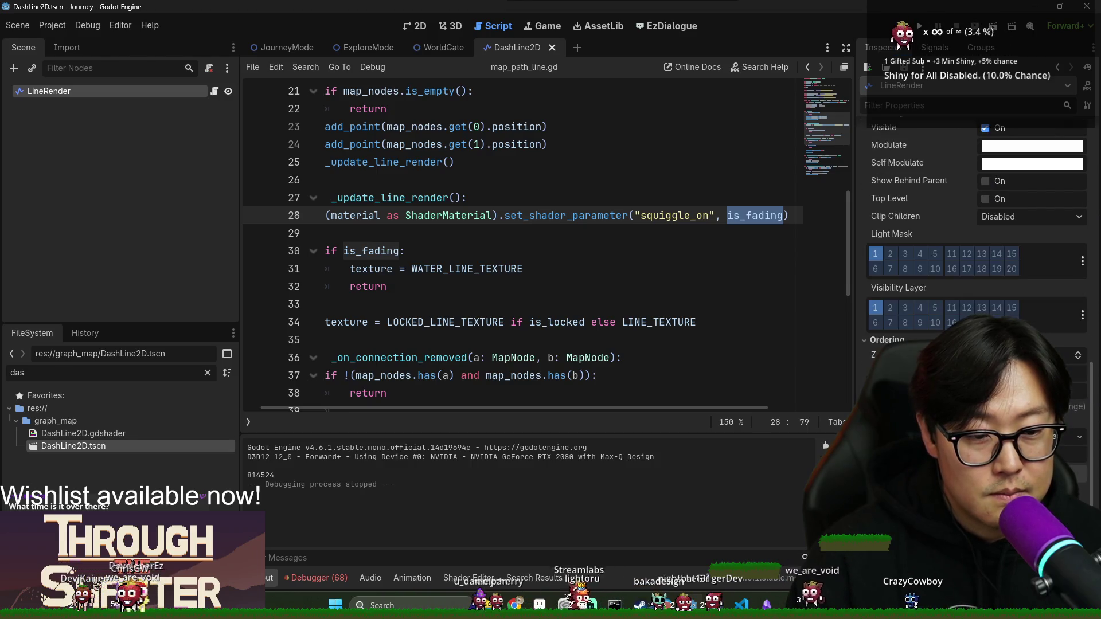
{"action": "scroll", "coordinate": [975, 229], "scroll_direction": "up", "scroll_amount": 5}
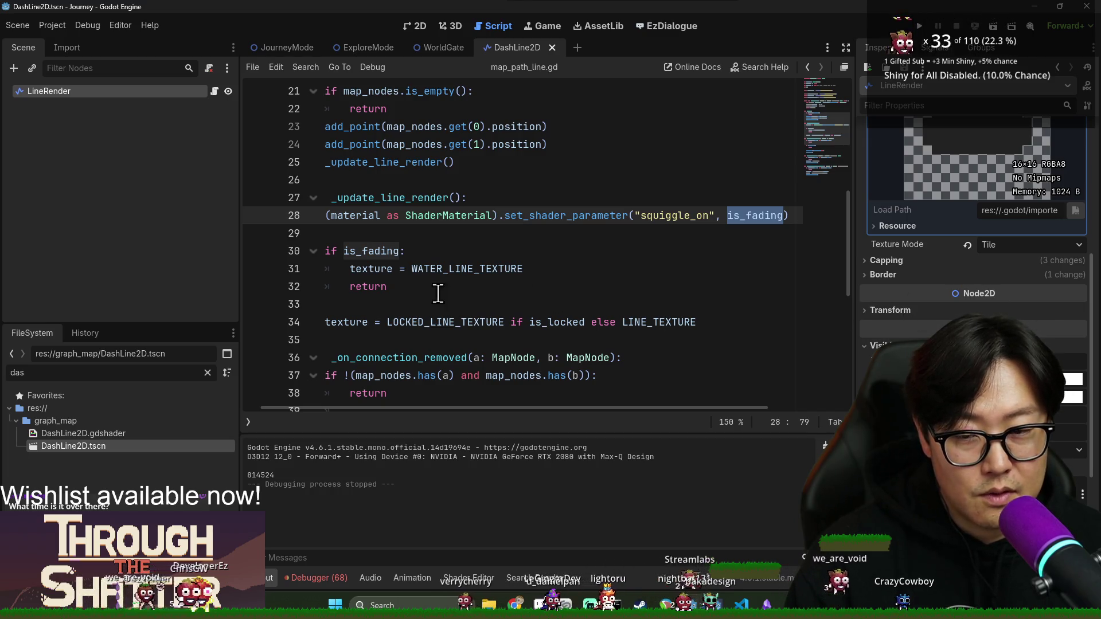
{"action": "left_click_drag", "start_coordinate": [561, 408], "coordinate": [542, 407]}
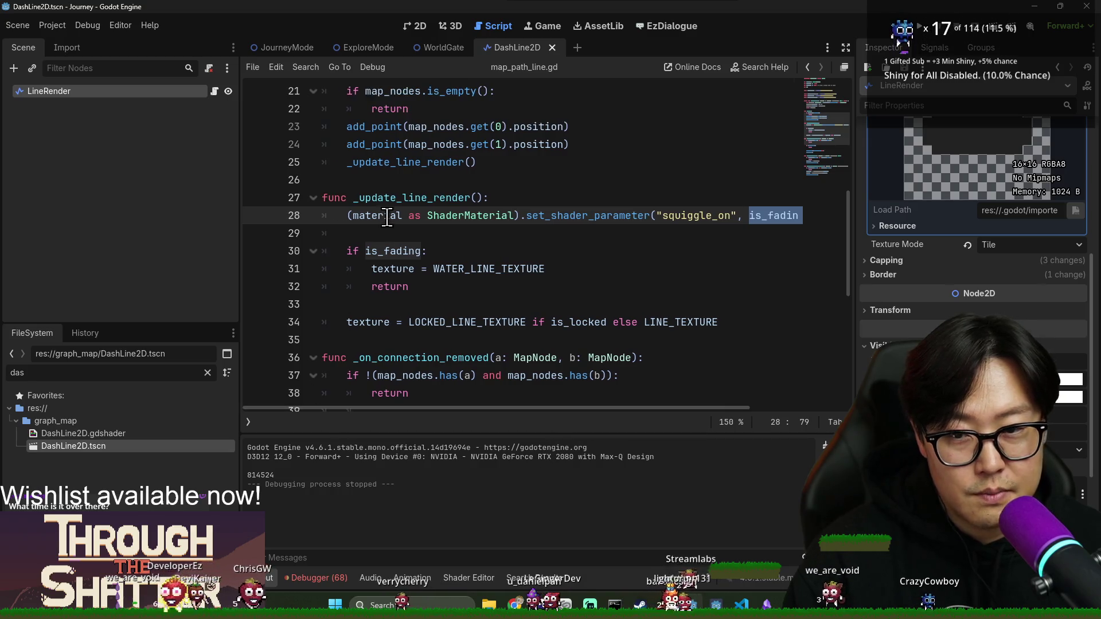
- Preview the WATER_LINE_TEXTURE and regular line textures, then launch the game with F5
{"action": "double_click", "coordinate": [393, 252]}
{"action": "double_click", "coordinate": [393, 269]}
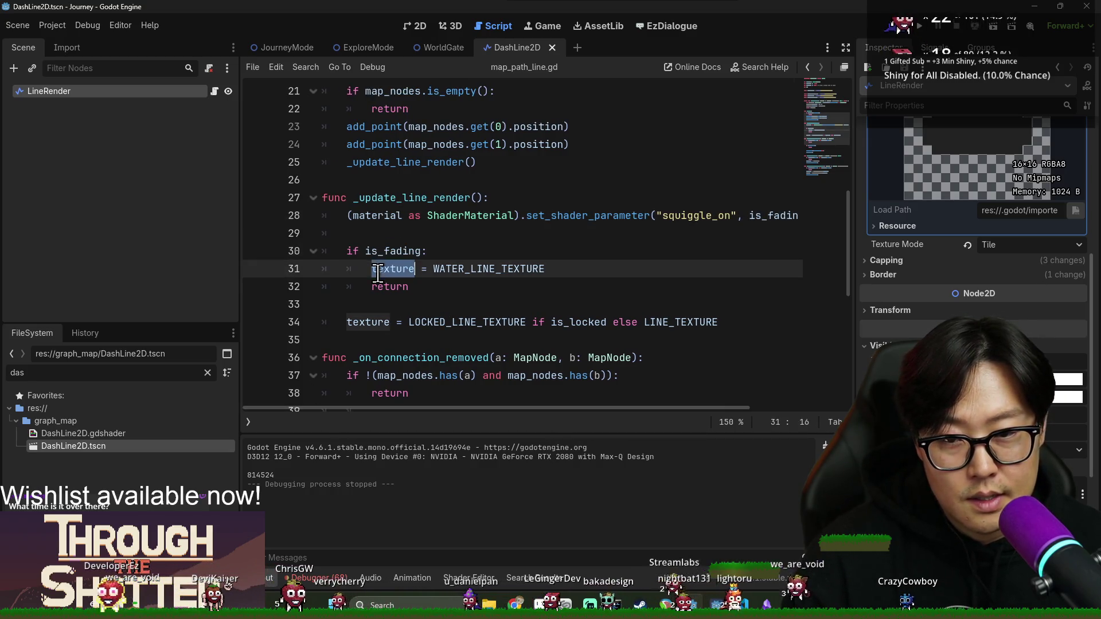
{"action": "left_click", "coordinate": [487, 269], "text": "ctrl"}
{"action": "left_click", "coordinate": [594, 252], "text": "ctrl"}
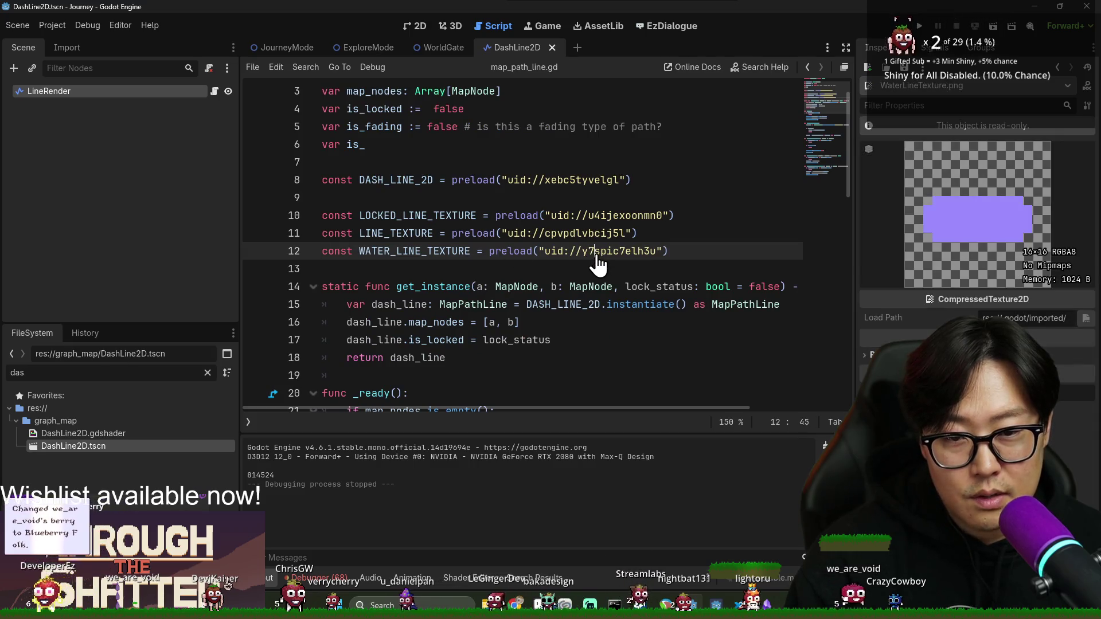
{"action": "left_click", "coordinate": [558, 237], "text": "ctrl"}
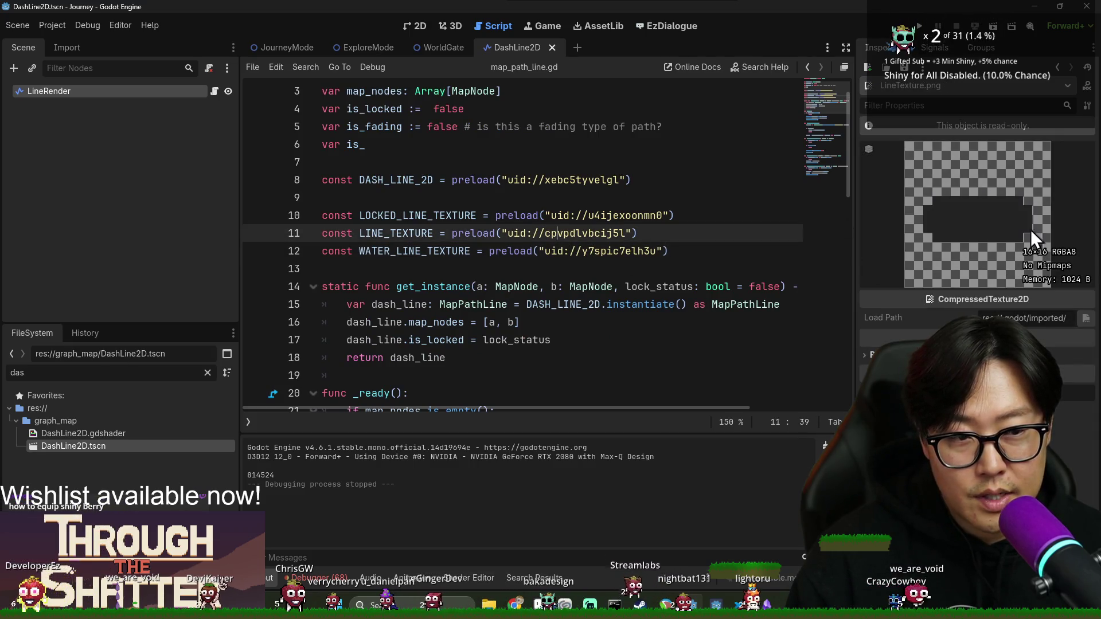
{"action": "double_click", "coordinate": [612, 250]}
{"action": "scroll", "coordinate": [539, 357], "scroll_direction": "down", "scroll_amount": 10}
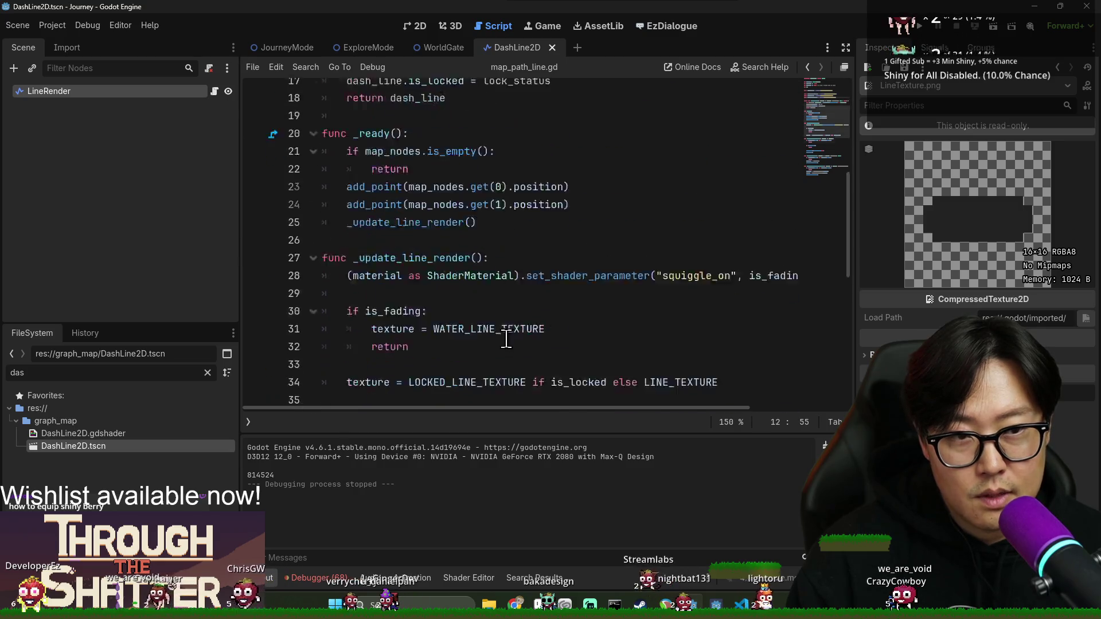
{"action": "key", "text": "F5"}
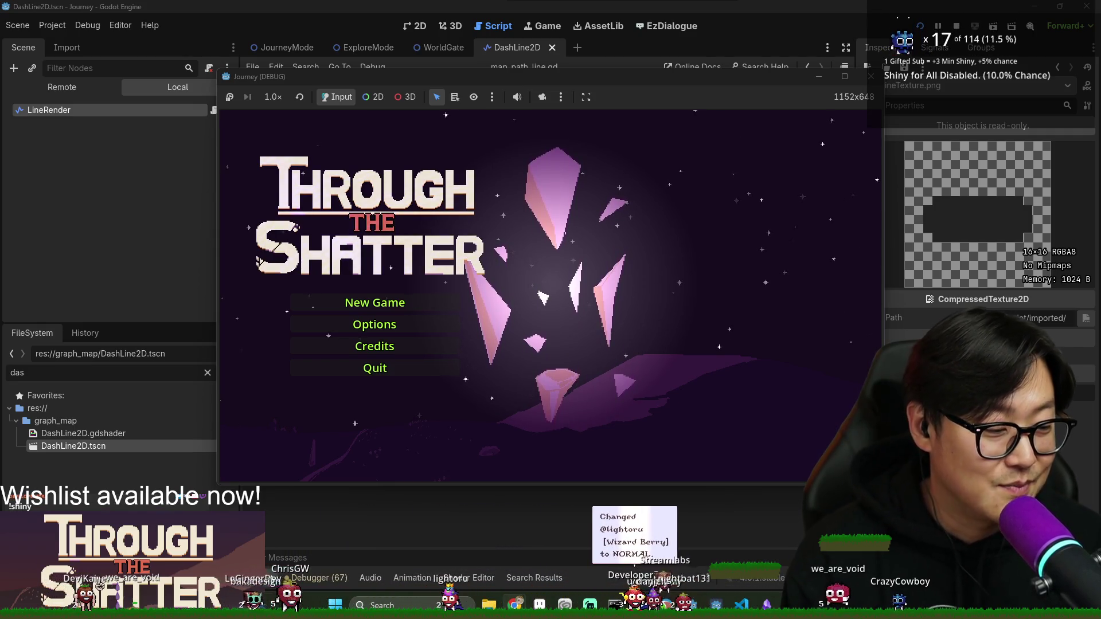
- Start a new game, pan the map, use the card and travel to a connected node
{"action": "left_click", "coordinate": [388, 306]}
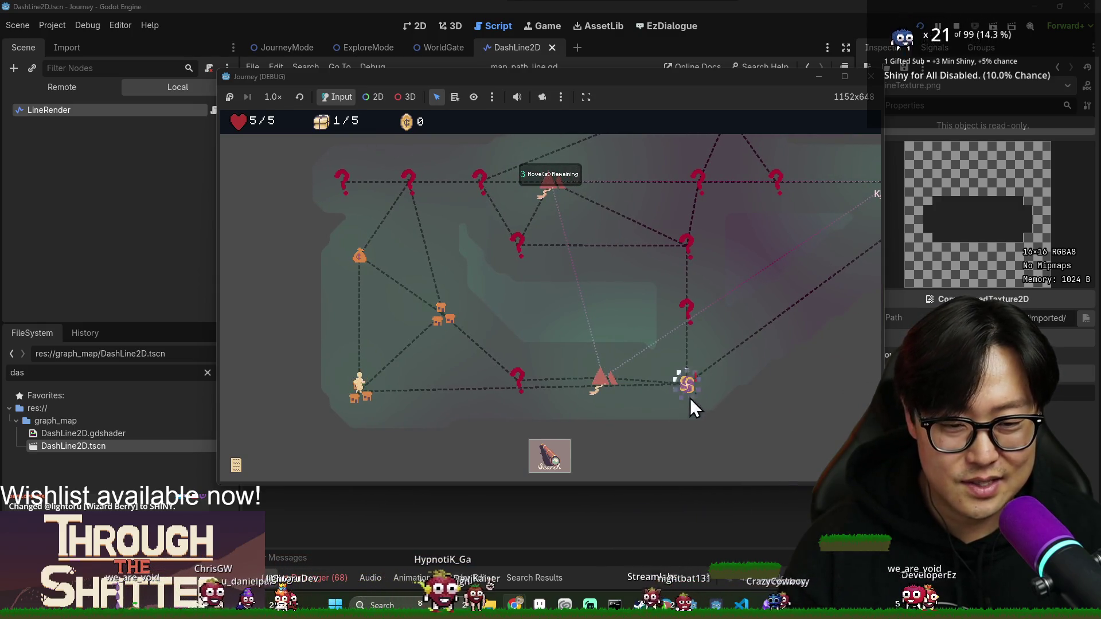
{"action": "mouse_move", "coordinate": [597, 423]}
{"action": "left_mouse_down"}
{"action": "mouse_move", "coordinate": [601, 439]}
{"action": "mouse_move", "coordinate": [597, 317]}
{"action": "left_mouse_up"}
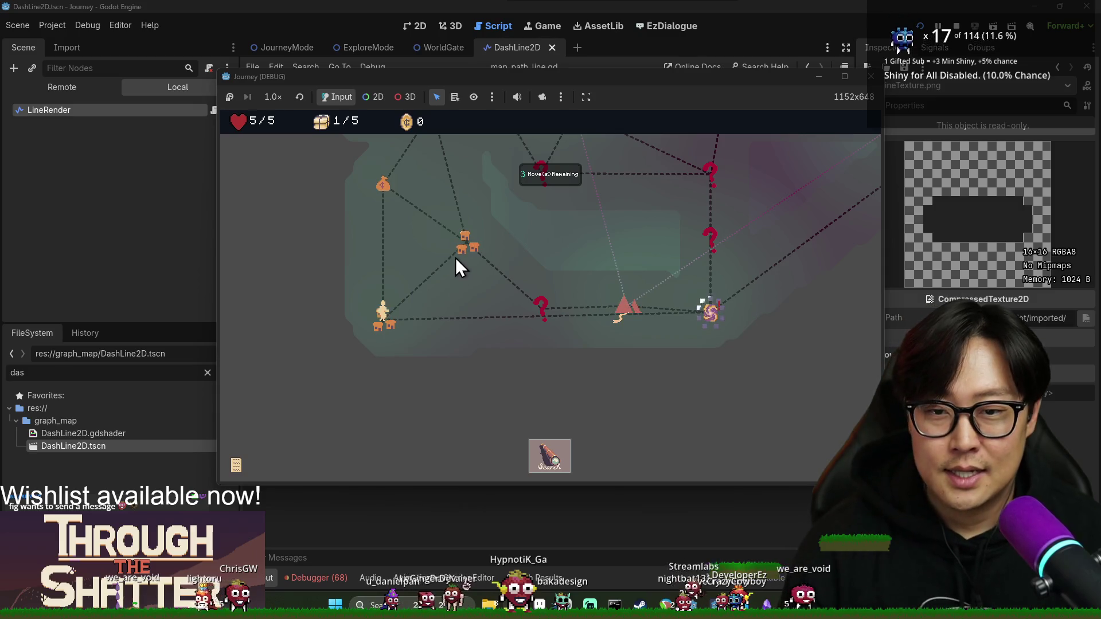
{"action": "left_click", "coordinate": [546, 456]}
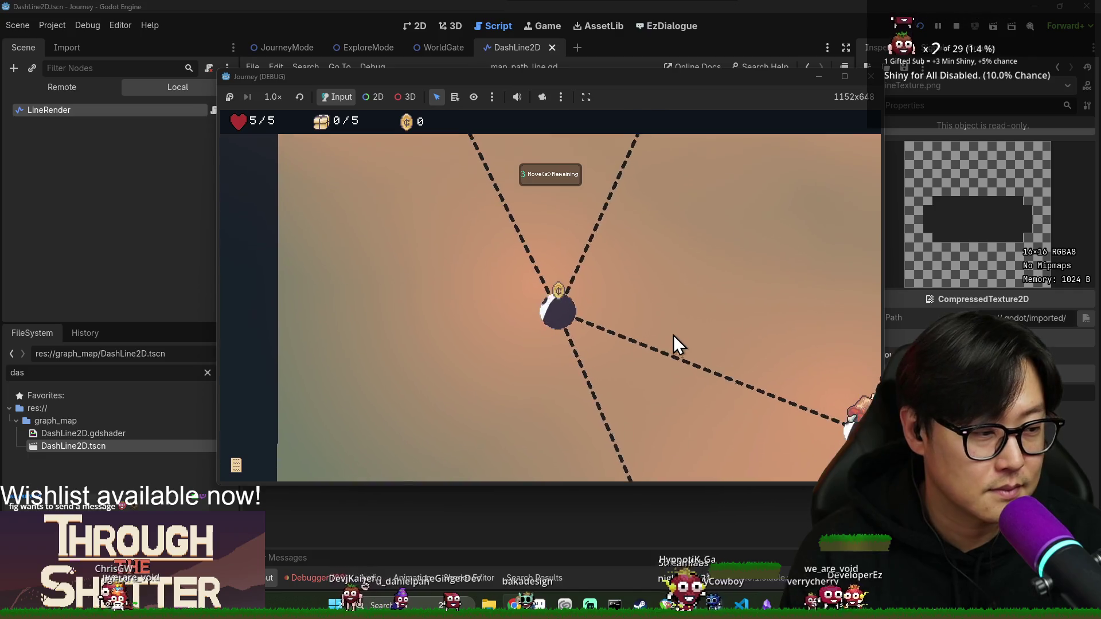
{"action": "left_click", "coordinate": [554, 297]}
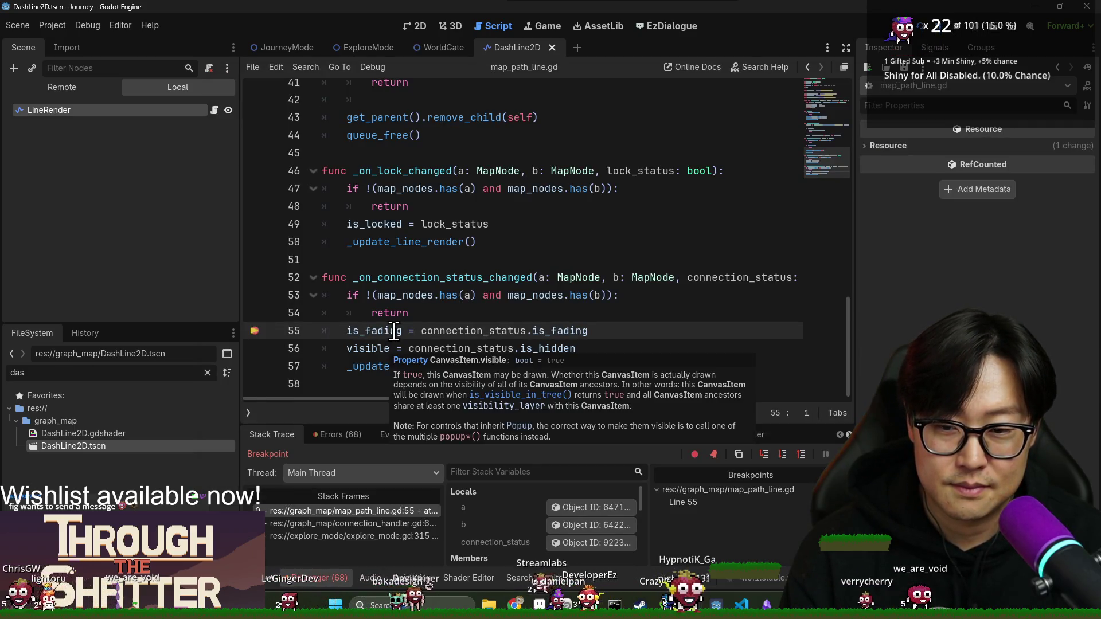
- Follow the call stack from connection_handler.gd line 68 to explore_mode.gd line 315
{"action": "mouse_move", "coordinate": [385, 328]}
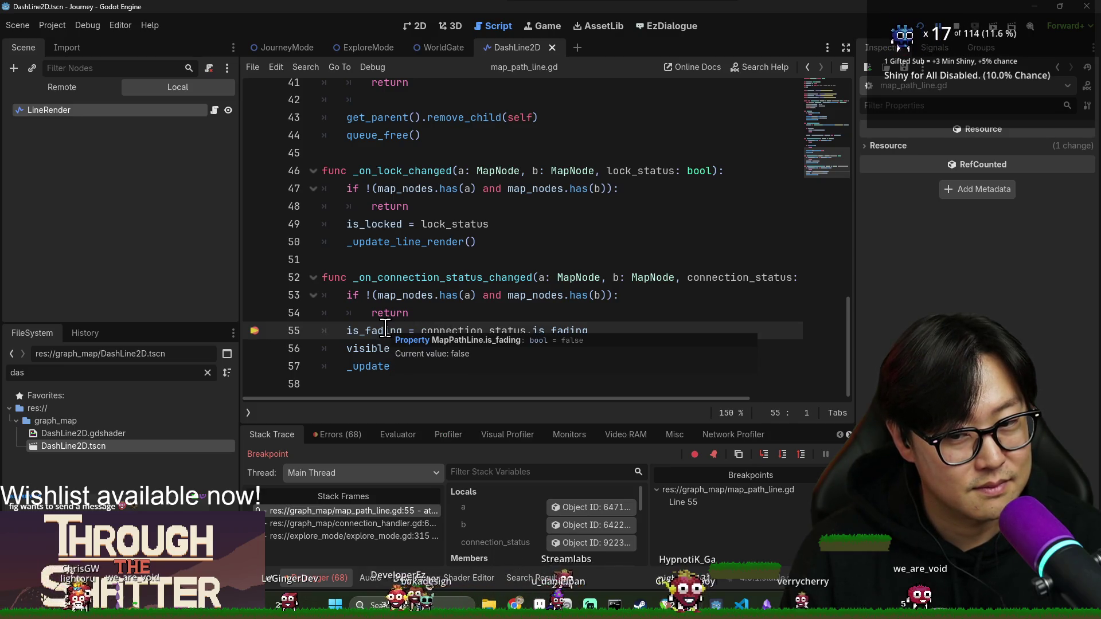
{"action": "left_click", "coordinate": [336, 523]}
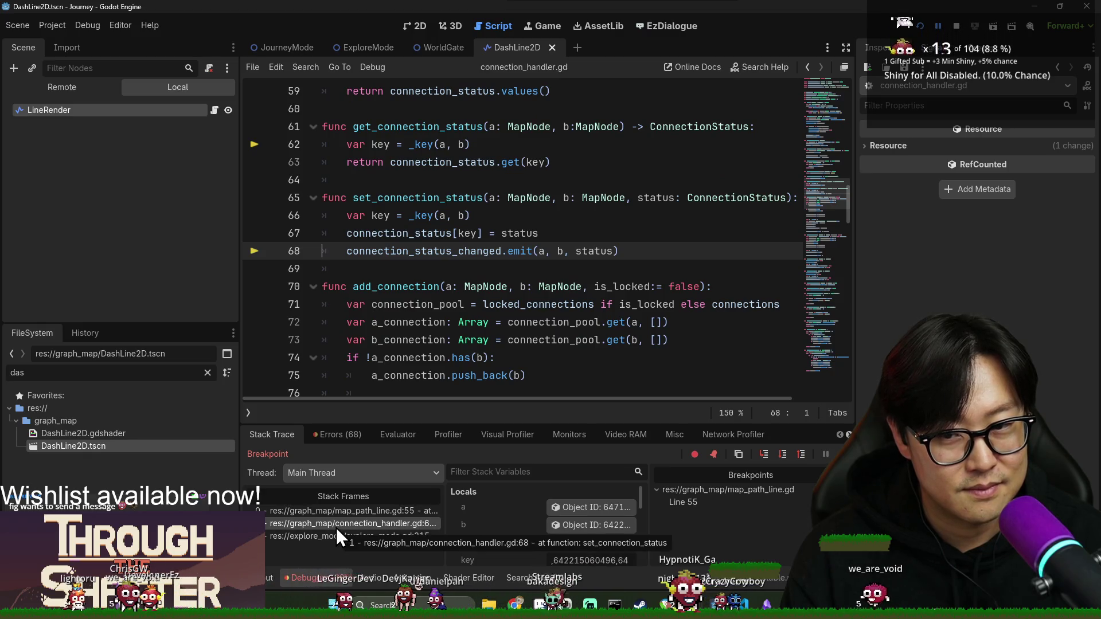
{"action": "left_click", "coordinate": [337, 531]}
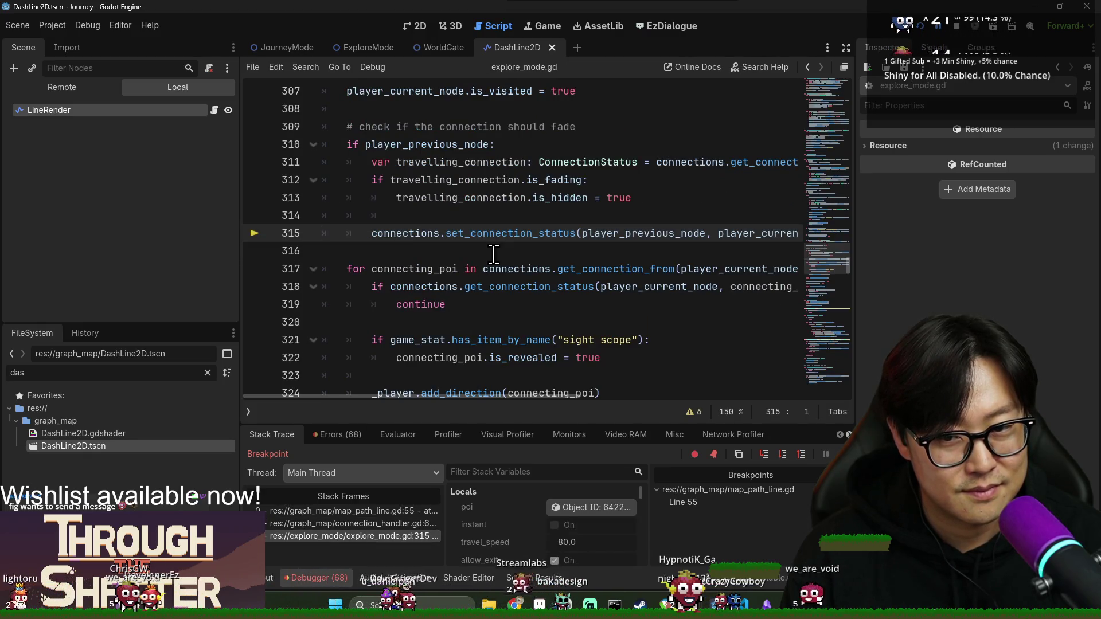
{"action": "left_click", "coordinate": [493, 251]}
{"action": "double_click", "coordinate": [427, 144]}
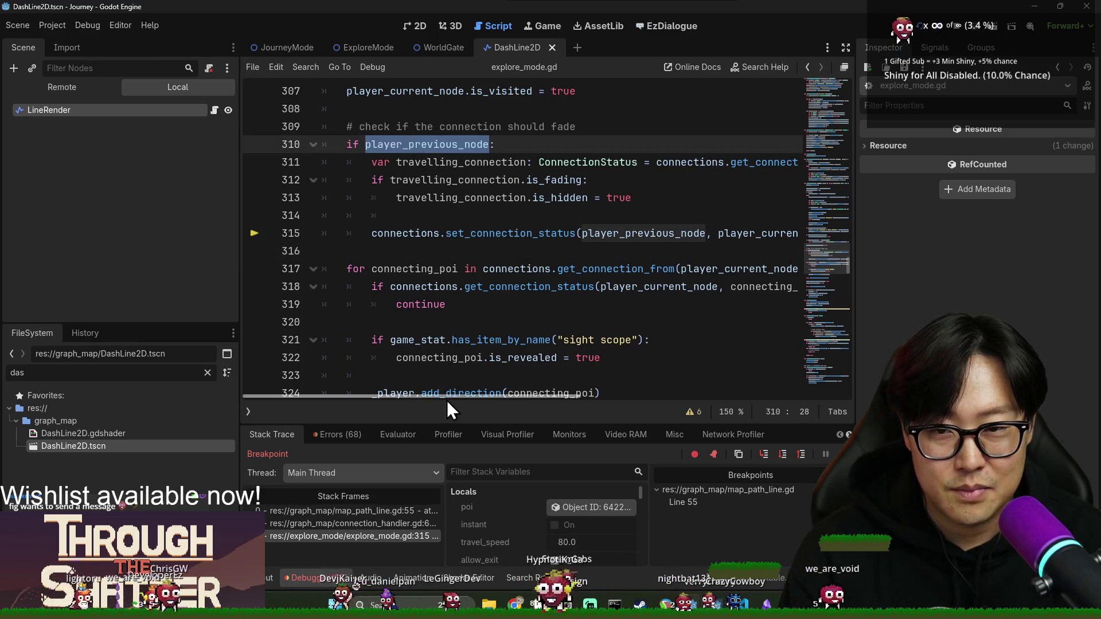
{"action": "double_click", "coordinate": [464, 178]}
- Review the is_fading and is_hidden checks on travelling_connection in lines 312–313
{"action": "double_click", "coordinate": [553, 179]}
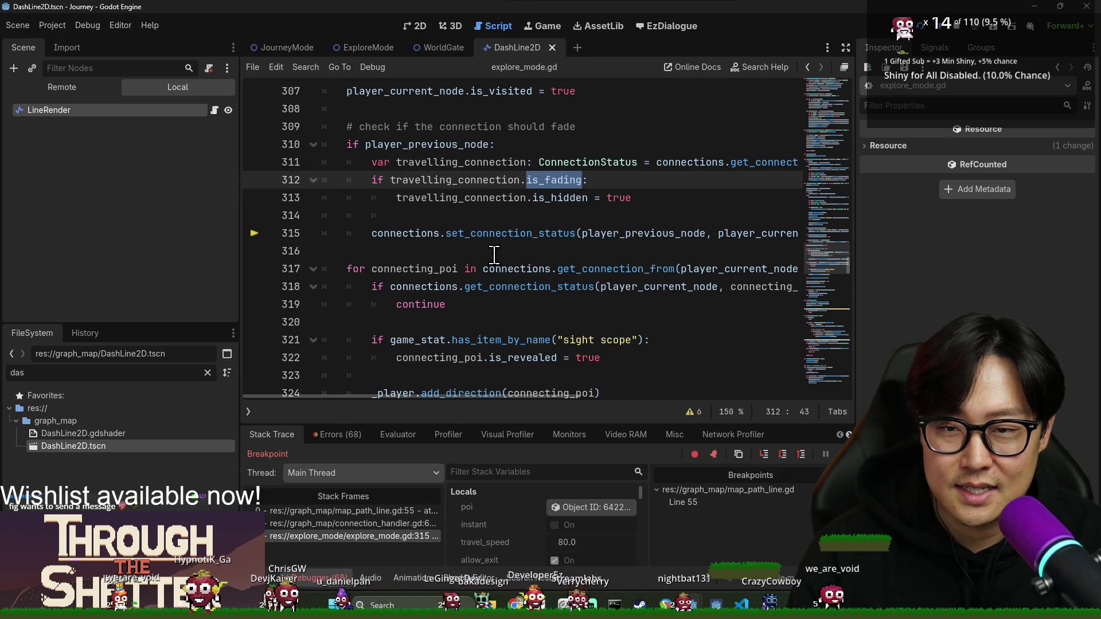
{"action": "scroll", "coordinate": [473, 292], "scroll_direction": "up", "scroll_amount": 1}
{"action": "double_click", "coordinate": [475, 234]}
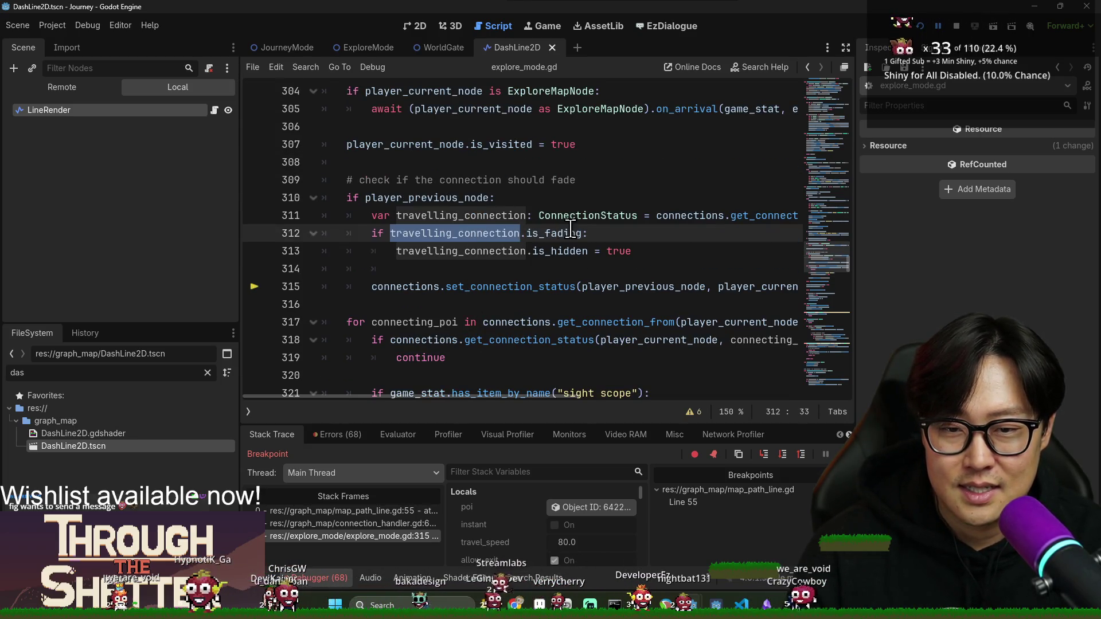
{"action": "double_click", "coordinate": [553, 234]}
{"action": "double_click", "coordinate": [559, 252]}
{"action": "double_click", "coordinate": [492, 251]}
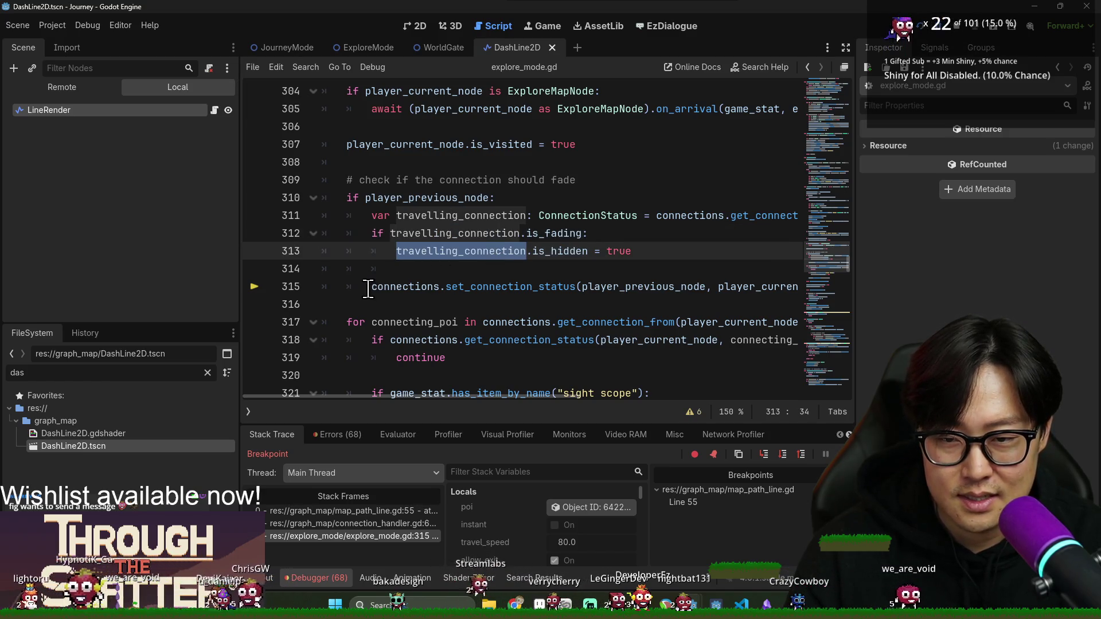
- Indent line 315 under the is_fading check and filter stack variables by 'travel'
{"action": "left_click", "coordinate": [364, 287]}
{"action": "key", "text": "Tab"}
{"action": "left_click", "coordinate": [431, 233]}
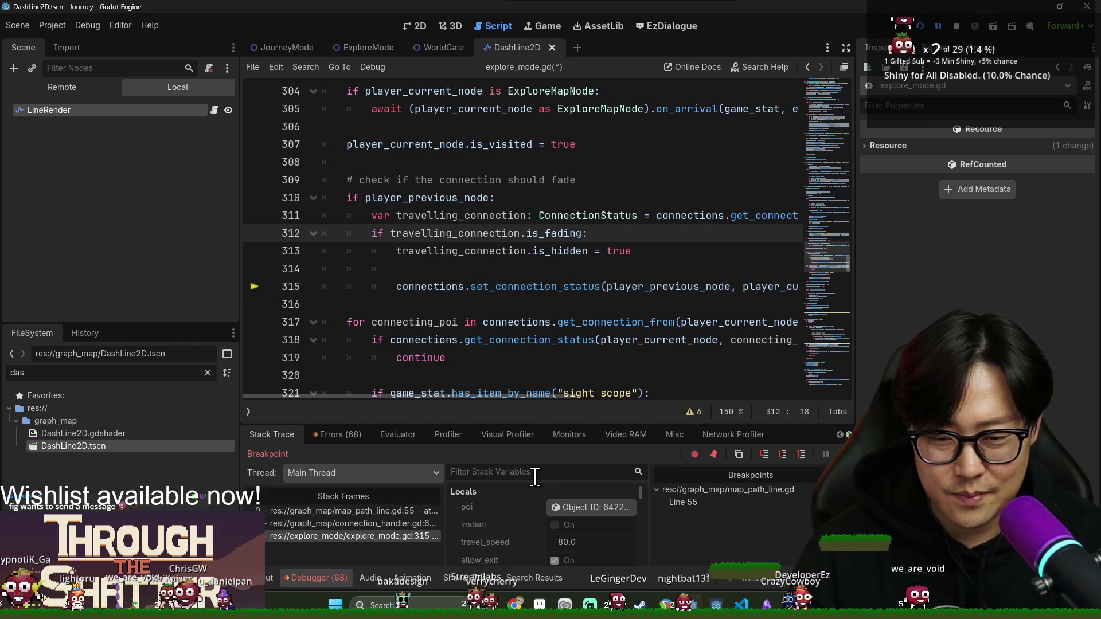
{"action": "type", "text": "travel"}
{"action": "left_click", "coordinate": [586, 526]}
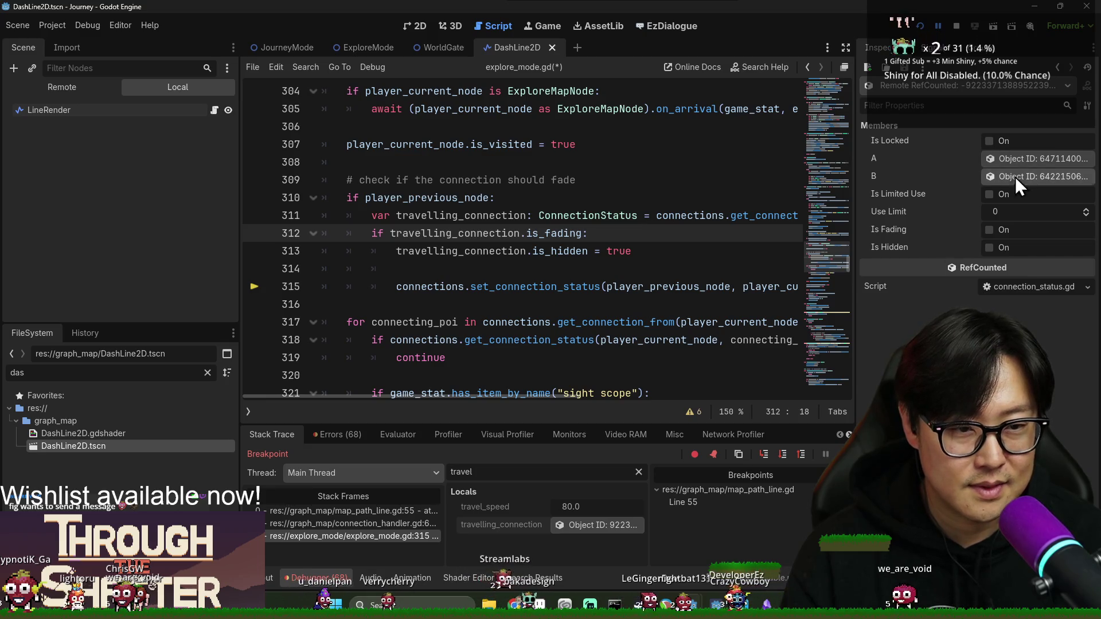
{"action": "left_click", "coordinate": [471, 287]}
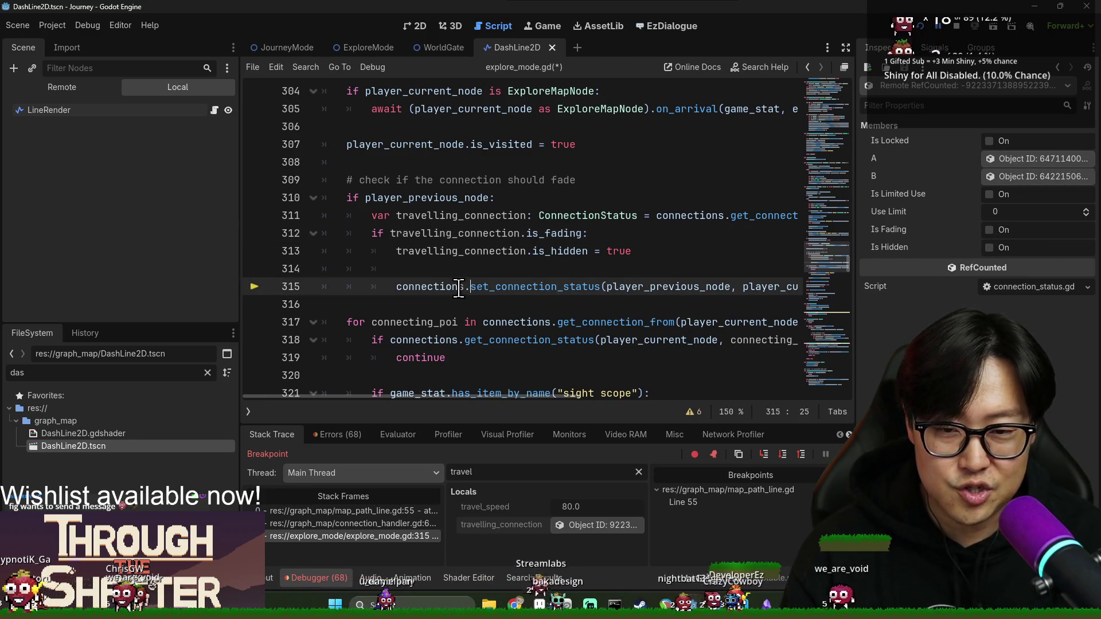
- Step the paused game from line 55 to line 56, then stop the debug session
{"action": "left_click", "coordinate": [319, 509]}
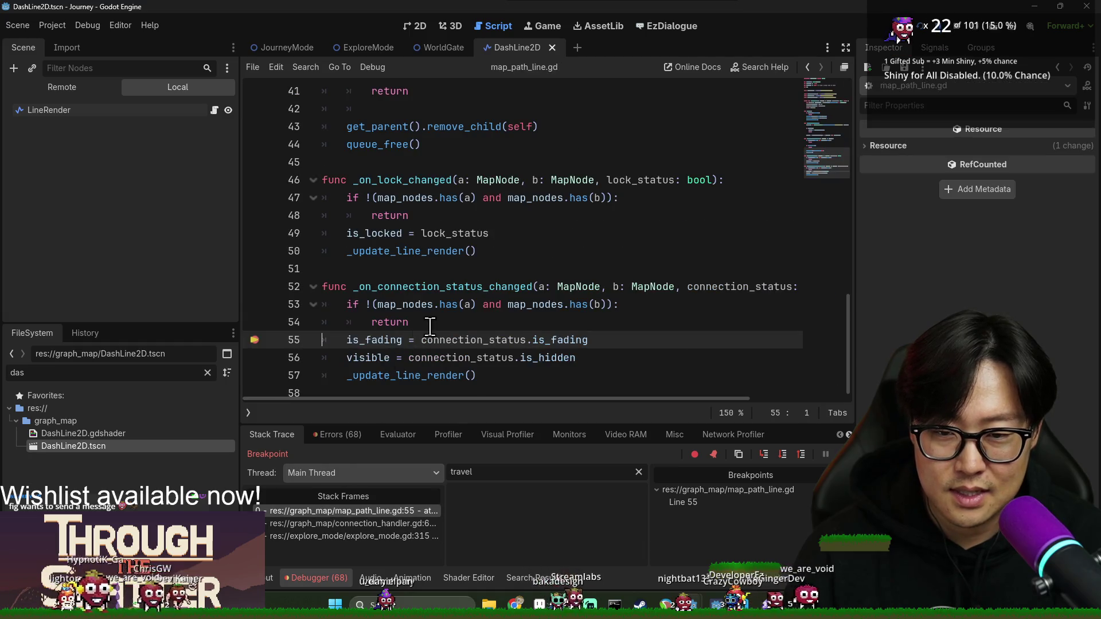
{"action": "left_click", "coordinate": [765, 455]}
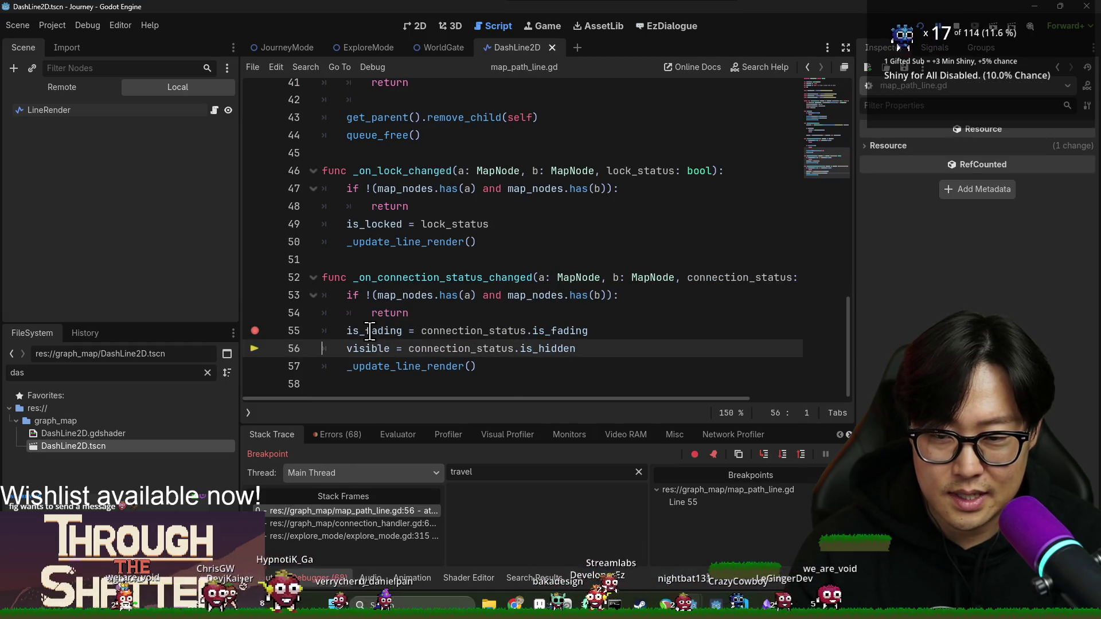
{"action": "mouse_move", "coordinate": [370, 332]}
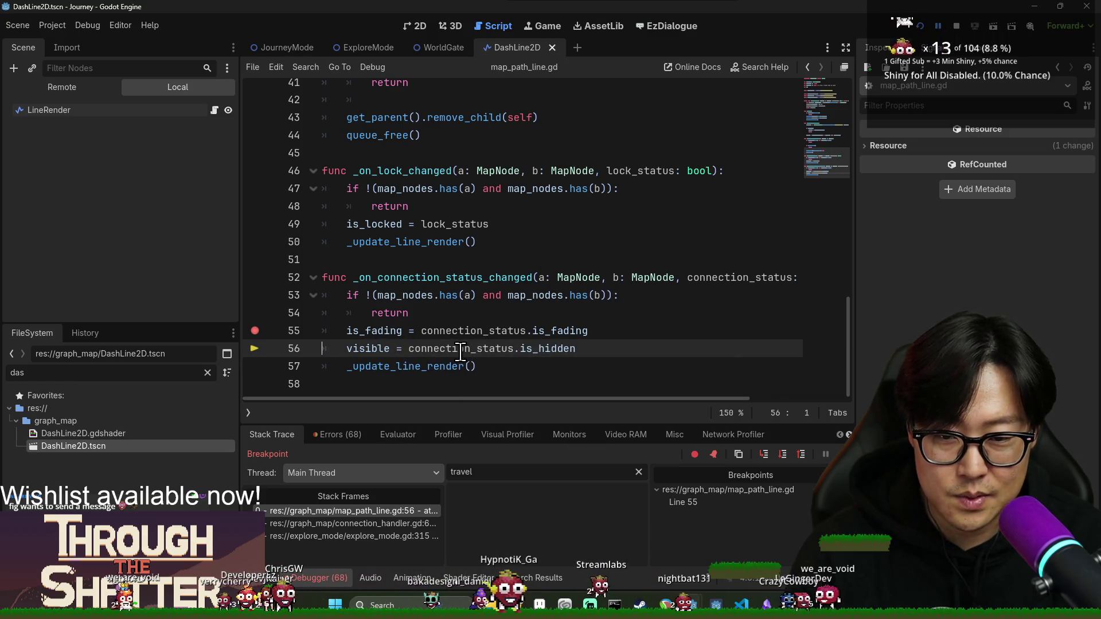
{"action": "left_click", "coordinate": [957, 26]}
- Change line 56 to visible = !connection_status.is_hidden, save, and relaunch the game
{"action": "left_click", "coordinate": [409, 348]}
{"action": "type", "text": "!"}
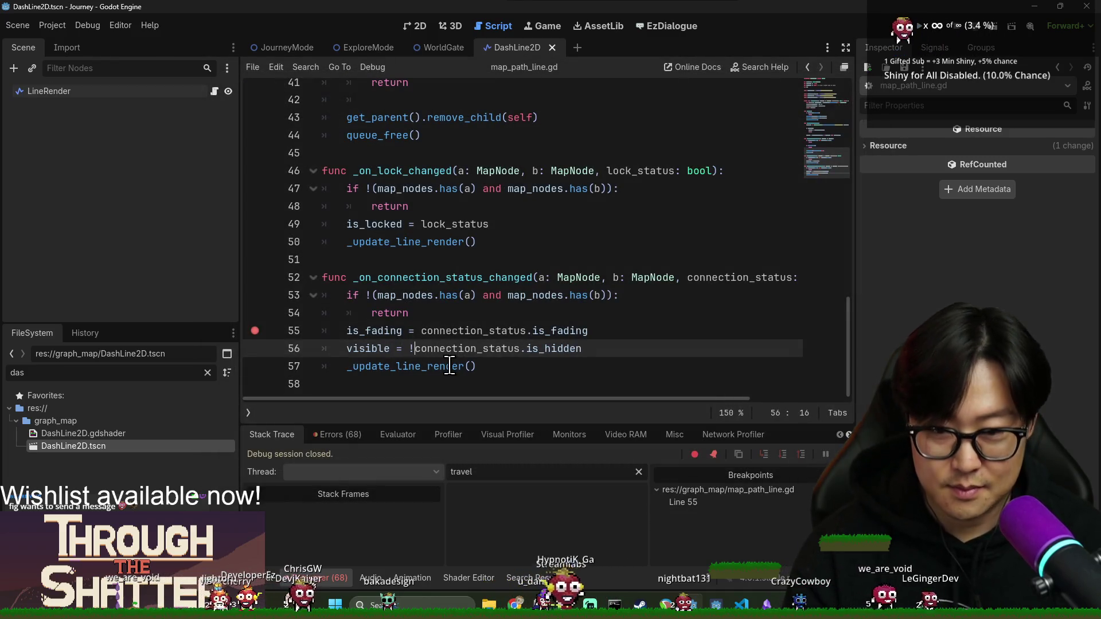
{"action": "left_click", "coordinate": [323, 259]}
{"action": "key", "text": "ctrl+s"}
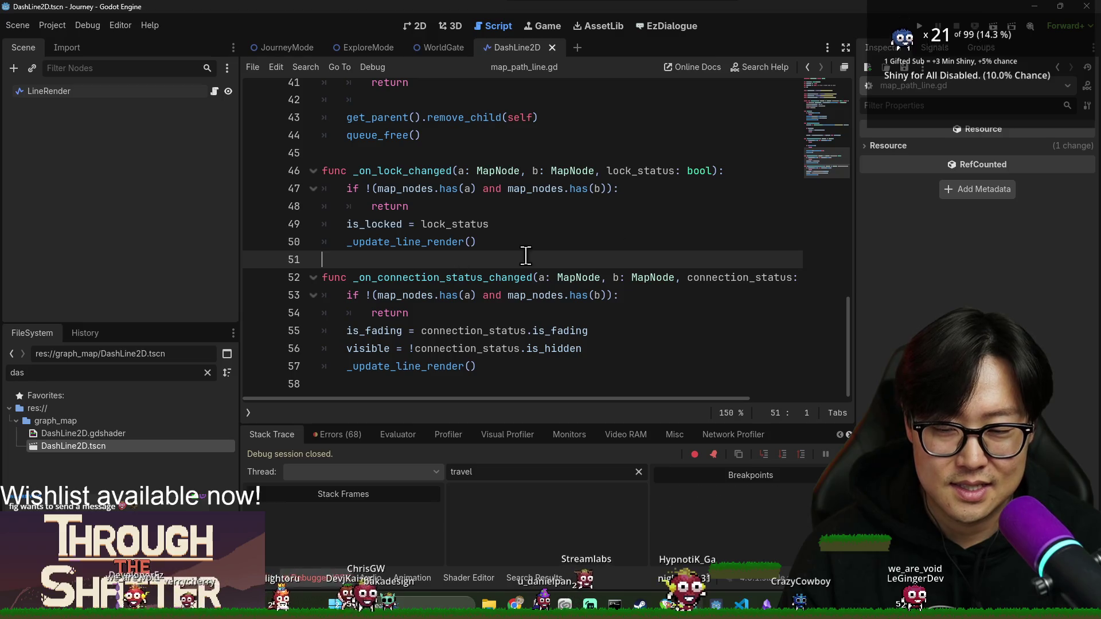
{"action": "left_click", "coordinate": [453, 224]}
{"action": "key", "text": "F5"}
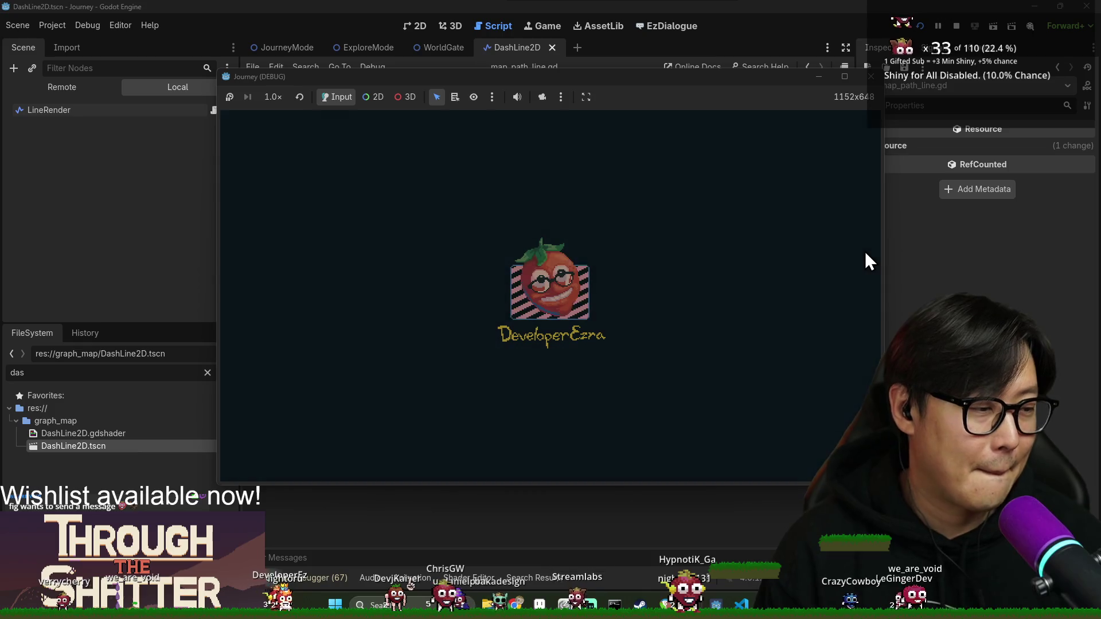
- Switch to the Journey (DEBUG) window and start a new game
{"action": "key", "text": "F8"}
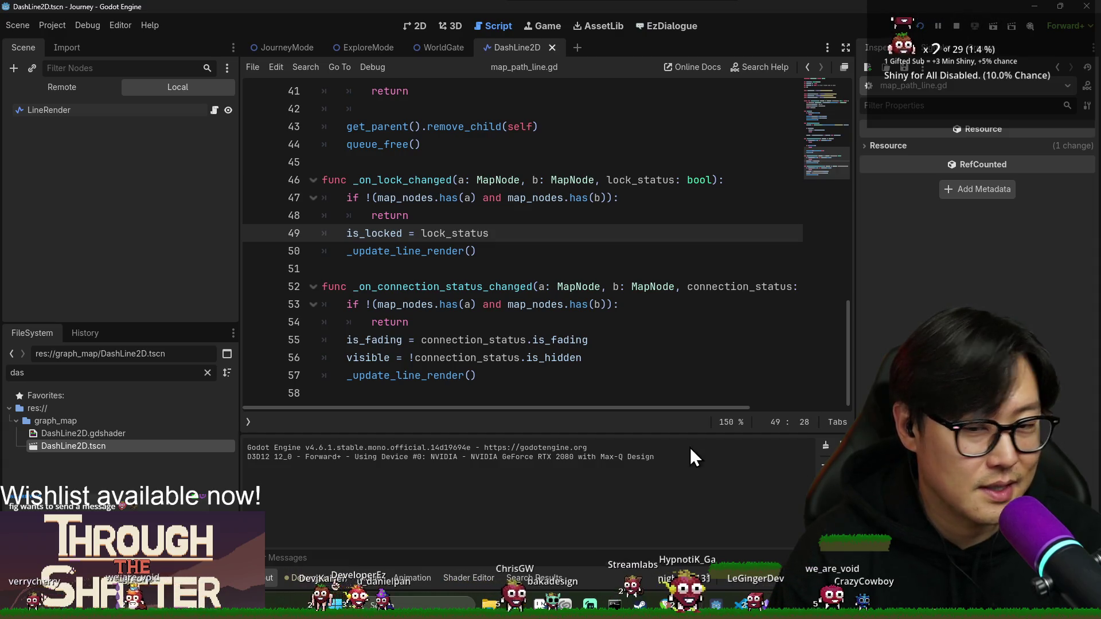
{"action": "key", "text": "alt+Tab"}
{"action": "left_click", "coordinate": [468, 260]}
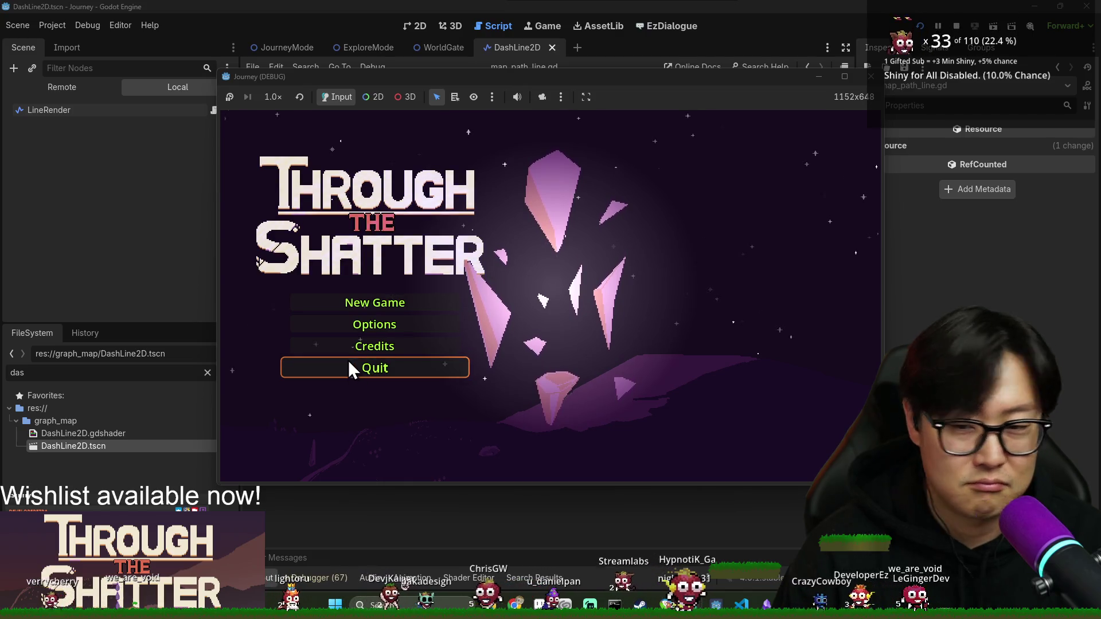
{"action": "left_click", "coordinate": [372, 302]}
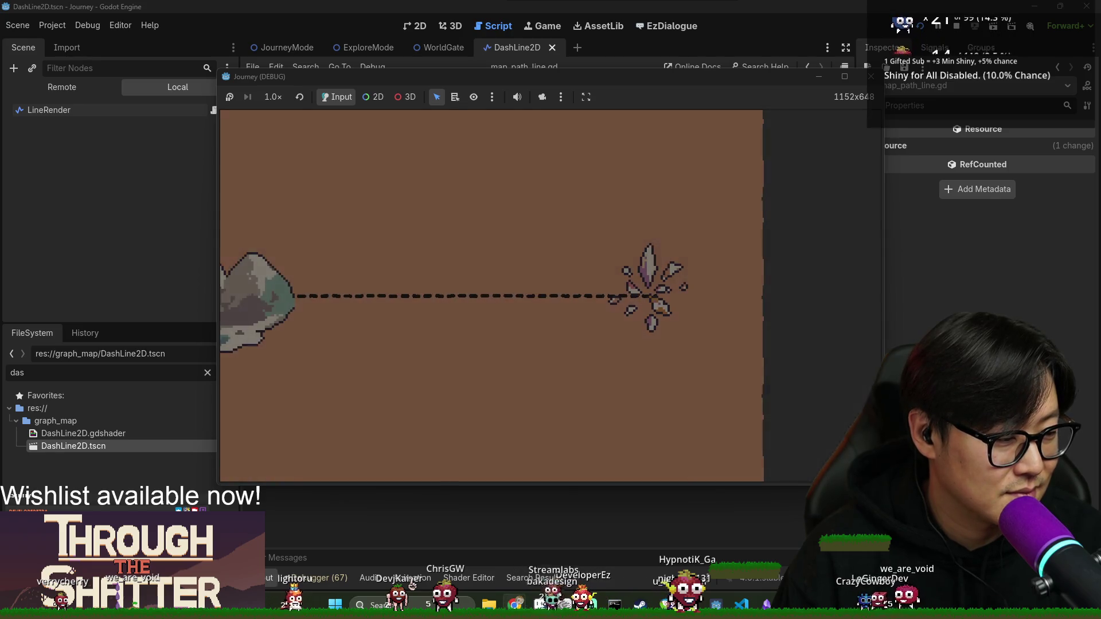
- Bring the game window back to front and travel to a neighbouring map node
{"action": "key", "text": "alt+Tab"}
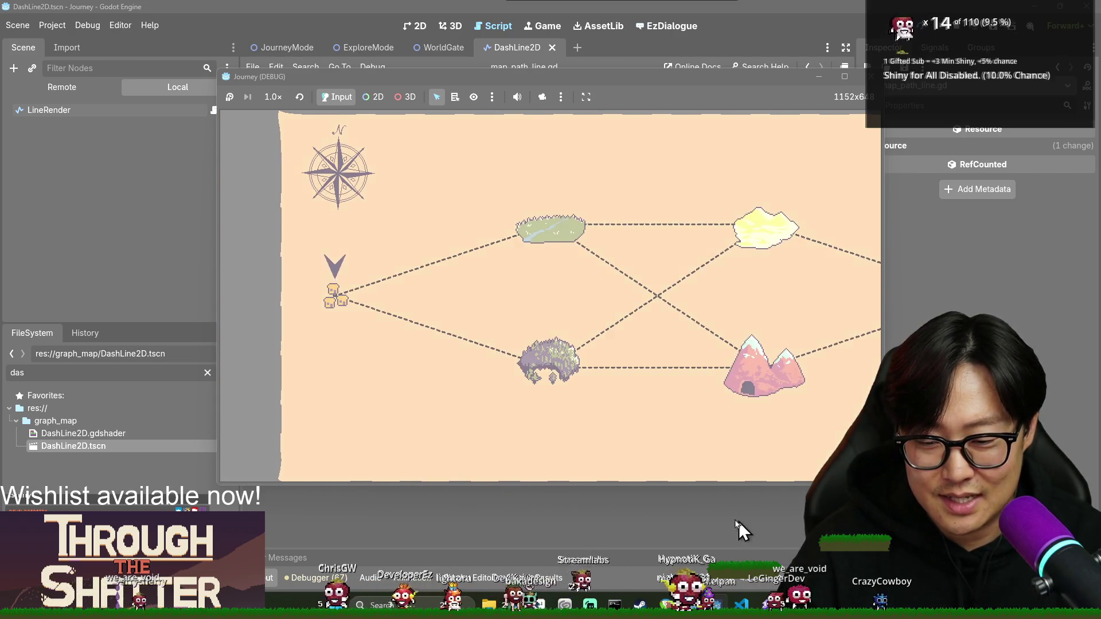
{"action": "key", "text": "alt+Tab"}
{"action": "left_click", "coordinate": [648, 243]}
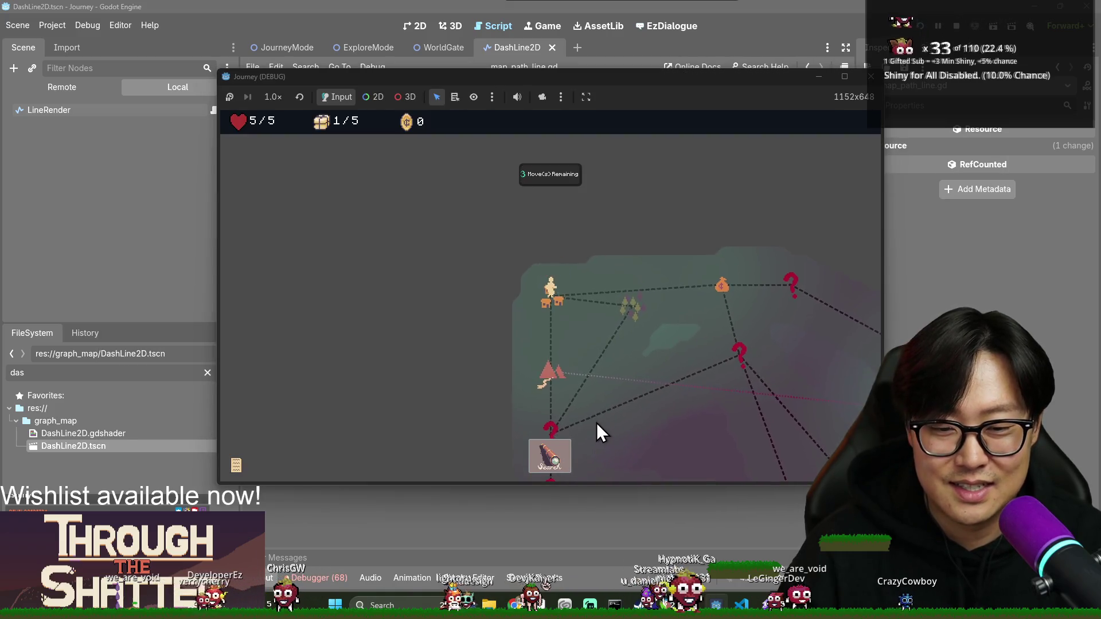
{"action": "key", "text": "alt+Tab"}
{"action": "left_click", "coordinate": [841, 236]}
{"action": "key", "text": "alt+Tab"}
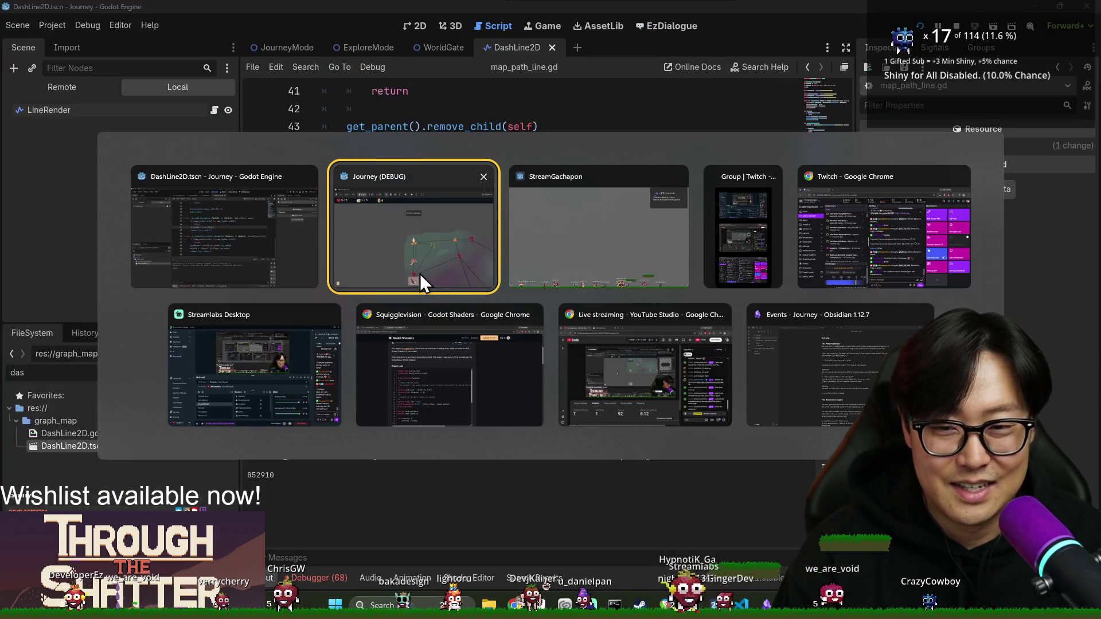
{"action": "left_click", "coordinate": [419, 274]}
{"action": "left_click", "coordinate": [575, 405]}
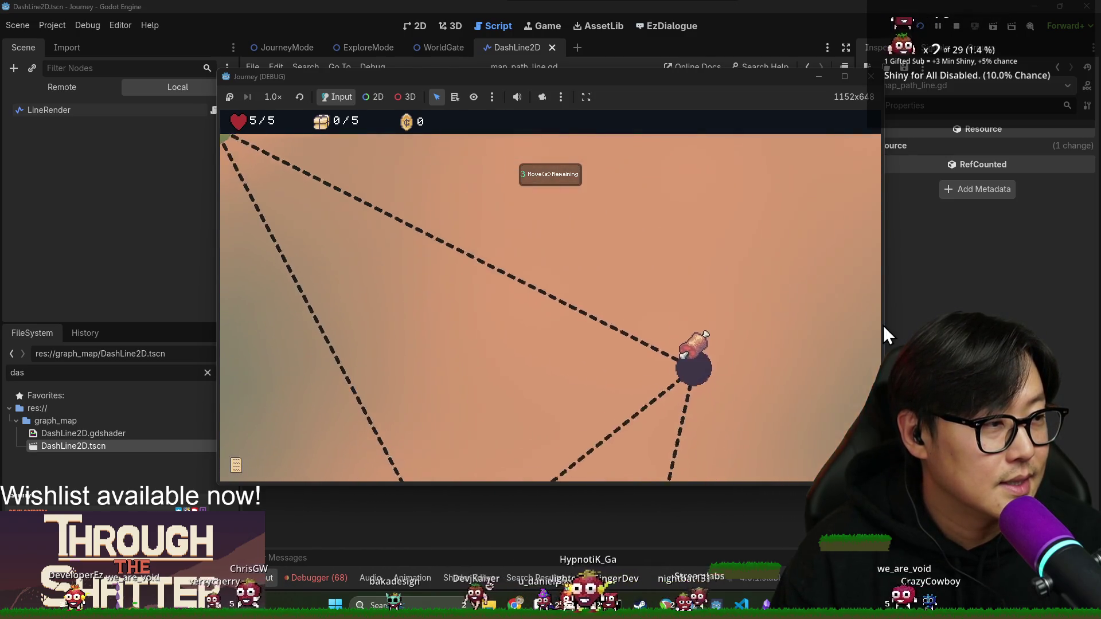
- Travel across the encounter map's nodes, dismissing tutorial hints, to the green exit node
{"action": "left_click", "coordinate": [532, 285]}
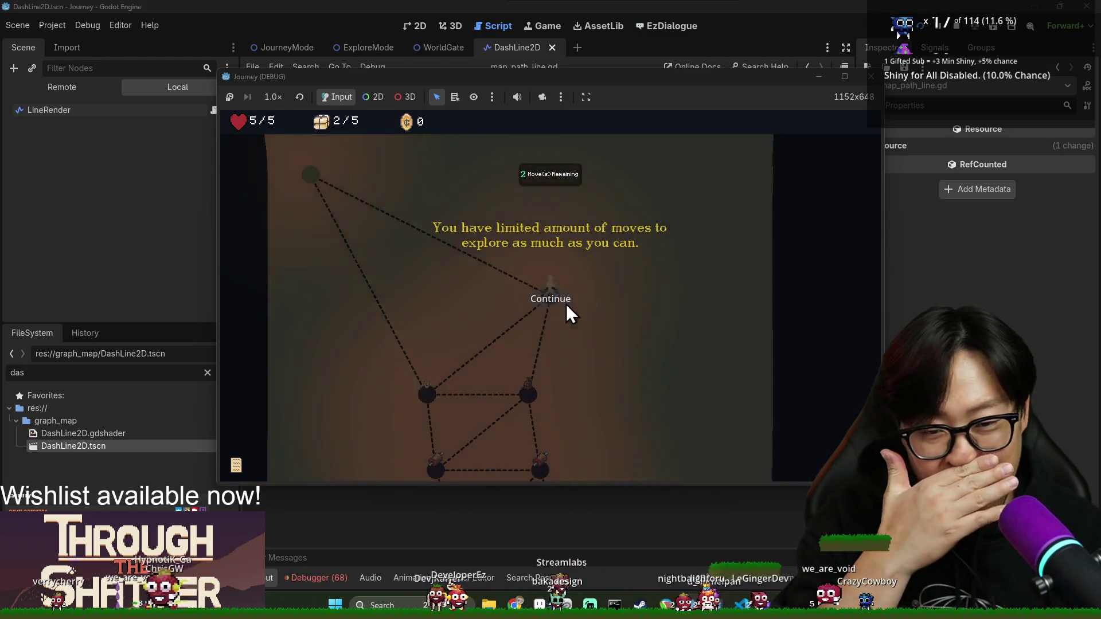
{"action": "left_click", "coordinate": [566, 304]}
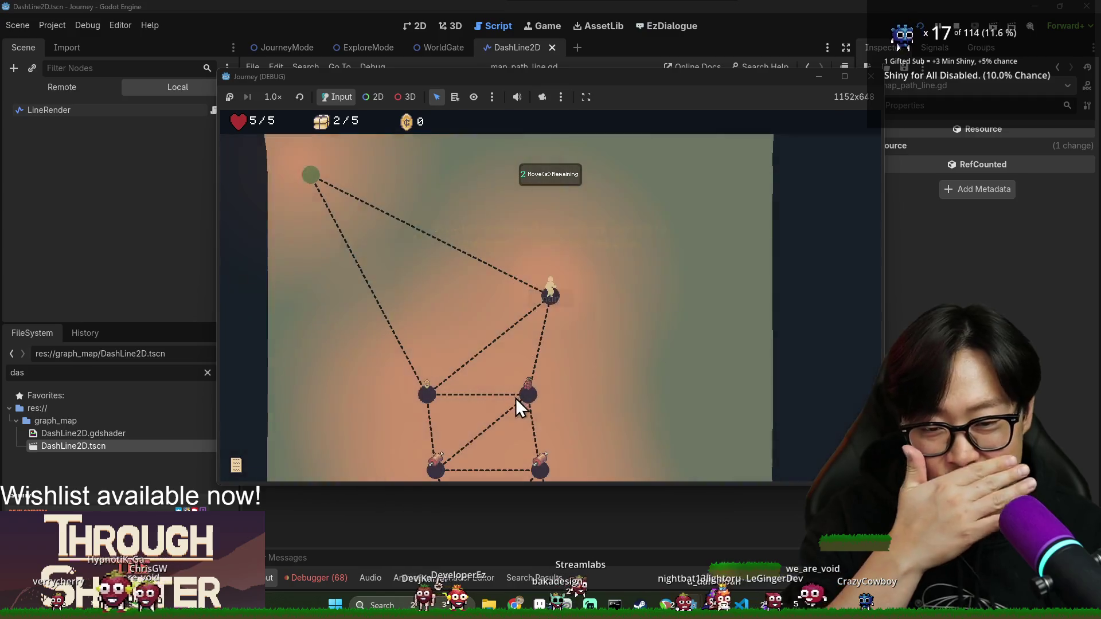
{"action": "left_click", "coordinate": [535, 400]}
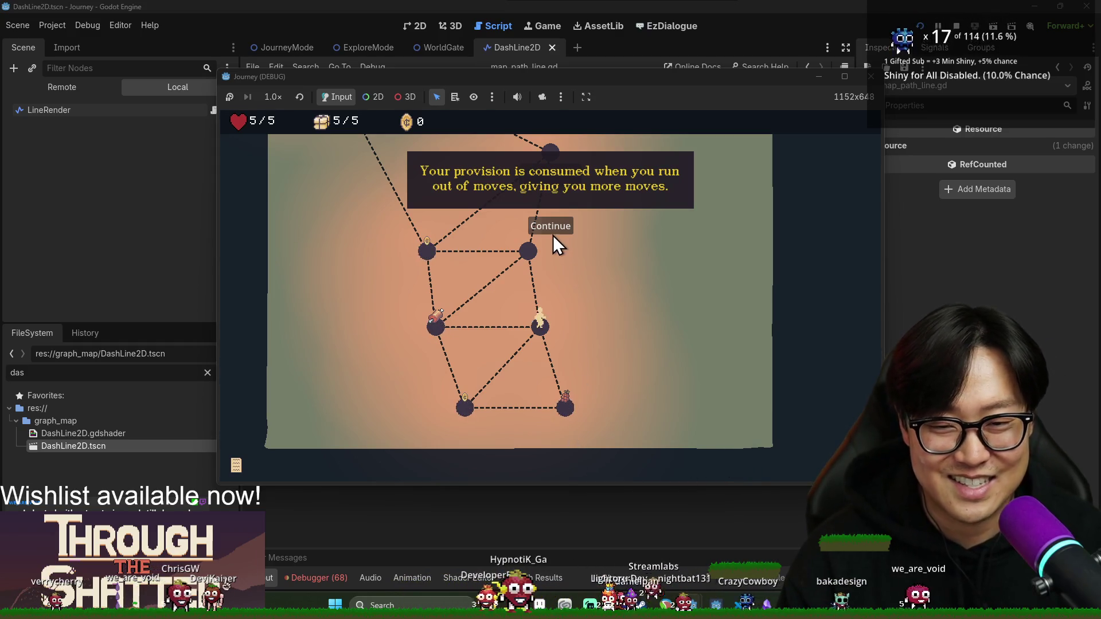
{"action": "left_click", "coordinate": [573, 229]}
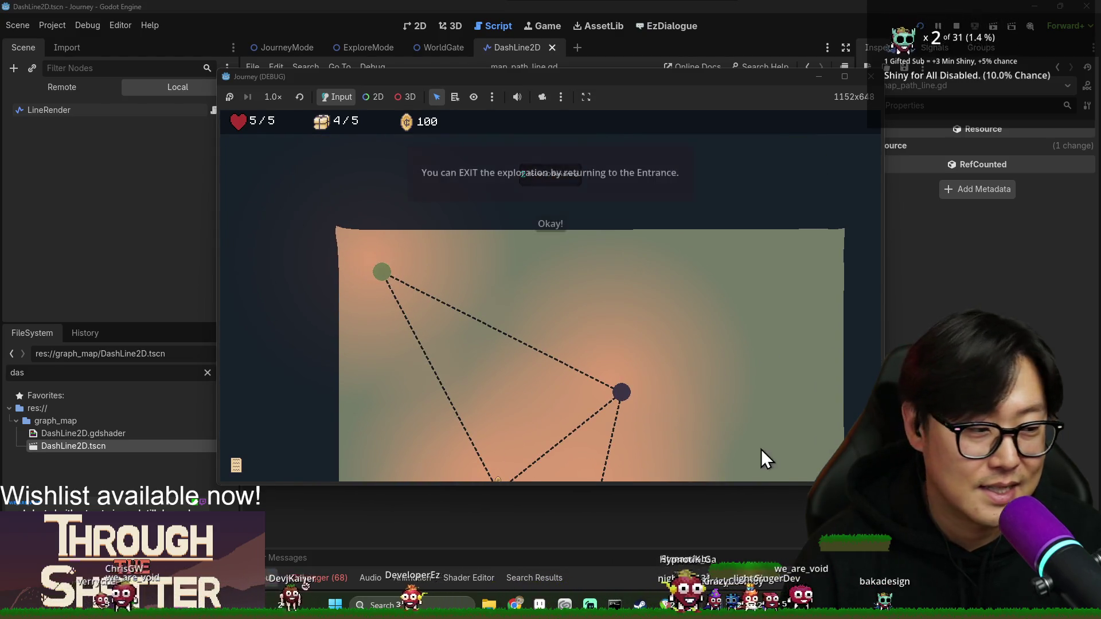
{"action": "left_click", "coordinate": [543, 227]}
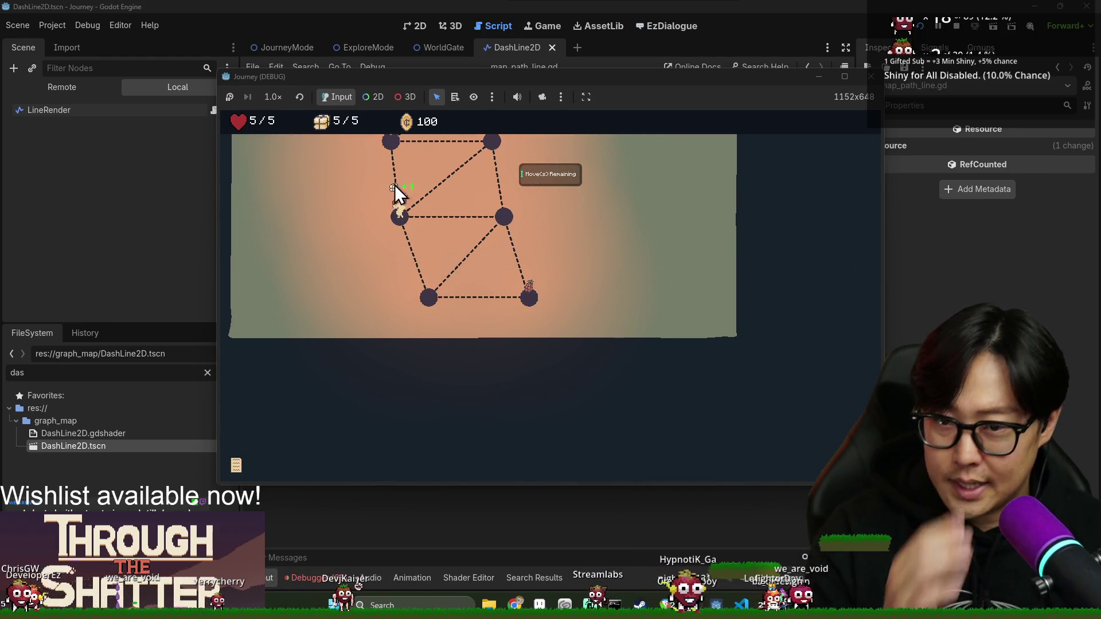
{"action": "left_click", "coordinate": [393, 146]}
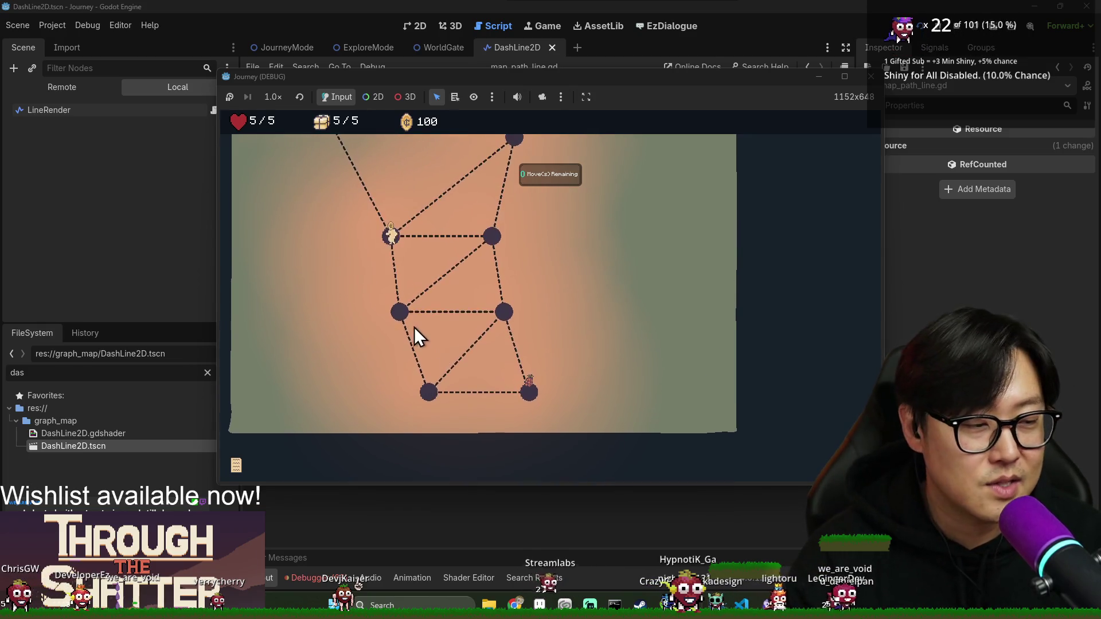
{"action": "left_click", "coordinate": [275, 175]}
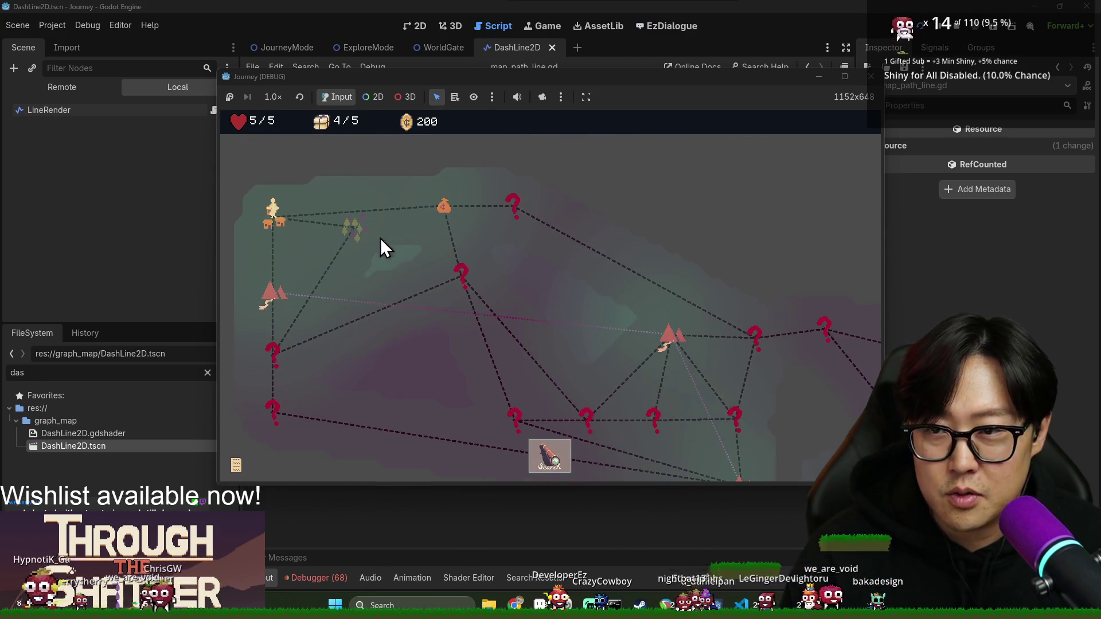
- Travel to the bag location, search it, and visit the shop
{"action": "left_click", "coordinate": [449, 214]}
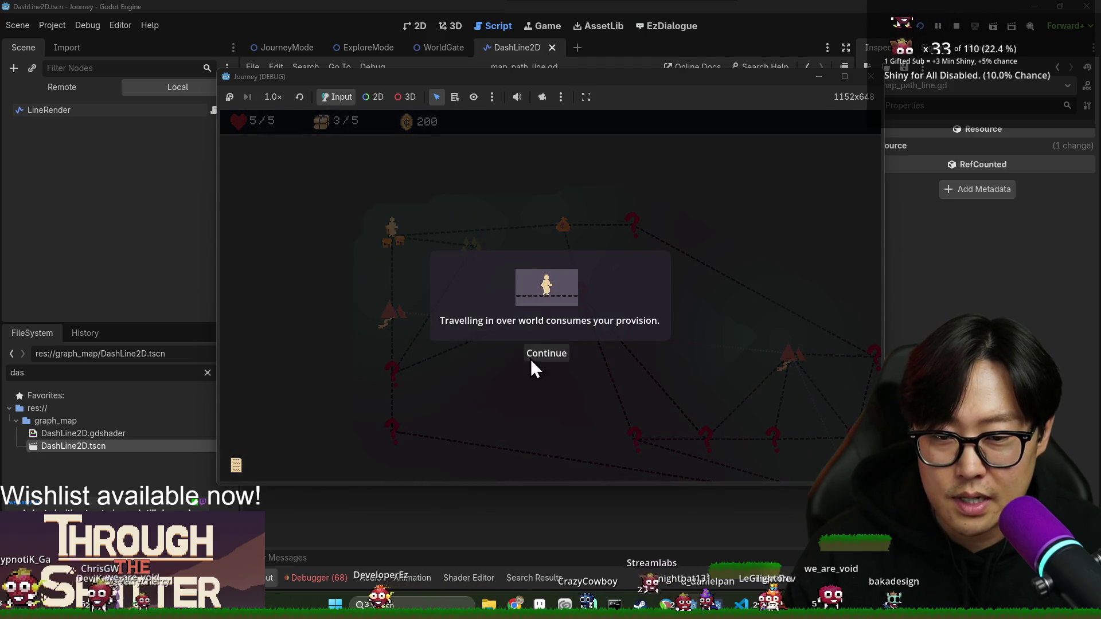
{"action": "left_click", "coordinate": [539, 355]}
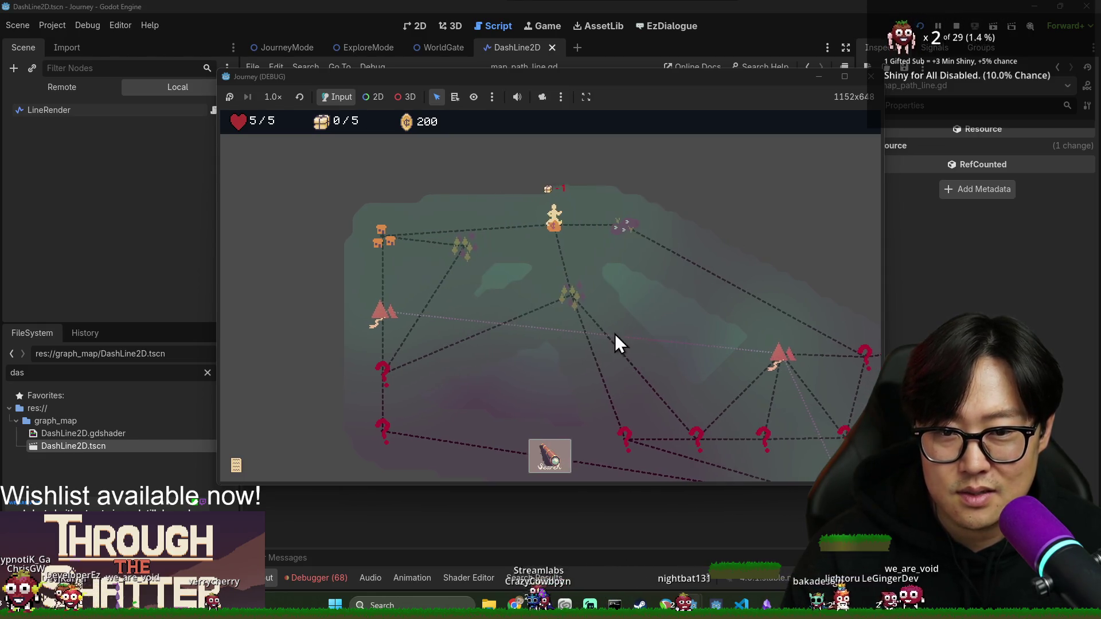
{"action": "left_click", "coordinate": [552, 456]}
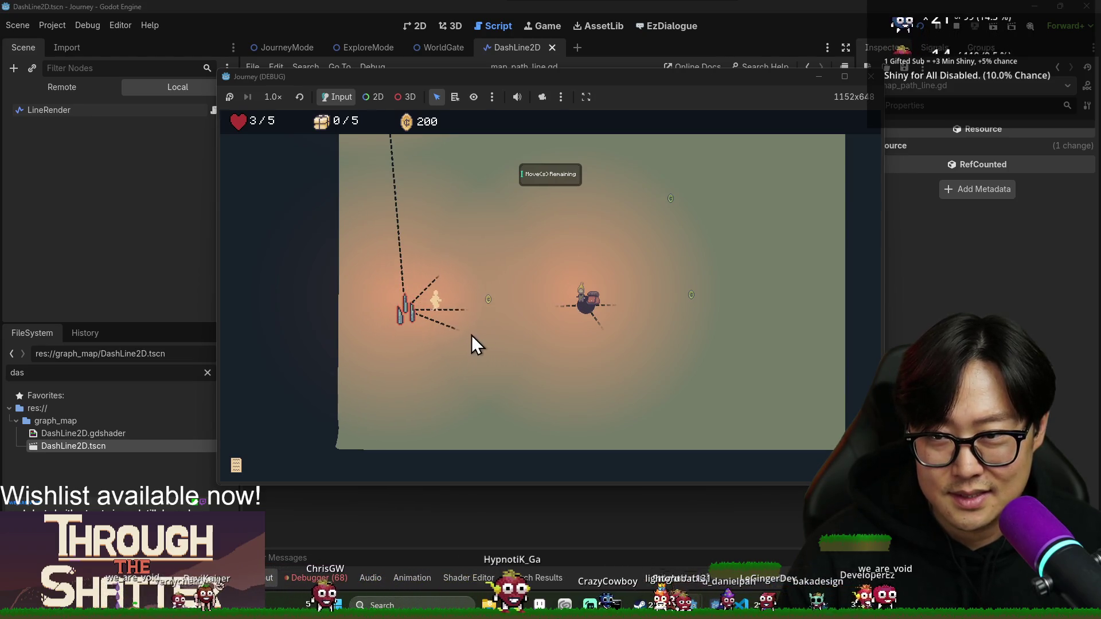
{"action": "left_click", "coordinate": [490, 319]}
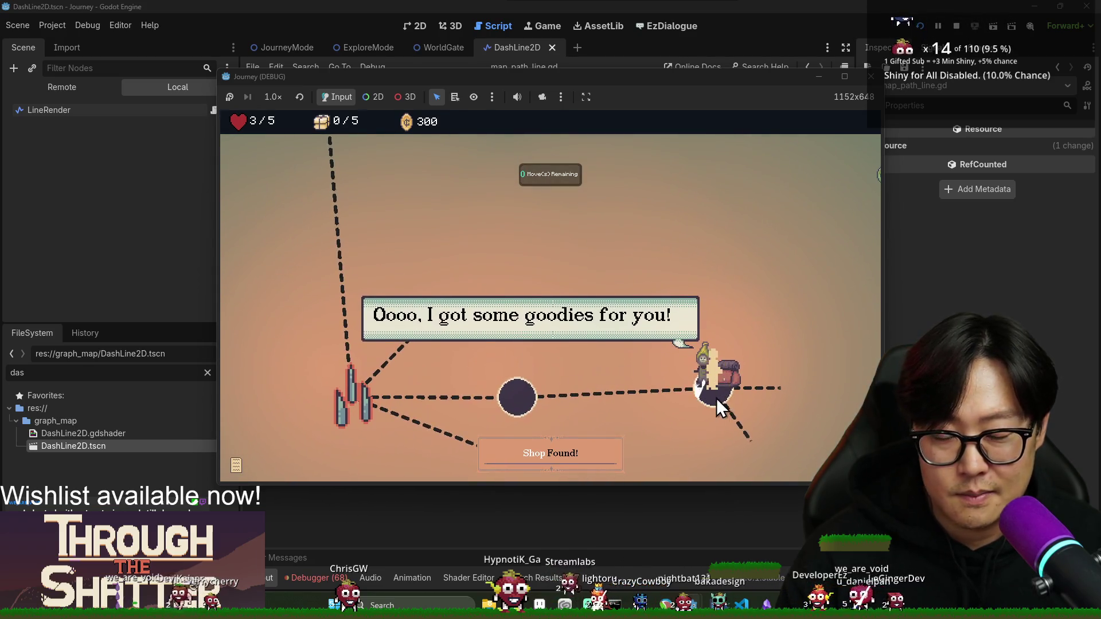
{"action": "left_click", "coordinate": [680, 395]}
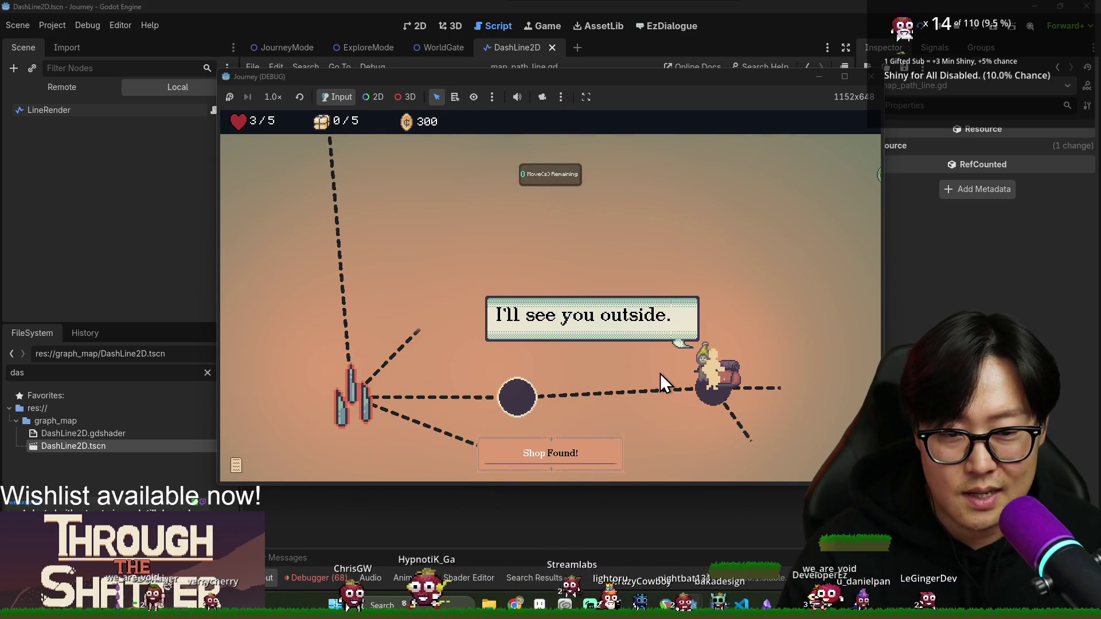
{"action": "left_click", "coordinate": [626, 384]}
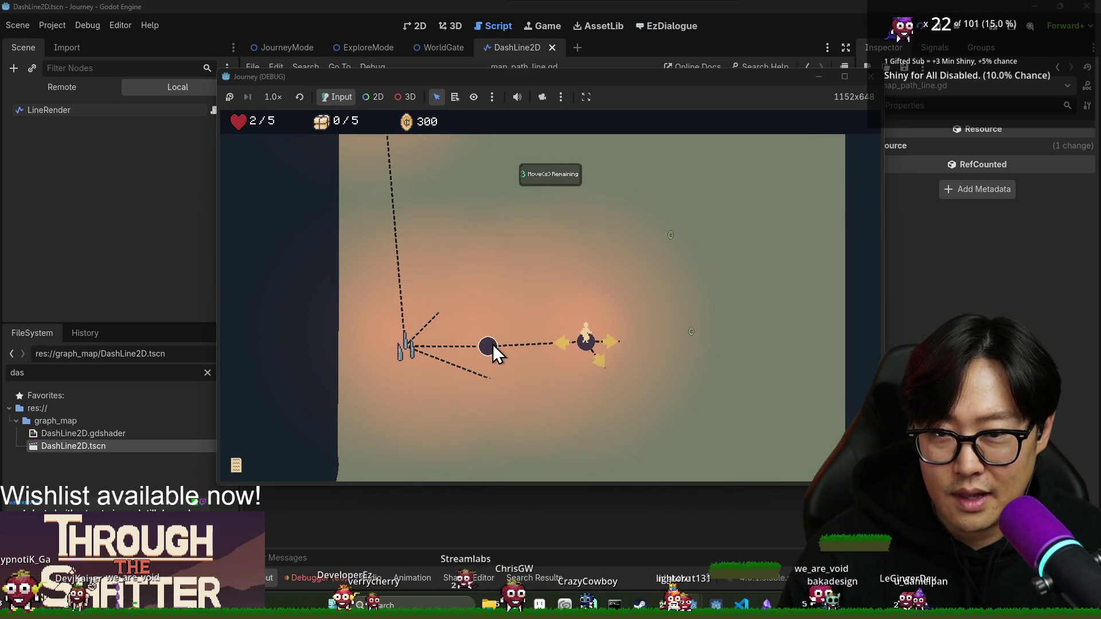
- Walk right and up through the coin node until moves run out
{"action": "scroll", "coordinate": [399, 344], "scroll_direction": "up", "scroll_amount": 3}
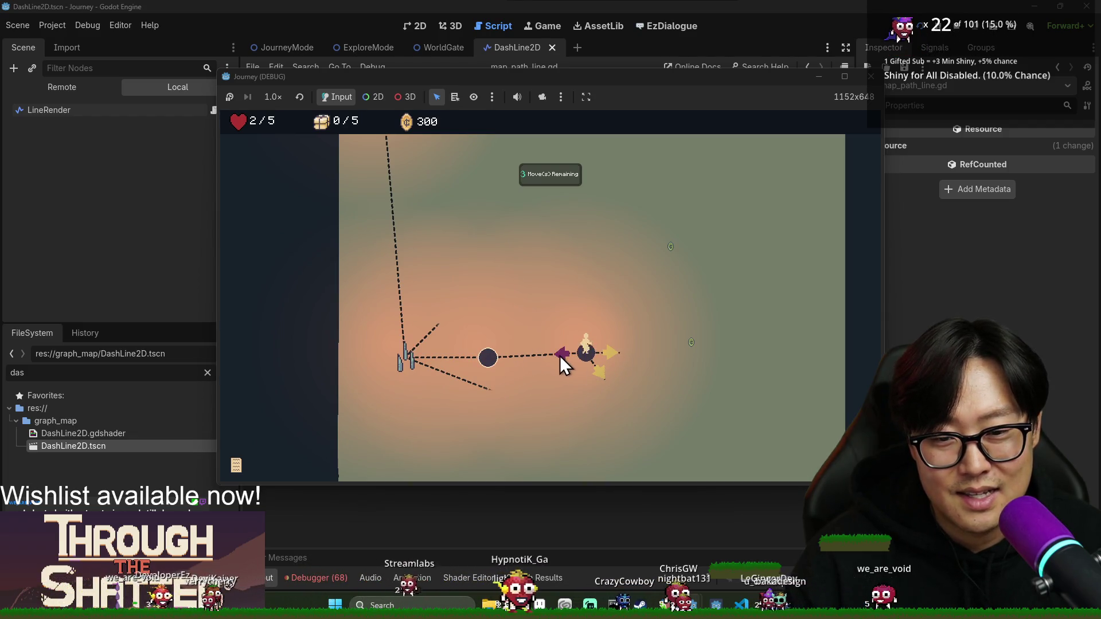
{"action": "scroll", "coordinate": [584, 396], "scroll_direction": "down", "scroll_amount": 1}
{"action": "scroll", "coordinate": [568, 381], "scroll_direction": "up", "scroll_amount": 2}
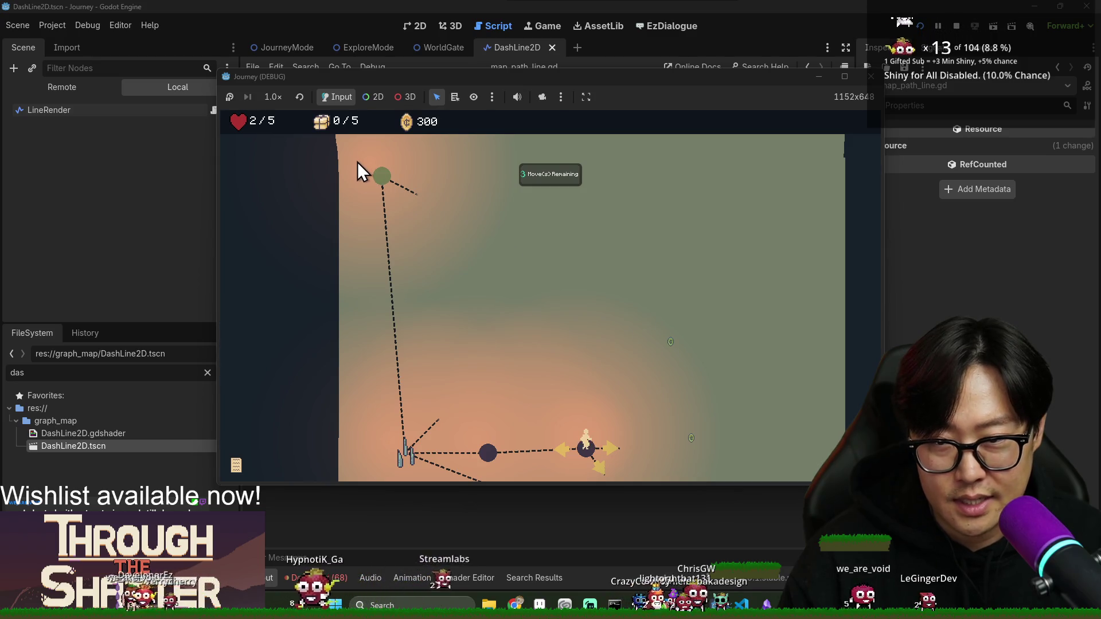
{"action": "left_click", "coordinate": [616, 448]}
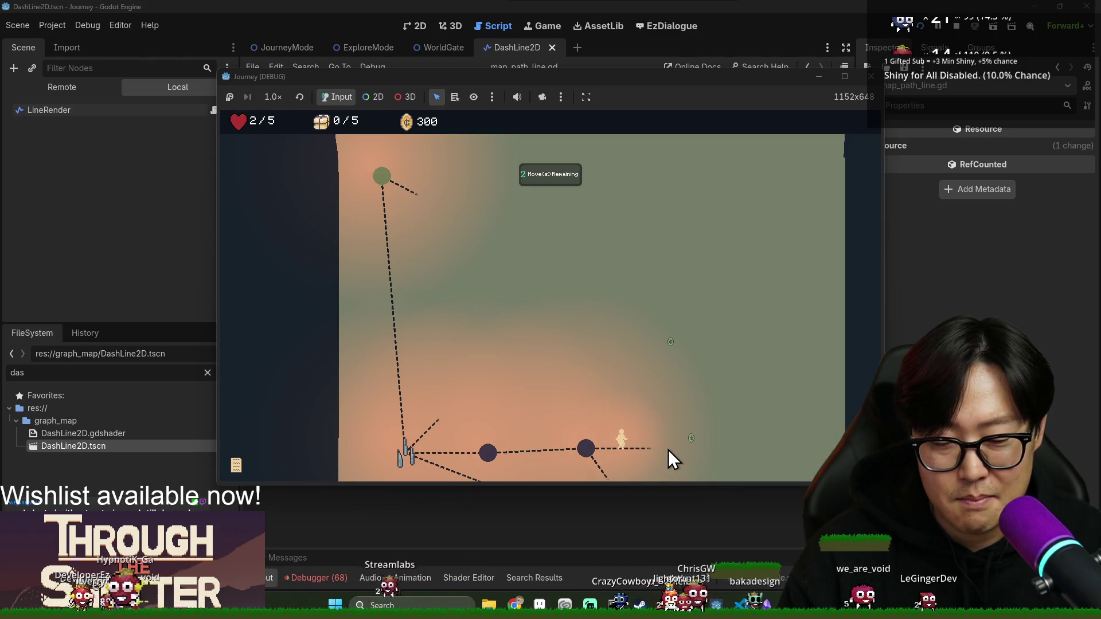
{"action": "left_click", "coordinate": [690, 438]}
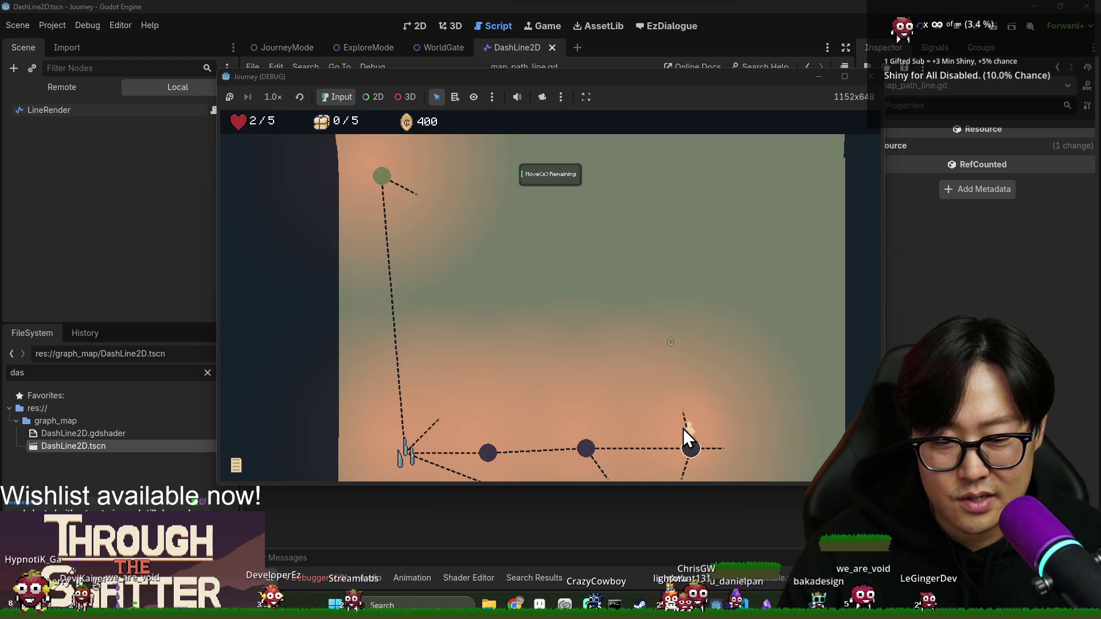
{"action": "left_click", "coordinate": [653, 339]}
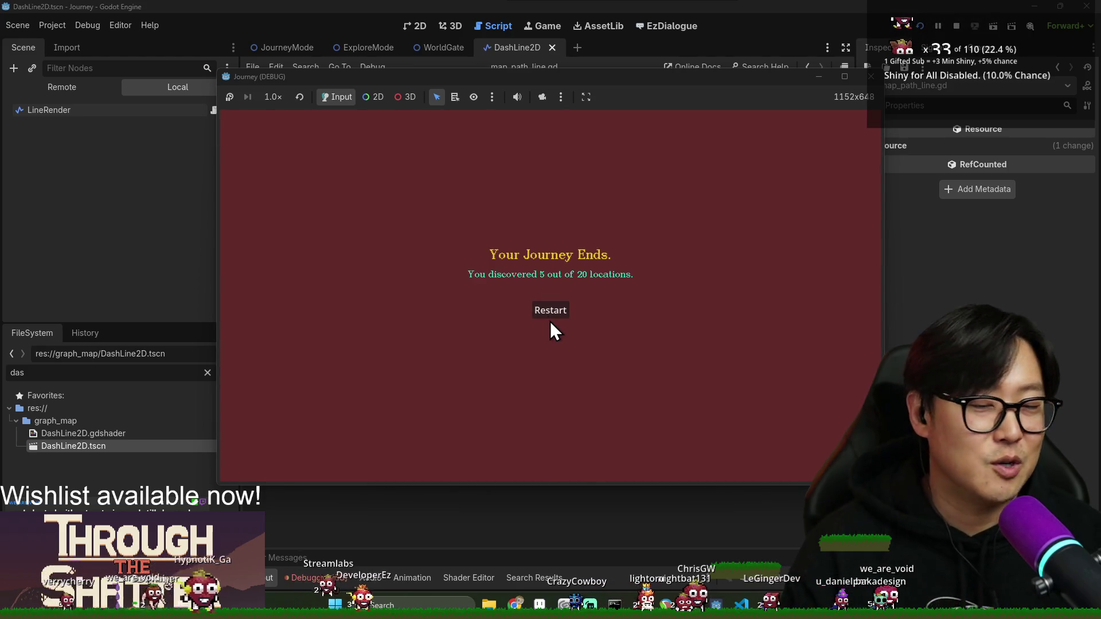
- Restart, start a new game, enter the orange bag encounter, then stop the game
{"action": "left_click", "coordinate": [560, 315]}
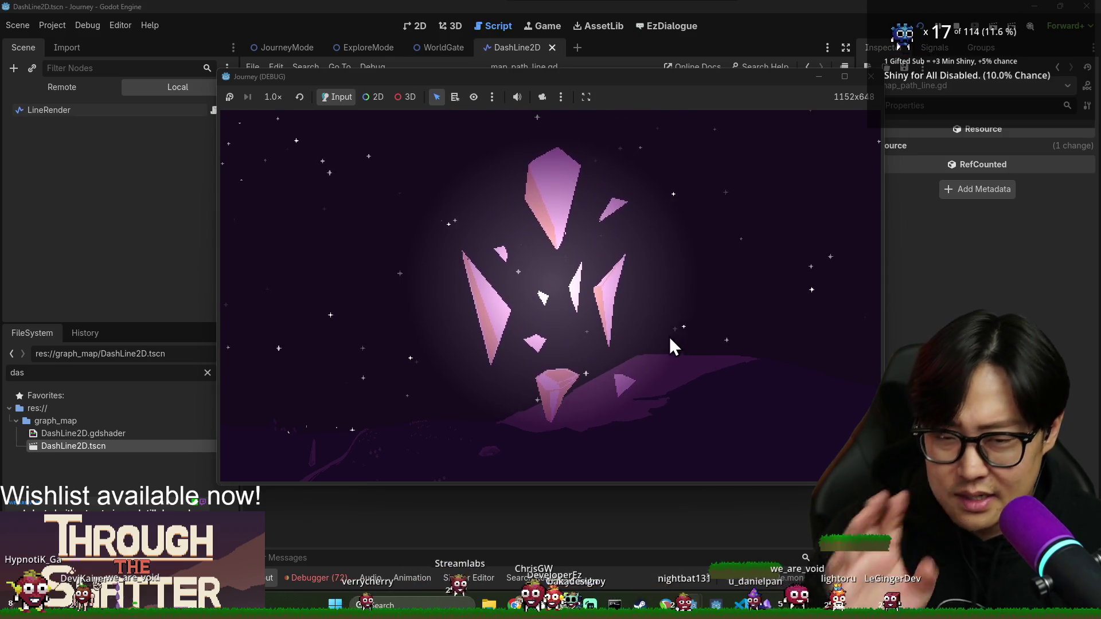
{"action": "left_click", "coordinate": [418, 311]}
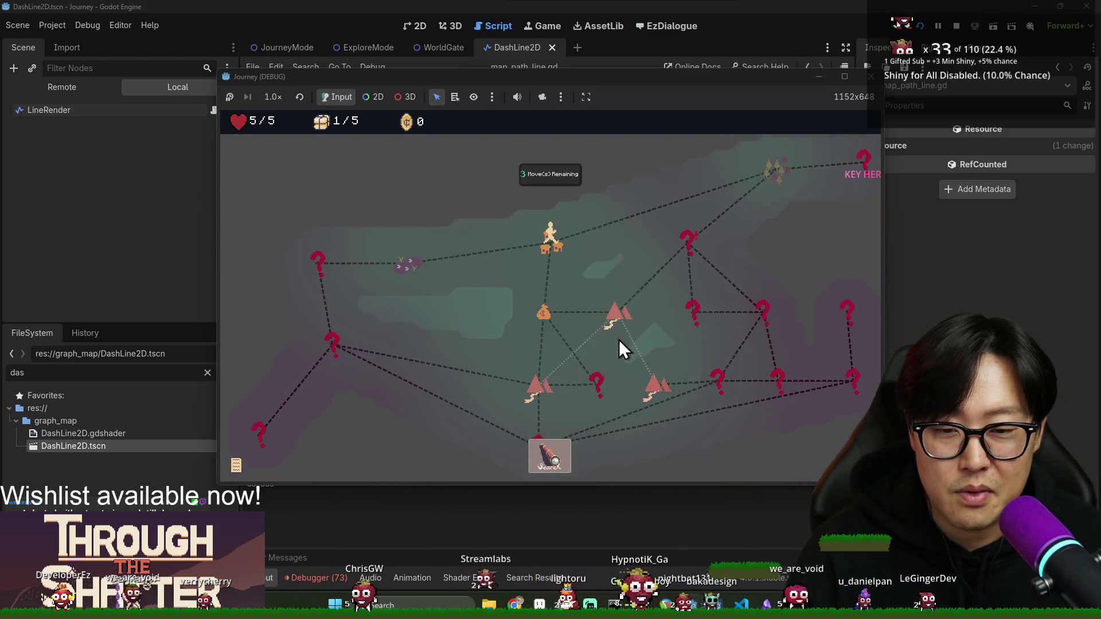
{"action": "left_click", "coordinate": [546, 339]}
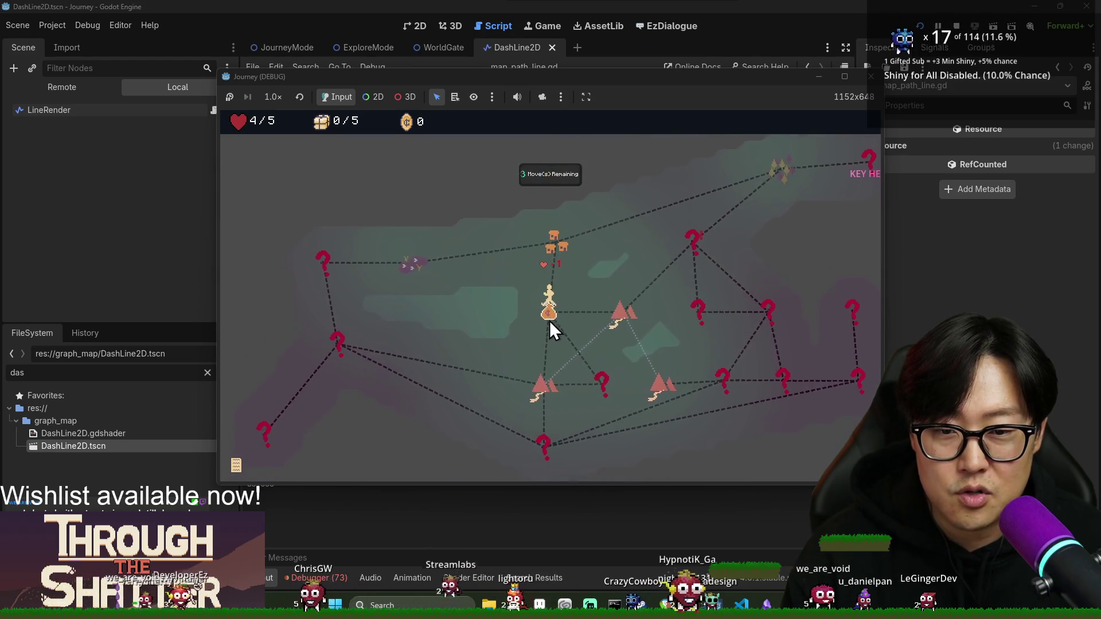
{"action": "left_click", "coordinate": [549, 460]}
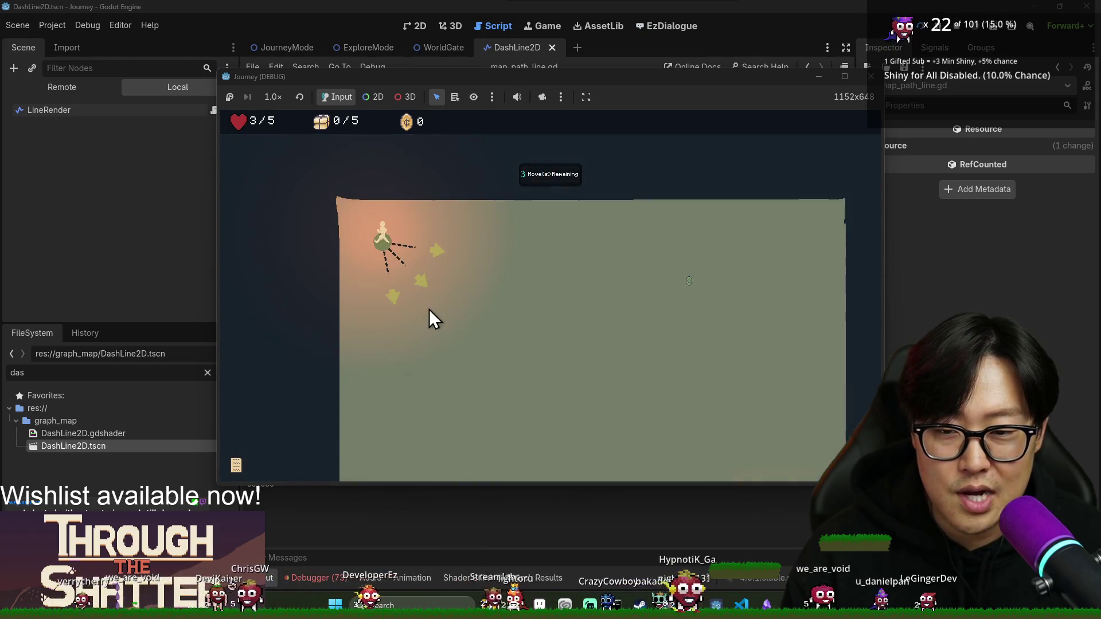
{"action": "left_click", "coordinate": [511, 374]}
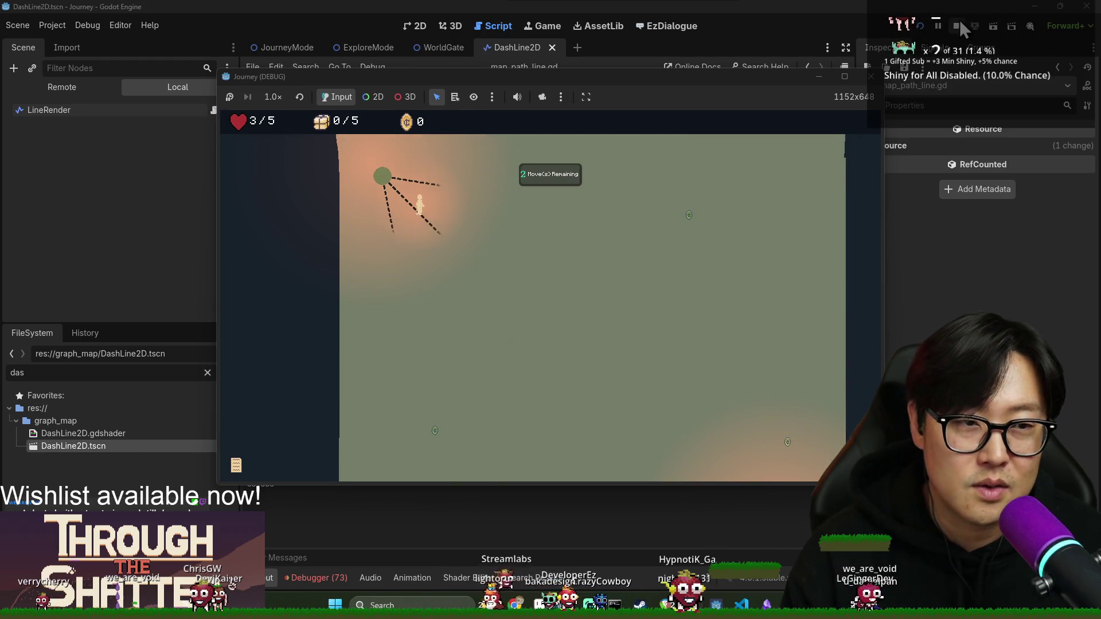
{"action": "left_click", "coordinate": [959, 22]}
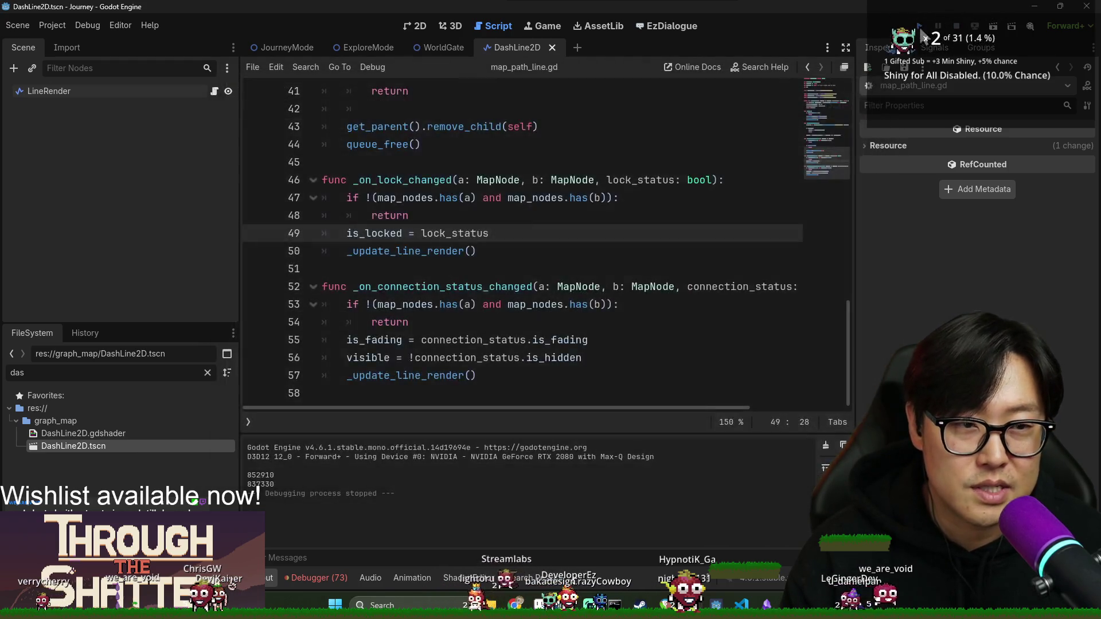
- Run the project again with F5 to test the path-line visibility change
{"action": "key", "text": "F5"}
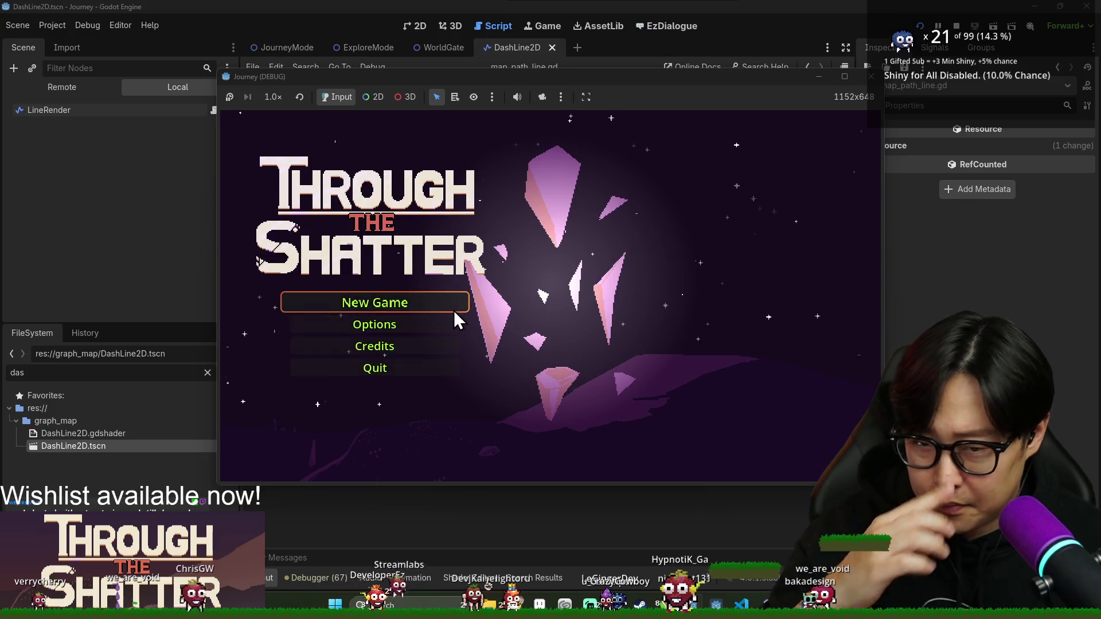
- Start a new game, search the start, and walk toward the meat and bottom-right nodes
{"action": "left_click", "coordinate": [453, 304]}
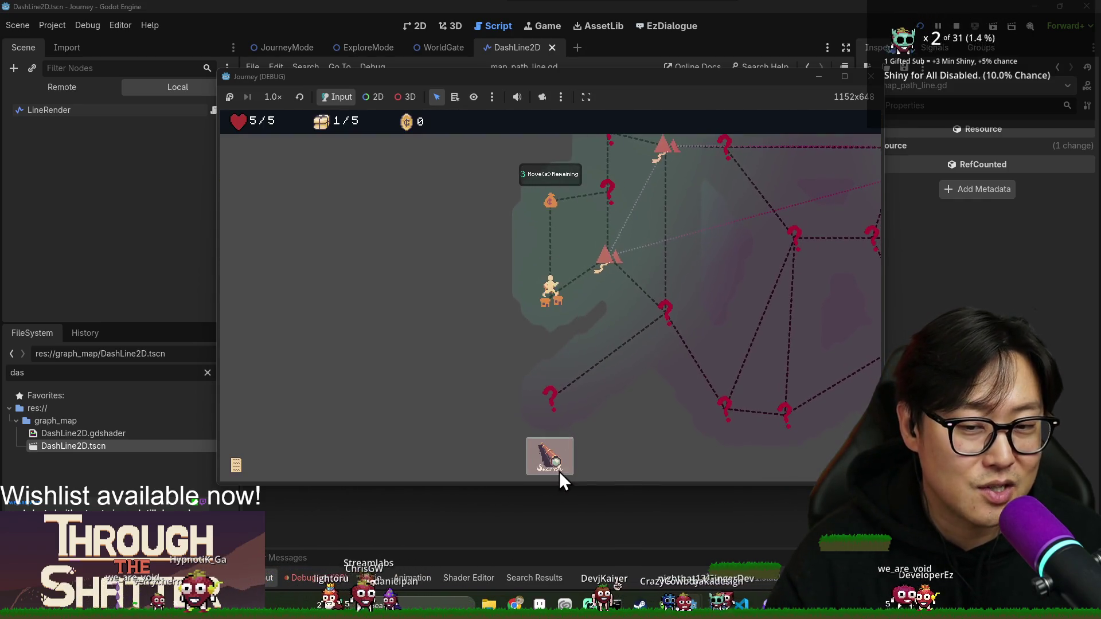
{"action": "left_click", "coordinate": [557, 469]}
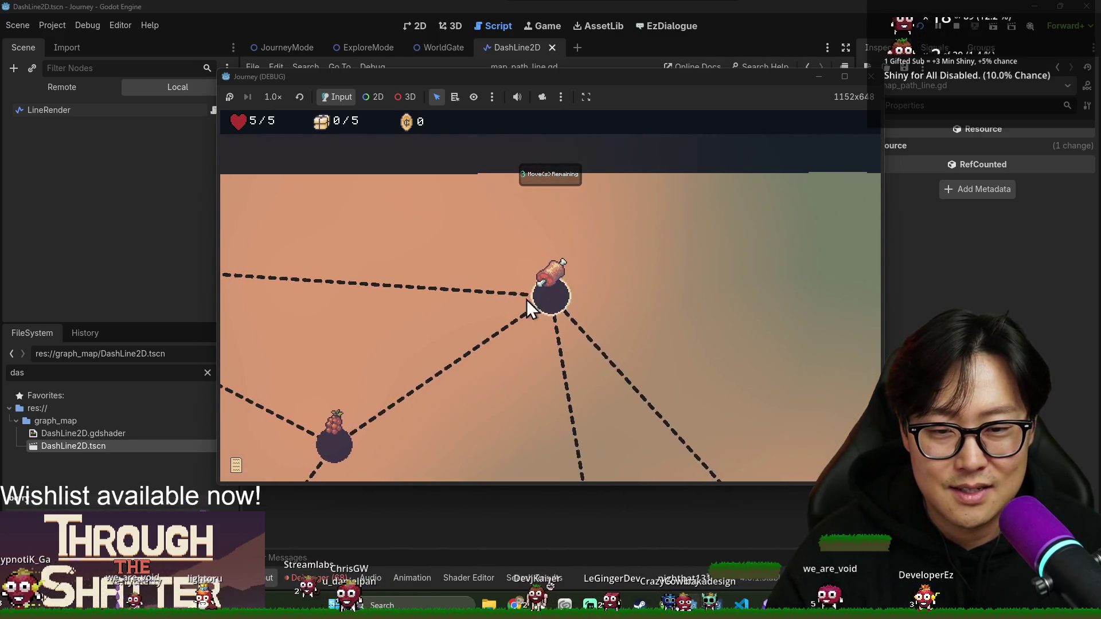
{"action": "left_click", "coordinate": [552, 299]}
{"action": "left_click", "coordinate": [552, 301]}
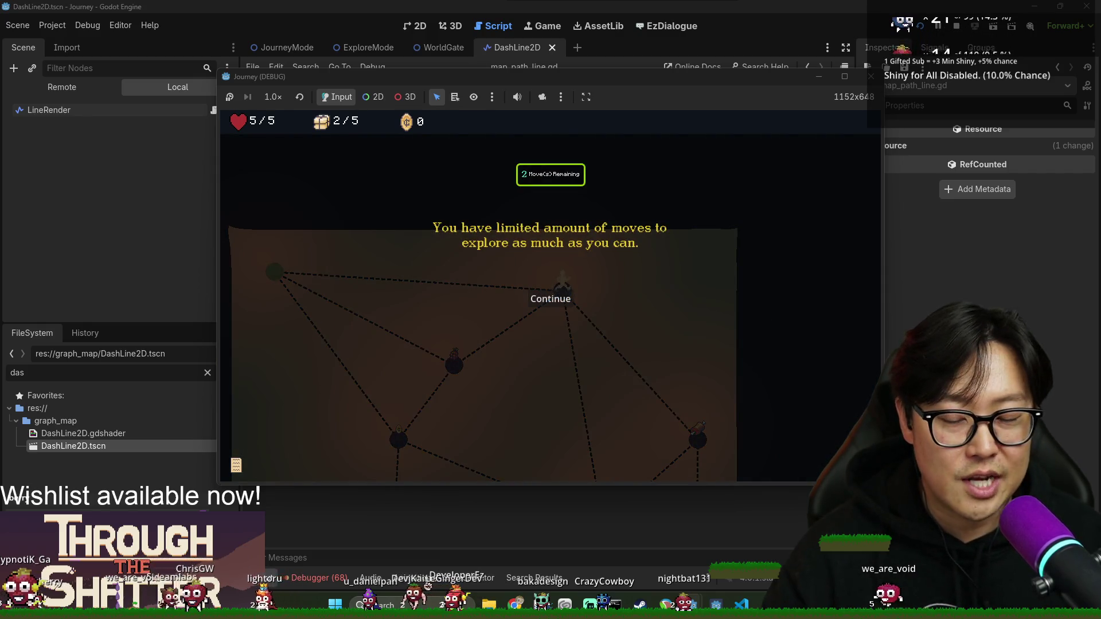
{"action": "left_click", "coordinate": [555, 300]}
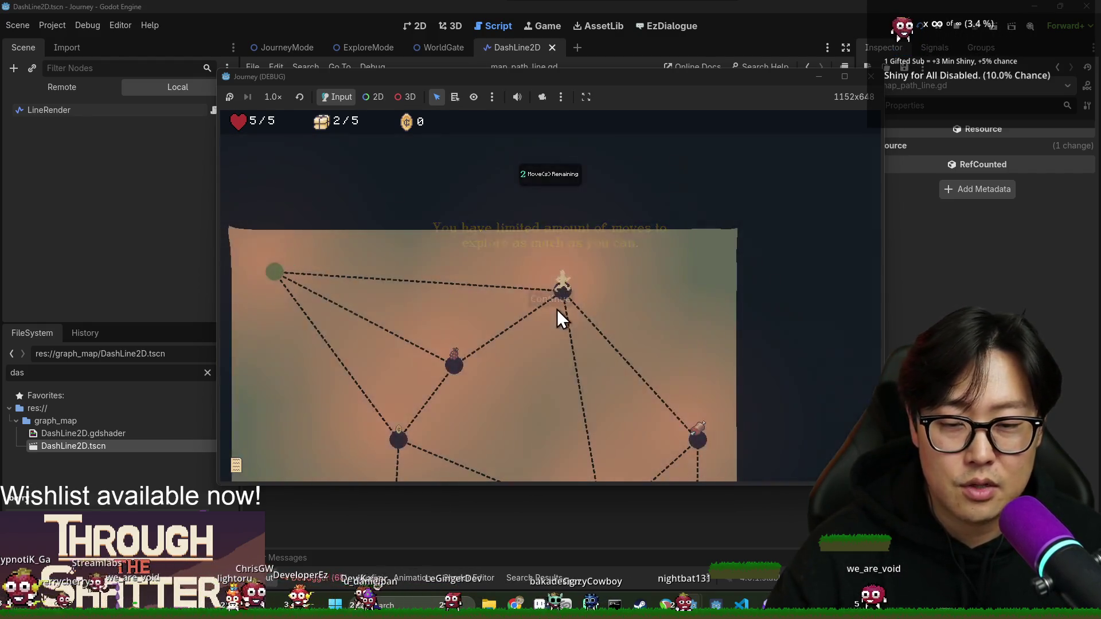
{"action": "left_click", "coordinate": [700, 359]}
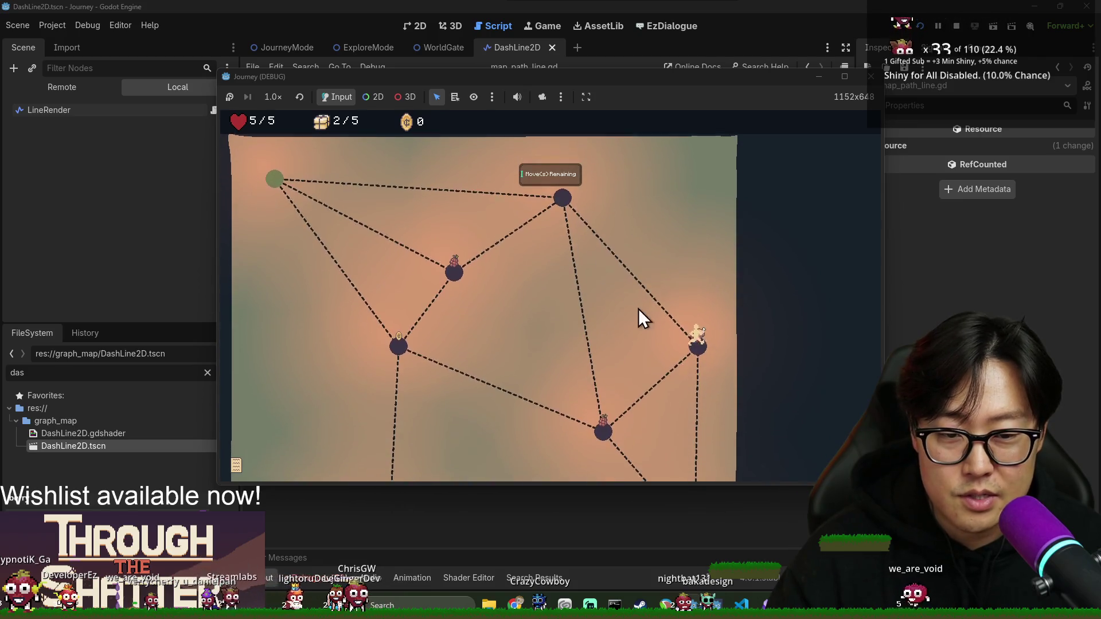
{"action": "left_click", "coordinate": [692, 463]}
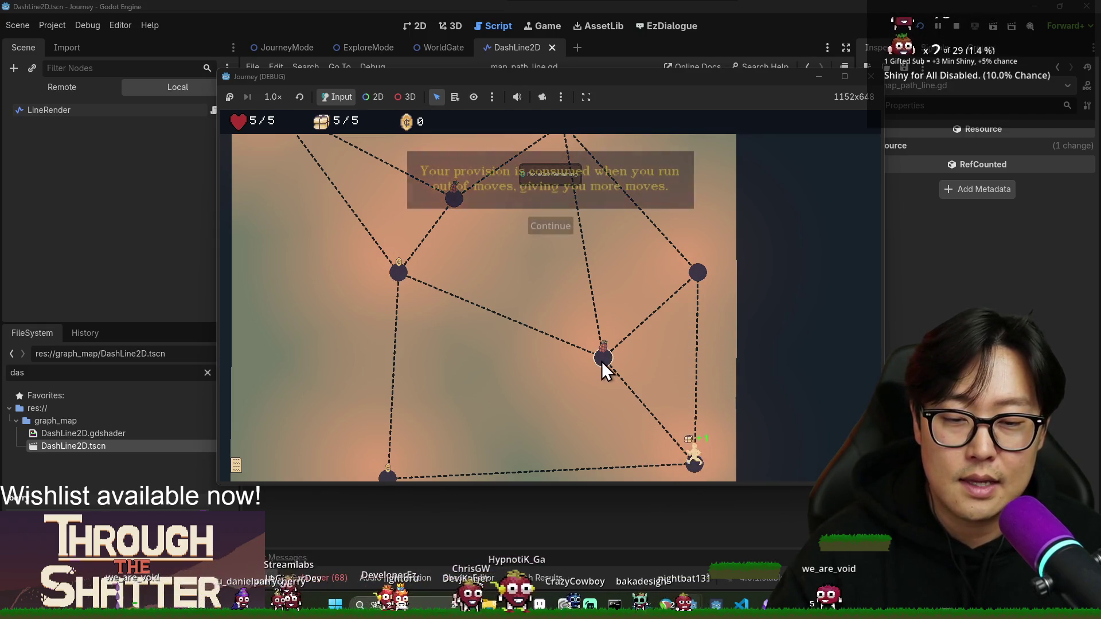
{"action": "left_click", "coordinate": [539, 227]}
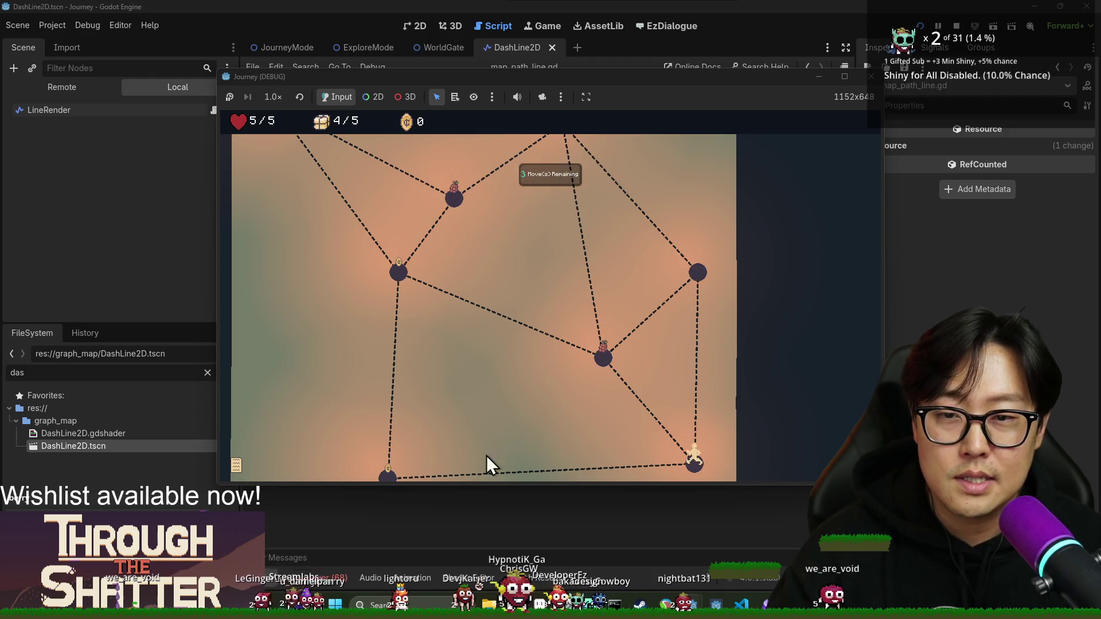
- Walk to the bottom-left node, collect the grape node, and return to the green exit
{"action": "left_click", "coordinate": [385, 430]}
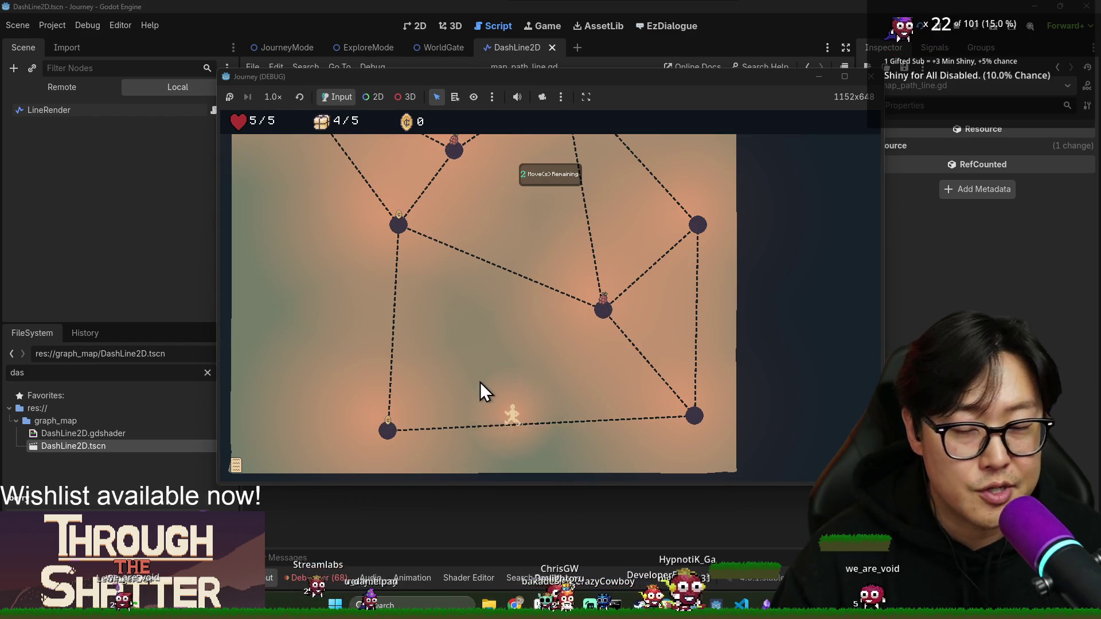
{"action": "scroll", "coordinate": [439, 398], "scroll_direction": "up", "scroll_amount": 5}
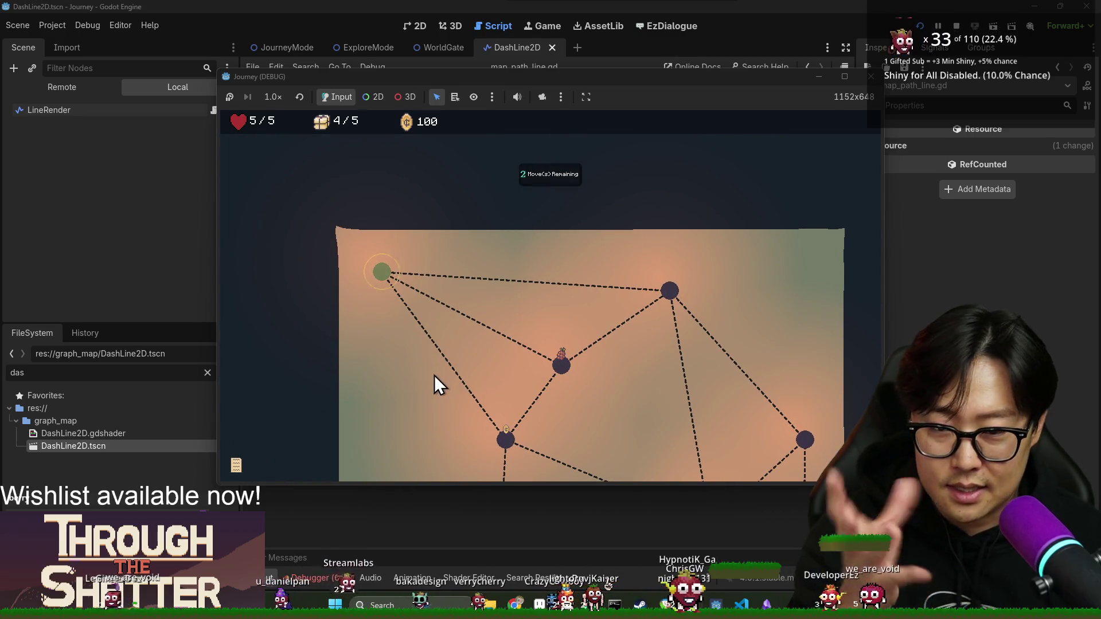
{"action": "left_click", "coordinate": [565, 218]}
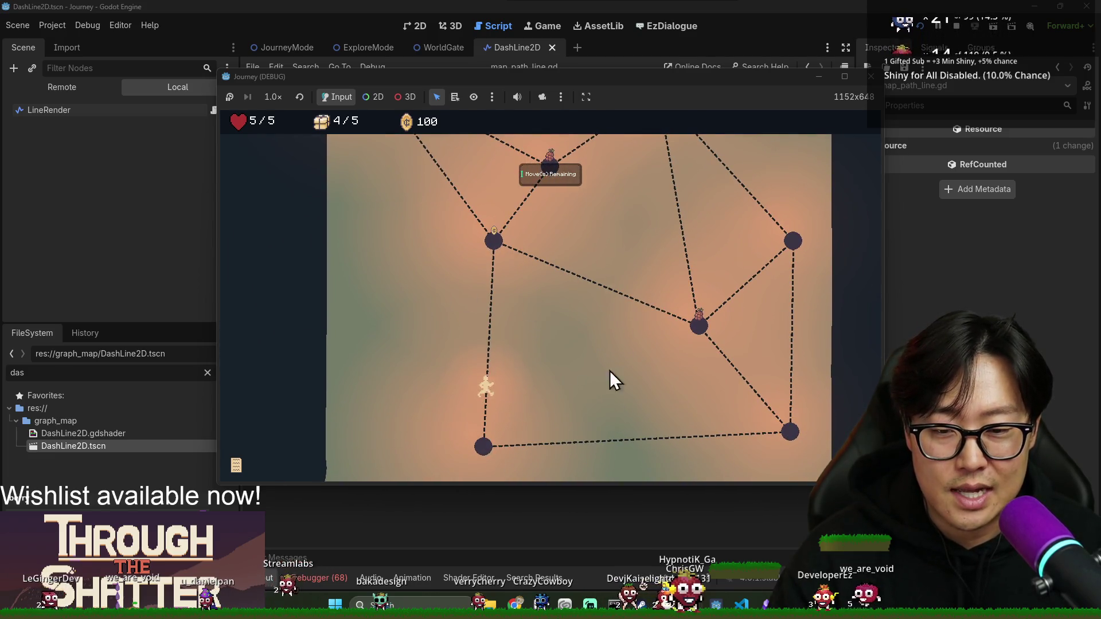
{"action": "scroll", "coordinate": [556, 342], "scroll_direction": "up", "scroll_amount": 3}
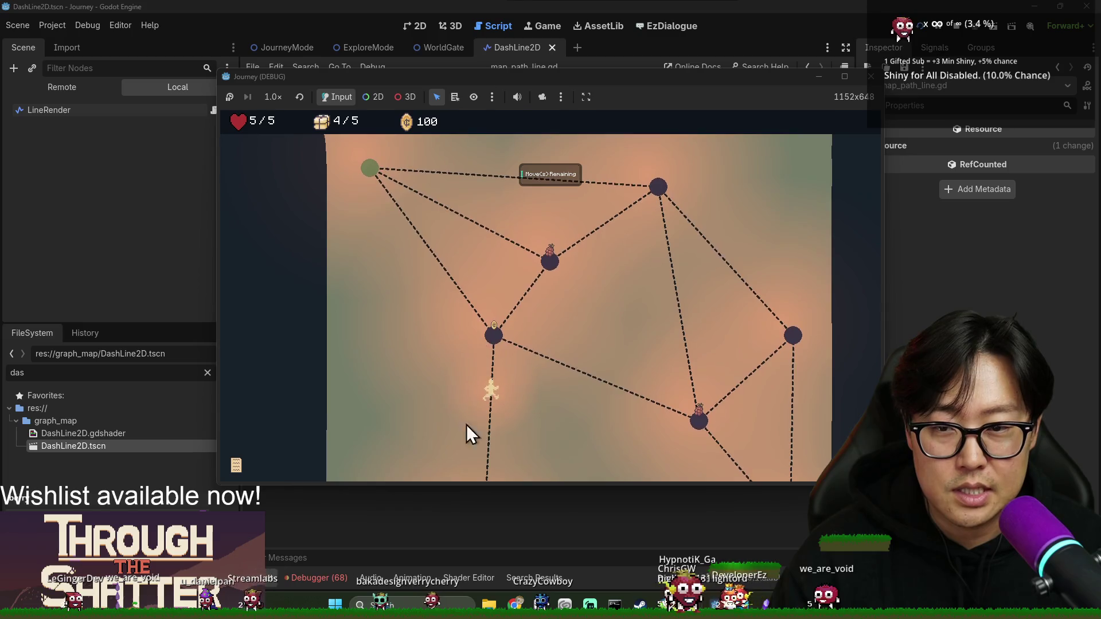
{"action": "left_click", "coordinate": [552, 262]}
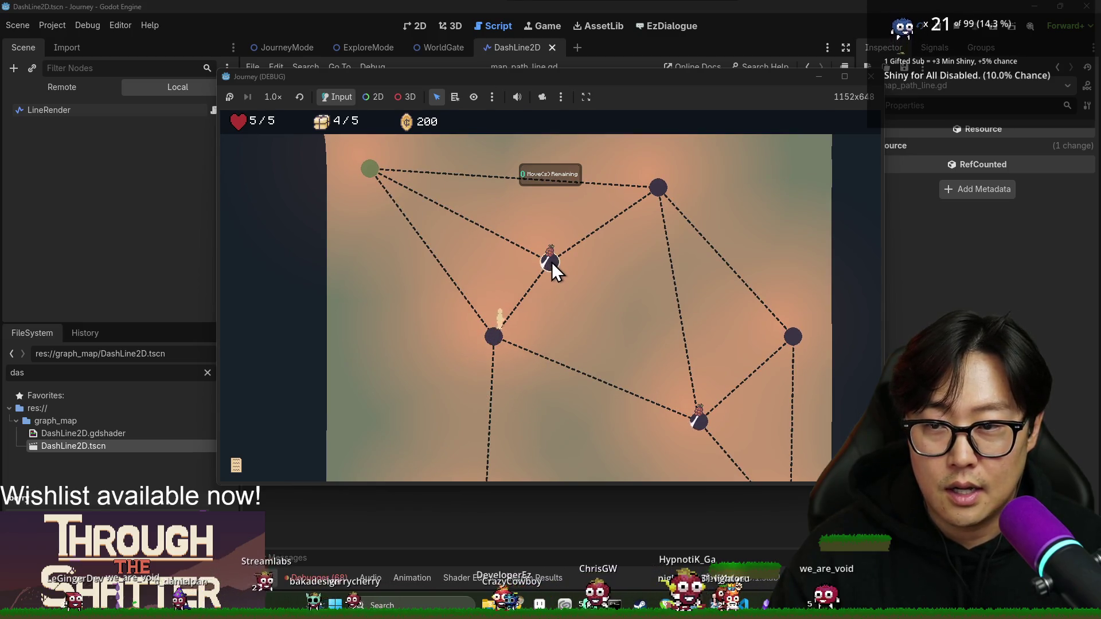
{"action": "left_click", "coordinate": [366, 177]}
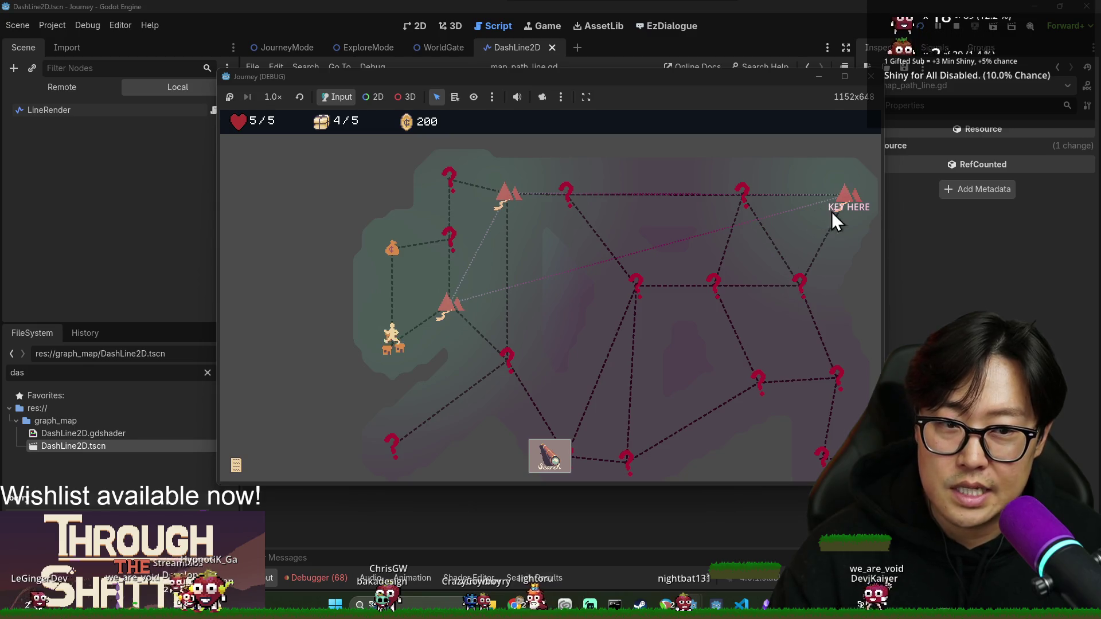
- Travel to the mountain node, dismiss the tutorial messages, and use Search to enter the region
{"action": "left_click", "coordinate": [361, 310]}
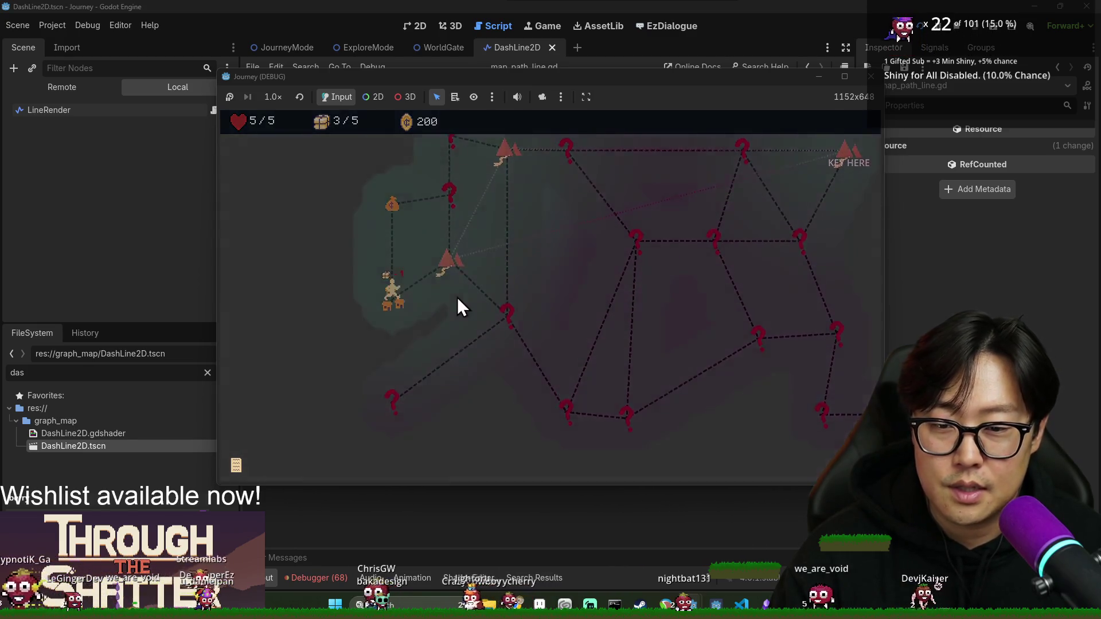
{"action": "left_click", "coordinate": [533, 351]}
{"action": "left_click", "coordinate": [488, 318]}
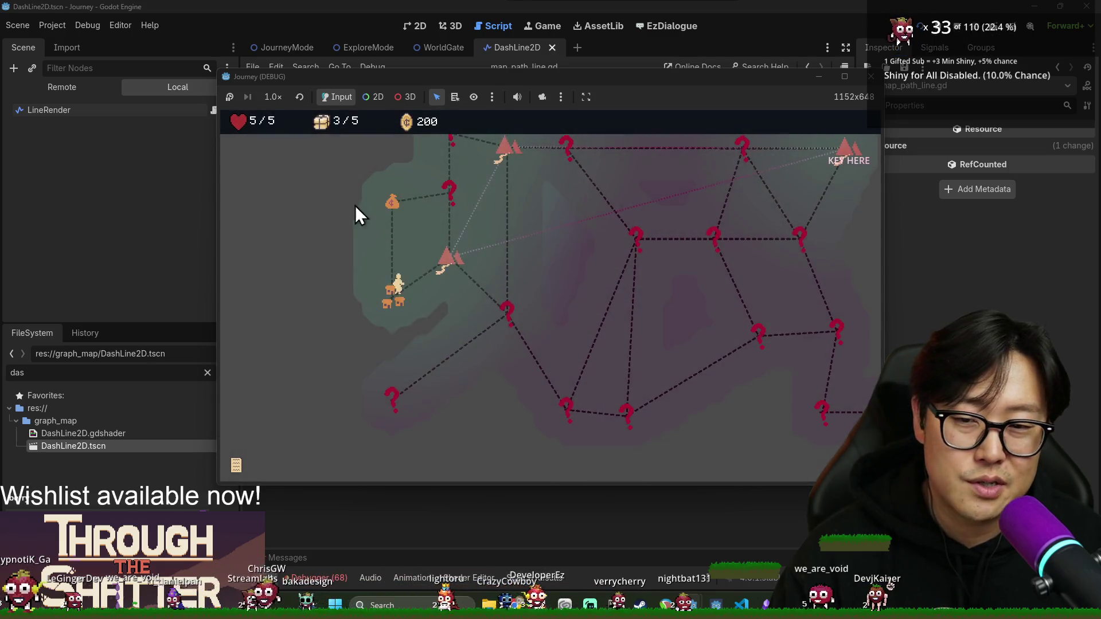
{"action": "left_click", "coordinate": [448, 258]}
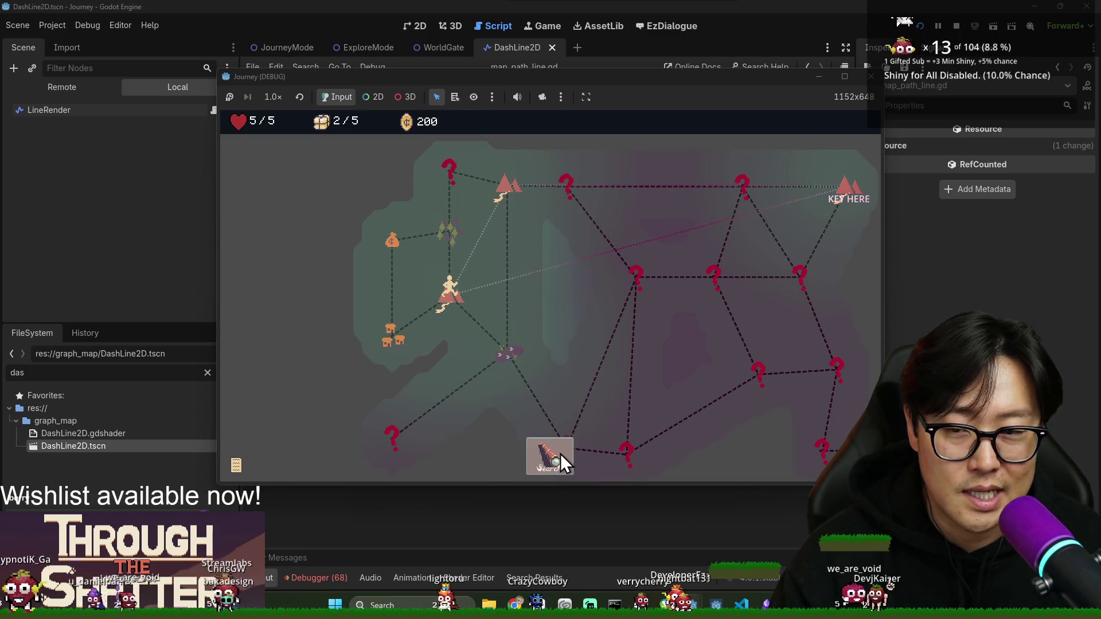
{"action": "left_click", "coordinate": [546, 466]}
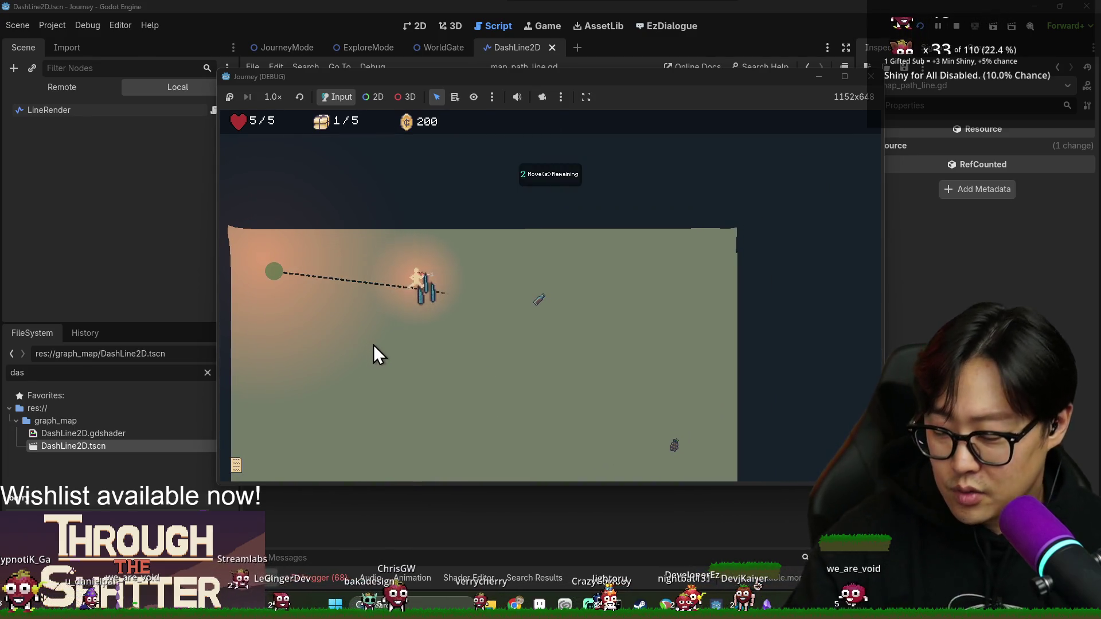
- Walk the character past the gate and down the revealed left branch to the lower cave node
{"action": "left_click", "coordinate": [461, 298]}
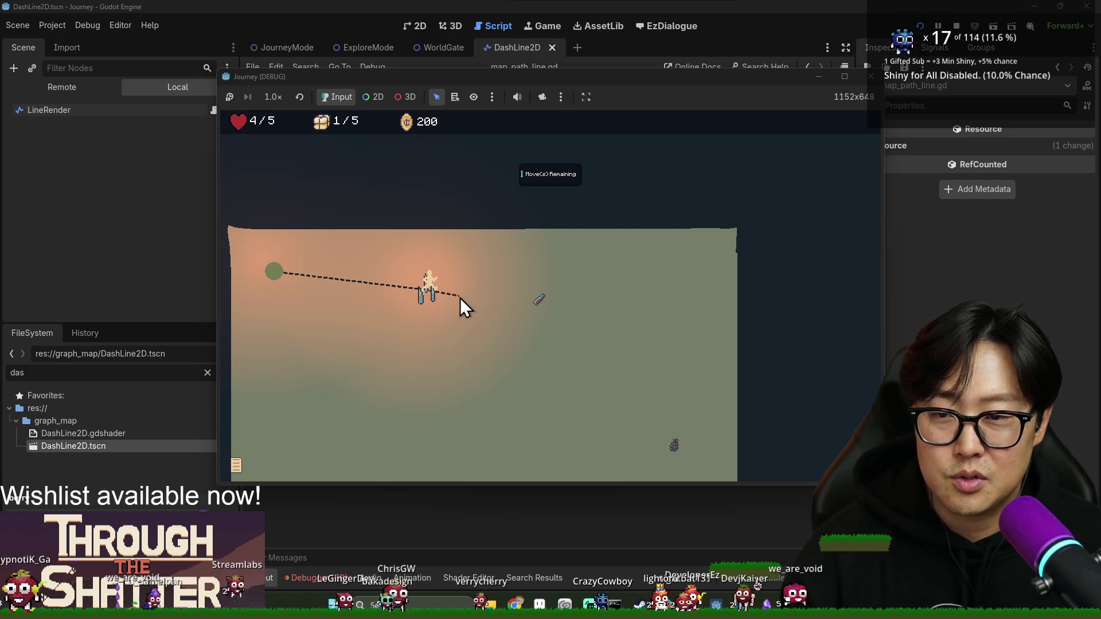
{"action": "left_click", "coordinate": [541, 351]}
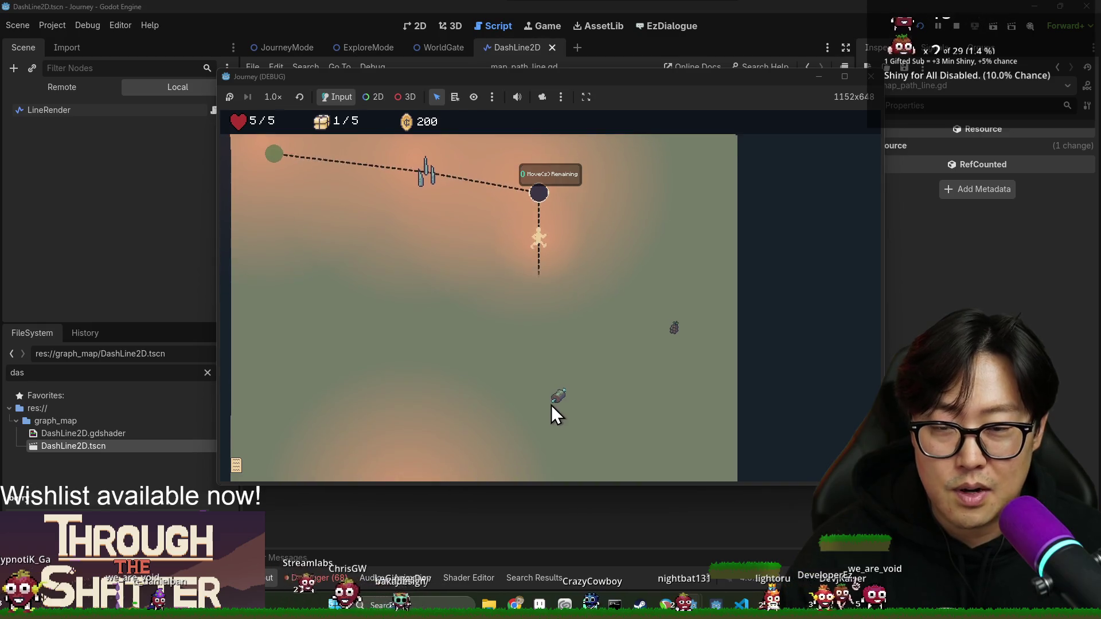
{"action": "left_click", "coordinate": [548, 308]}
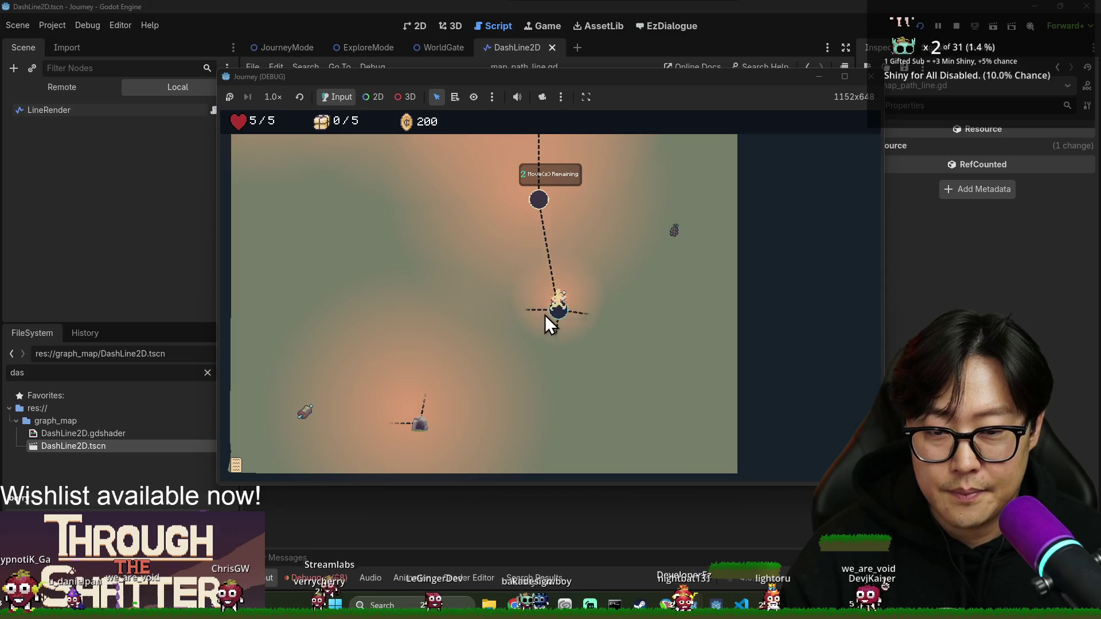
{"action": "left_click", "coordinate": [536, 314]}
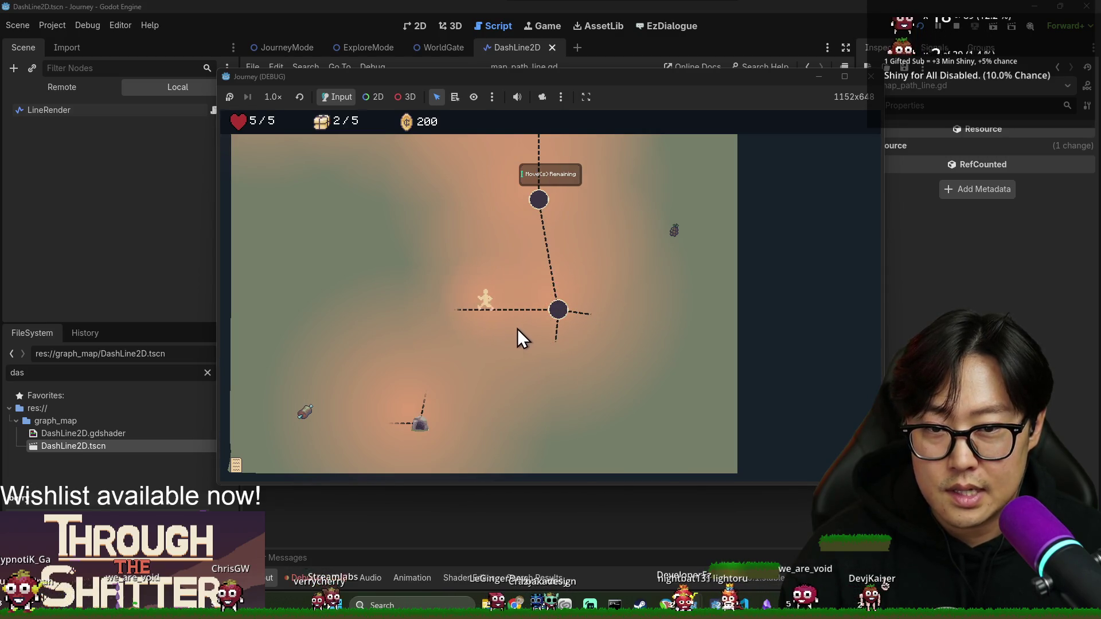
{"action": "left_click", "coordinate": [443, 334]}
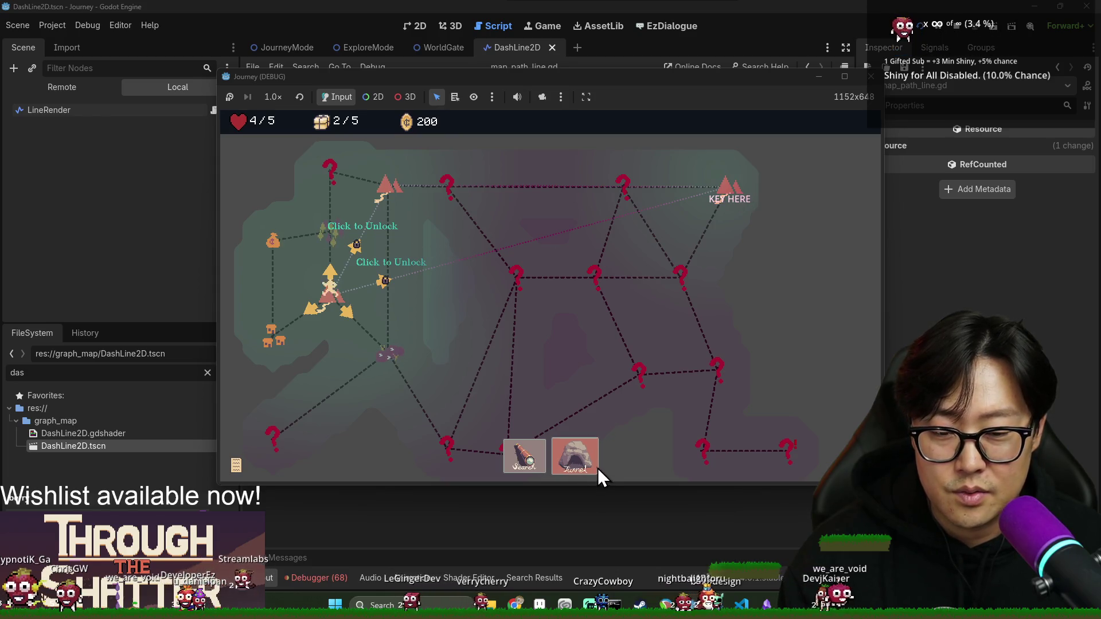
- Unlock the locked node with a key, enter the purple-node region, walk toward the exit, then stop the game
{"action": "left_click", "coordinate": [338, 235]}
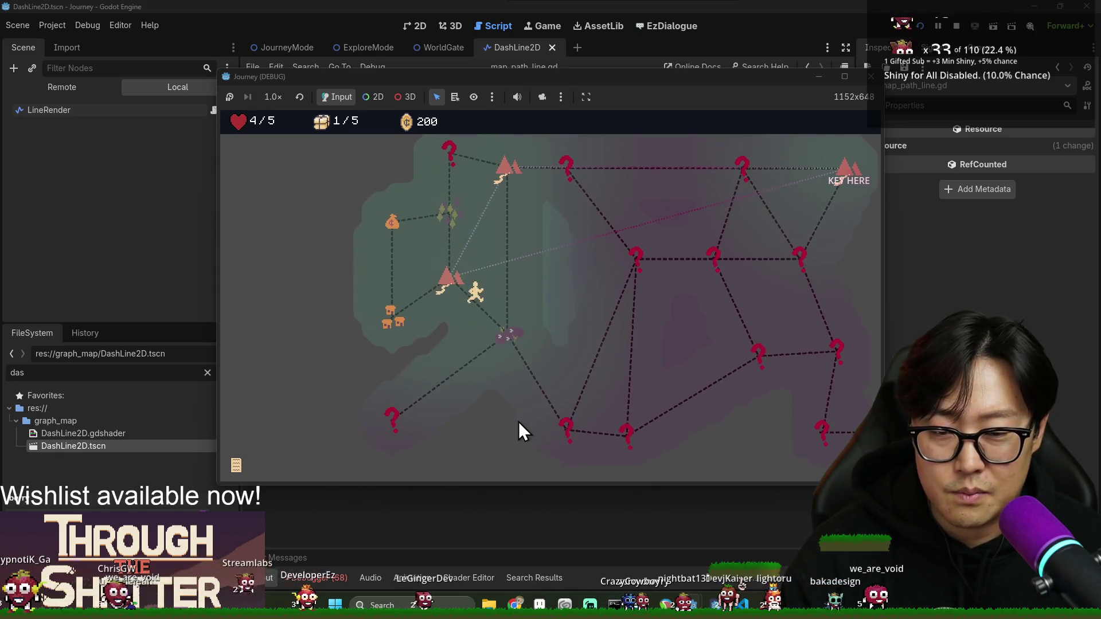
{"action": "left_click", "coordinate": [504, 396]}
{"action": "left_click", "coordinate": [565, 467]}
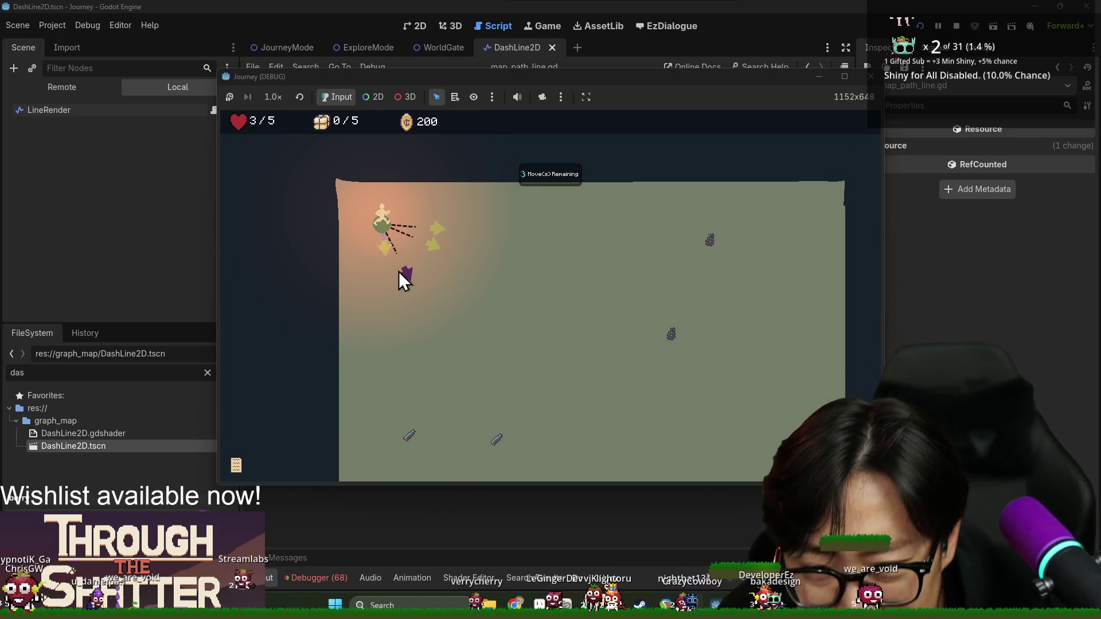
{"action": "scroll", "coordinate": [397, 269], "scroll_direction": "down", "scroll_amount": 3}
{"action": "left_click", "coordinate": [394, 263]}
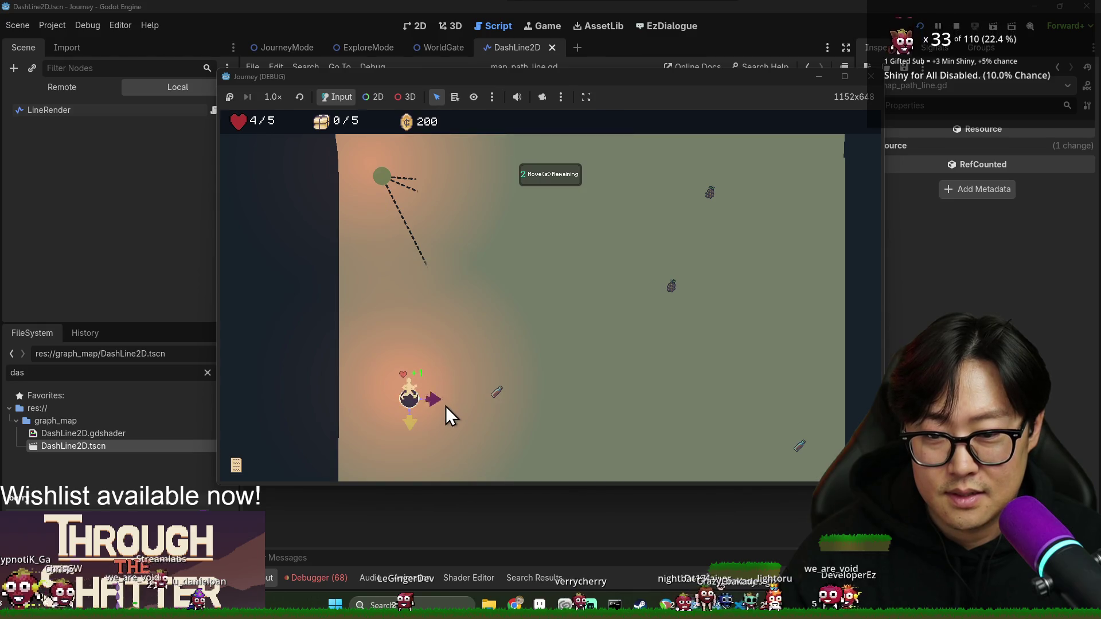
{"action": "left_click", "coordinate": [383, 176]}
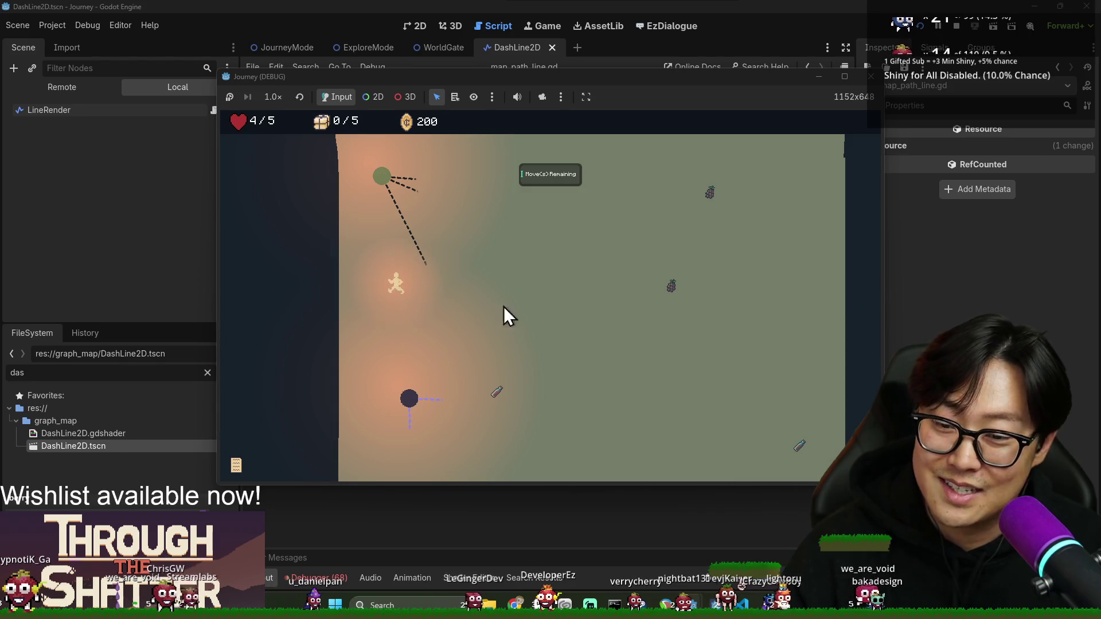
{"action": "key", "text": "F8"}
- Save the scene and search the ExploreMode script for travel_request to reach _on_player_travel_requested
{"action": "left_click", "coordinate": [459, 233]}
{"action": "key", "text": "ctrl+s"}
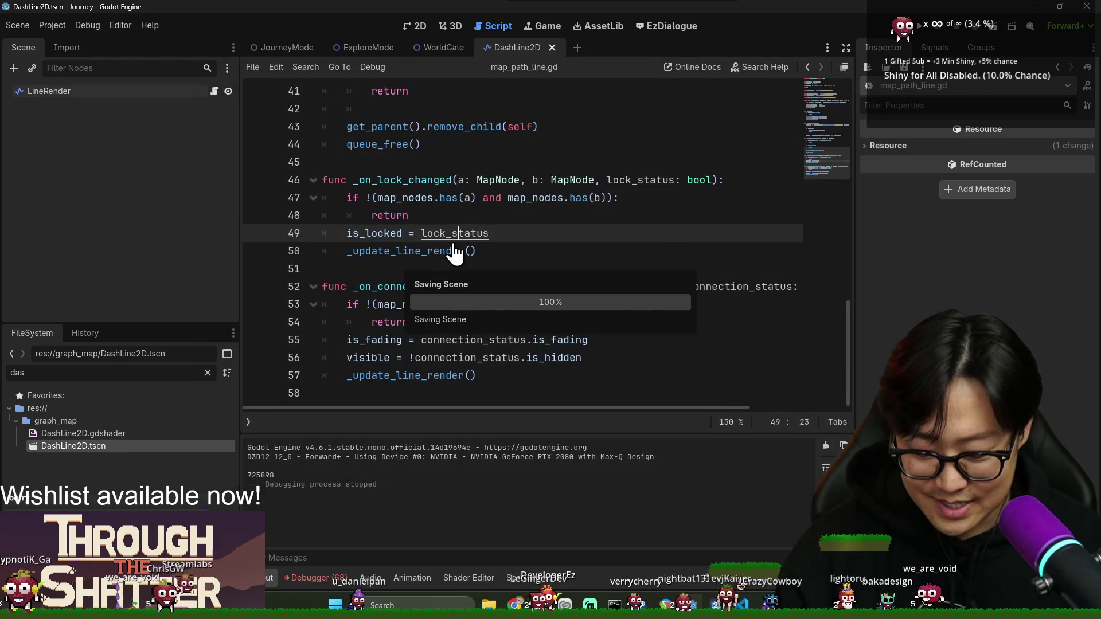
{"action": "key", "text": "ctrl+f"}
{"action": "type", "text": "t"}
{"action": "key", "text": "BackSpace"}
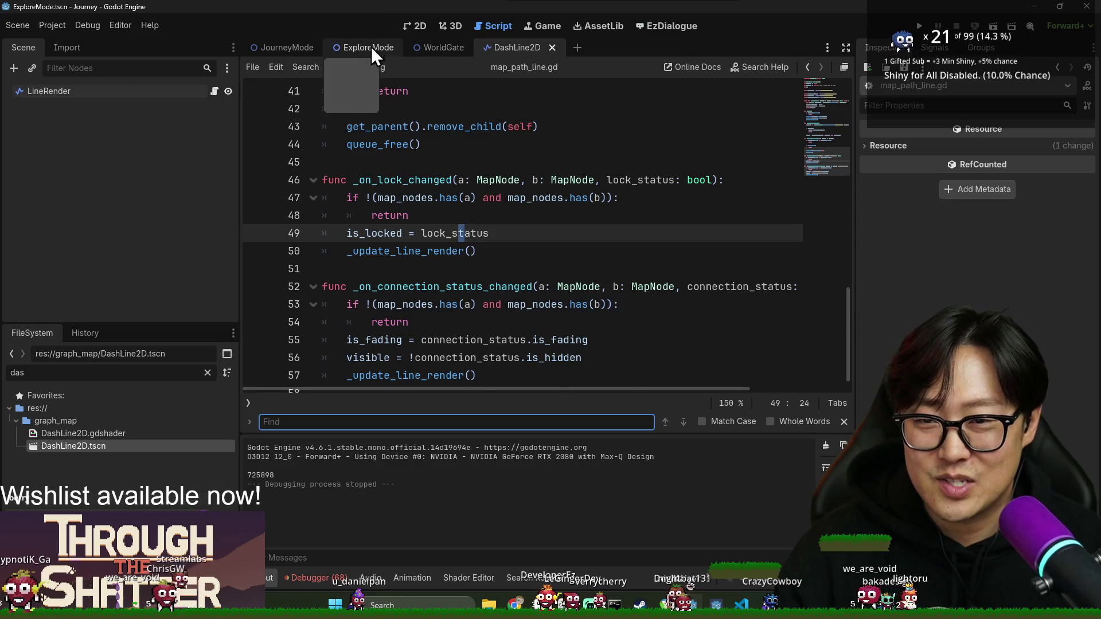
{"action": "left_click", "coordinate": [371, 44]}
{"action": "type", "text": "travel"}
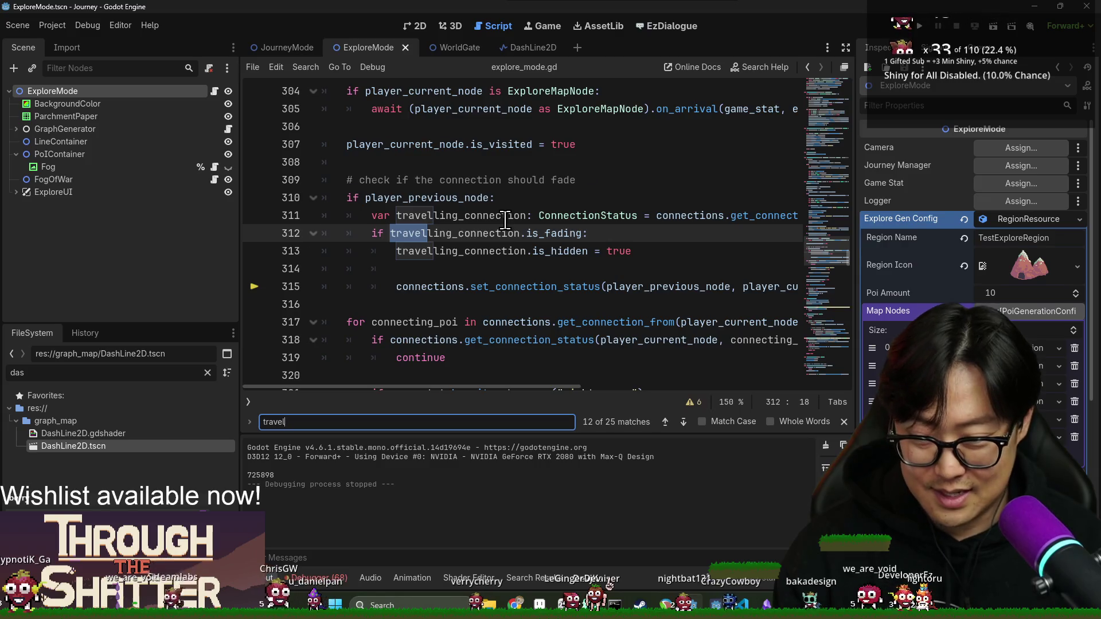
{"action": "type", "text": "_request"}
{"action": "double_click", "coordinate": [482, 233]}
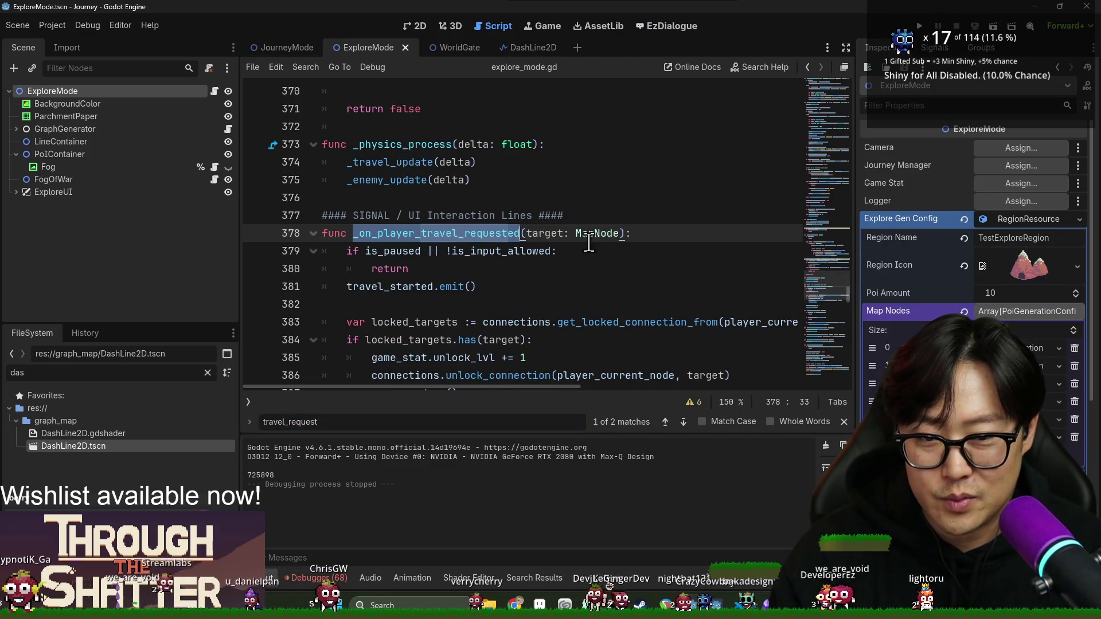
- Review the _on_player_travel_requested handler, highlighting its name, locked_targets and current_move_count
{"action": "scroll", "coordinate": [587, 241], "scroll_direction": "down", "scroll_amount": 2}
{"action": "left_click", "coordinate": [385, 127]}
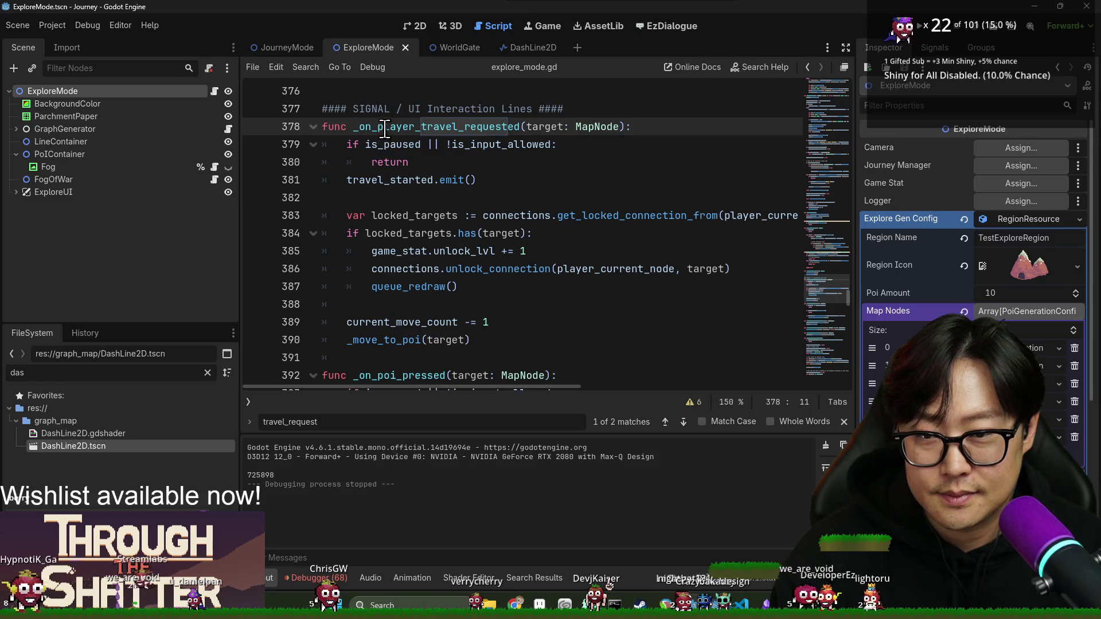
{"action": "triple_click", "coordinate": [384, 128]}
{"action": "double_click", "coordinate": [409, 180]}
{"action": "double_click", "coordinate": [461, 127]}
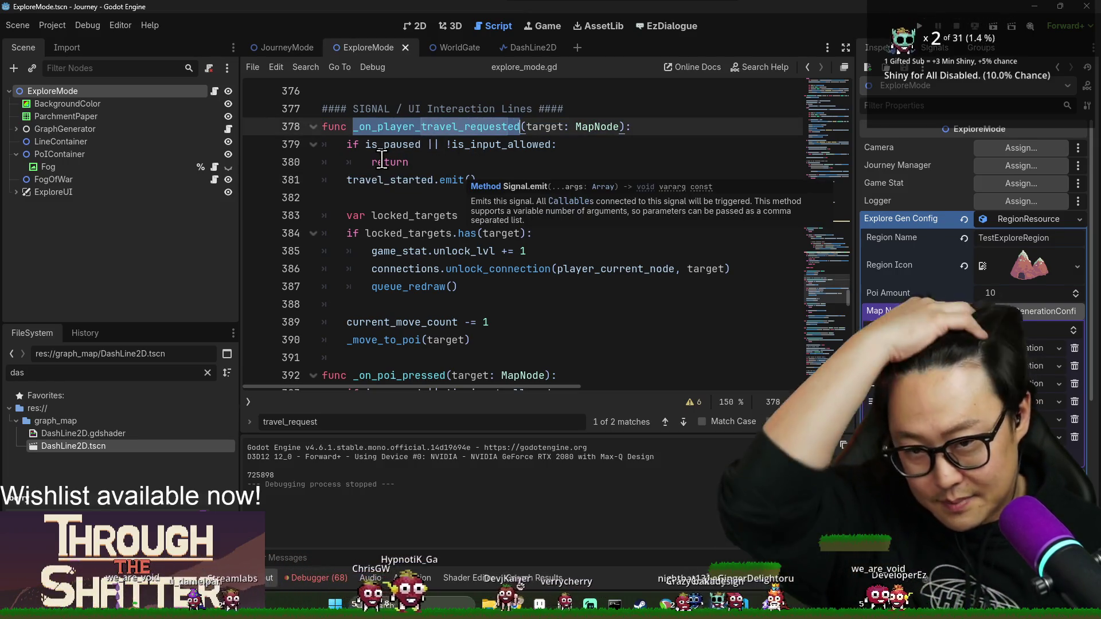
{"action": "double_click", "coordinate": [524, 216]}
{"action": "double_click", "coordinate": [404, 217]}
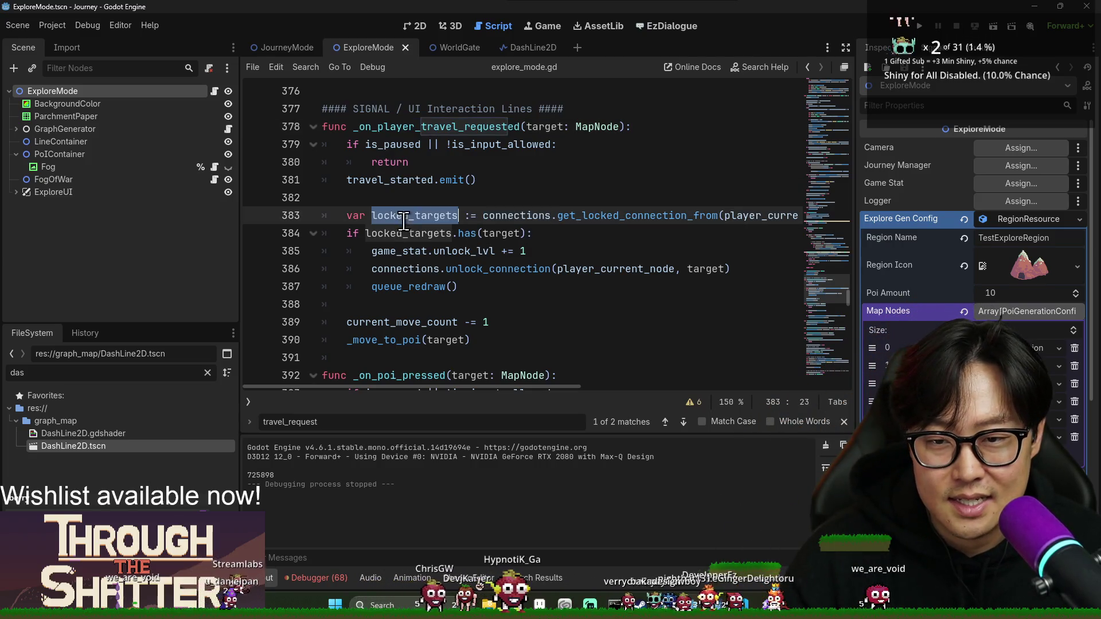
{"action": "scroll", "coordinate": [415, 261], "scroll_direction": "down", "scroll_amount": 2}
{"action": "double_click", "coordinate": [402, 215]}
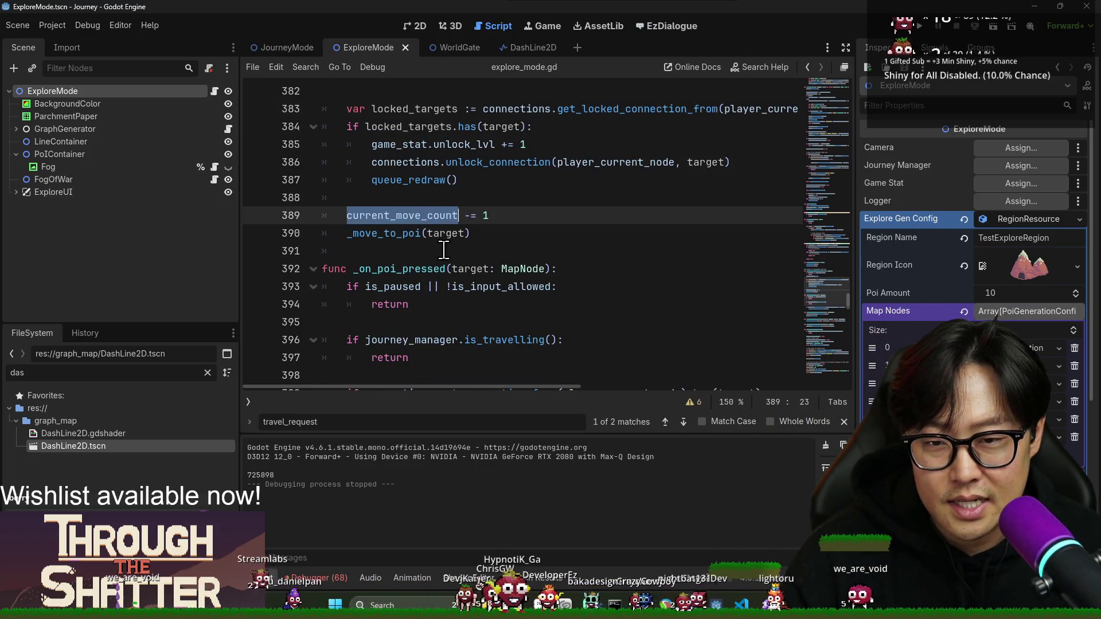
{"action": "scroll", "coordinate": [442, 267], "scroll_direction": "up", "scroll_amount": 2}
{"action": "scroll", "coordinate": [442, 267], "scroll_direction": "up", "scroll_amount": 1}
- Inspect the handler's travel_started signal and target parameter, ending on the function name
{"action": "double_click", "coordinate": [404, 180]}
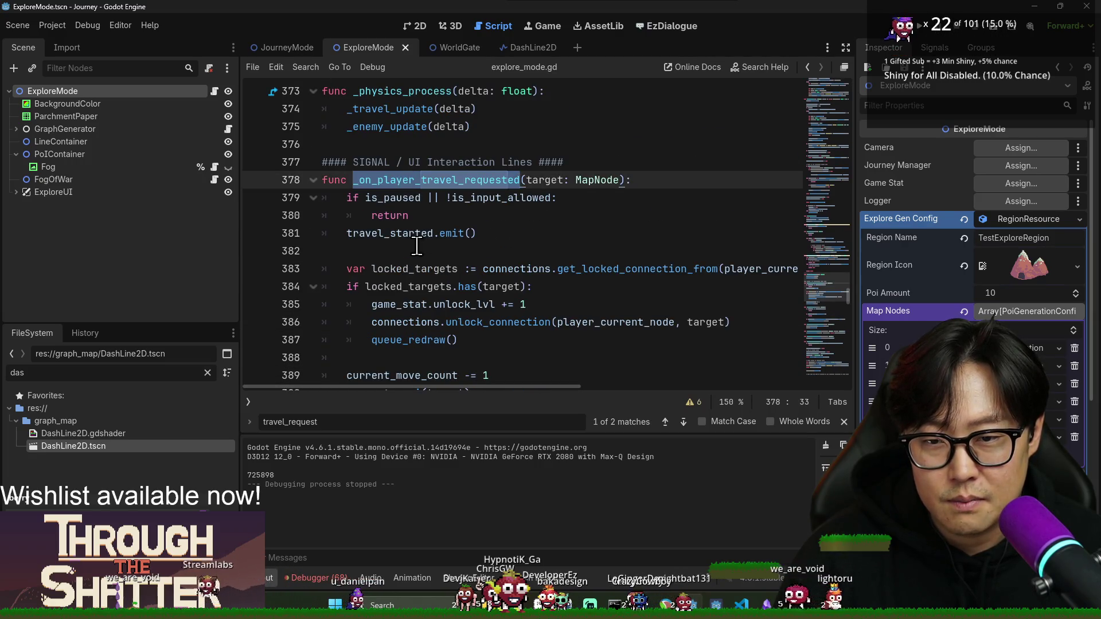
{"action": "double_click", "coordinate": [398, 233]}
{"action": "double_click", "coordinate": [401, 179]}
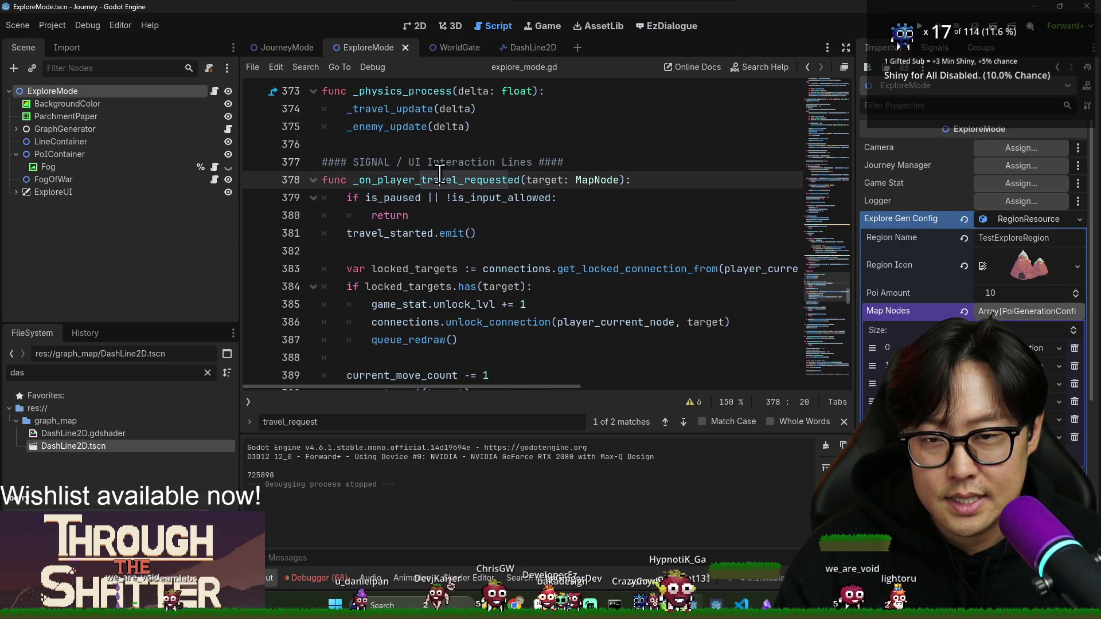
{"action": "double_click", "coordinate": [529, 175]}
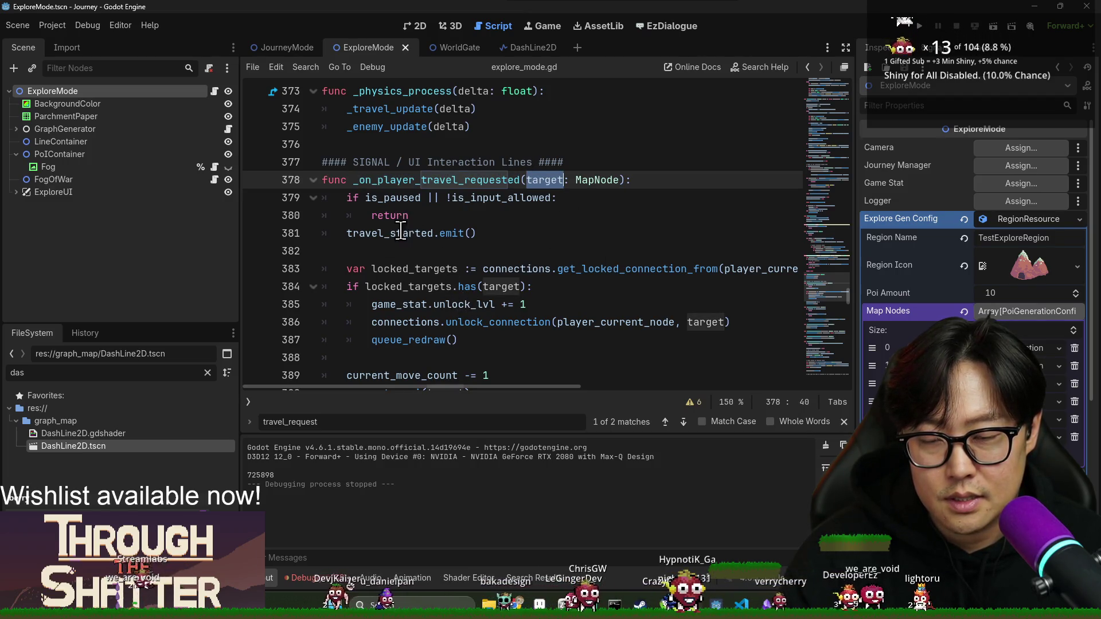
{"action": "double_click", "coordinate": [378, 234]}
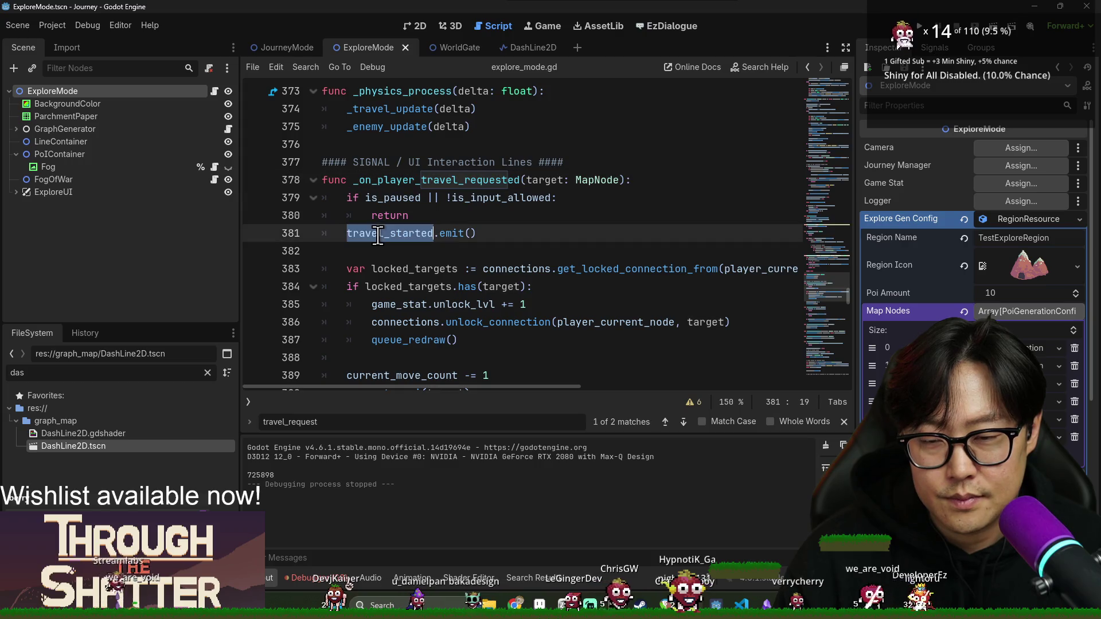
{"action": "double_click", "coordinate": [448, 180]}
{"action": "double_click", "coordinate": [468, 197]}
{"action": "double_click", "coordinate": [445, 180]}
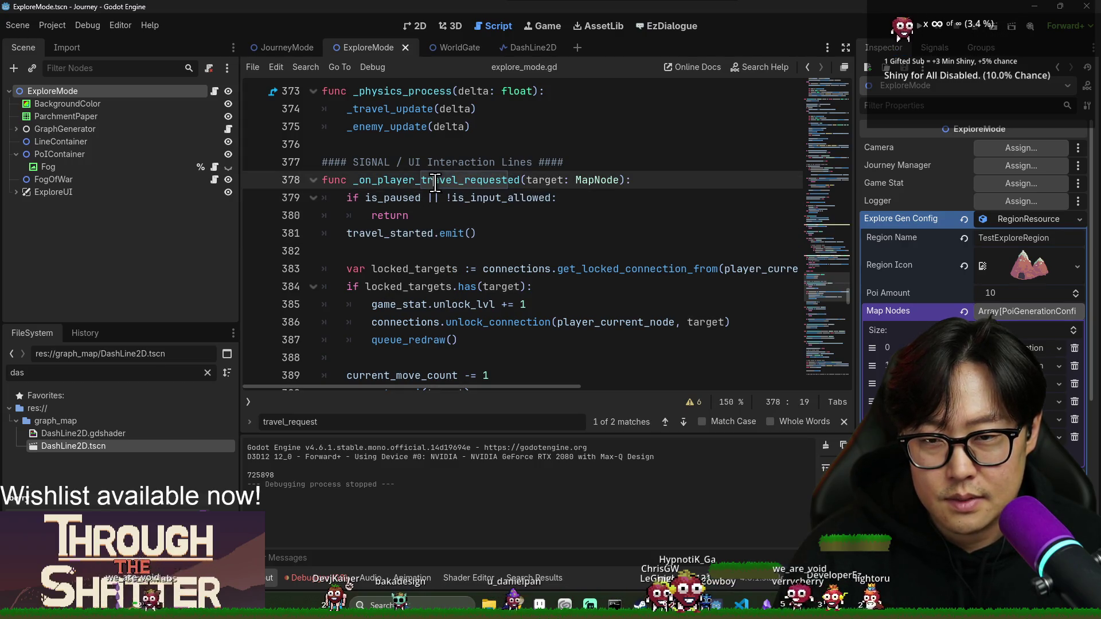
- Find the call on line 400 and inspect _on_poi_pressed's get_connection_from connections check
{"action": "key", "text": "ctrl+f"}
{"action": "key", "text": "Return"}
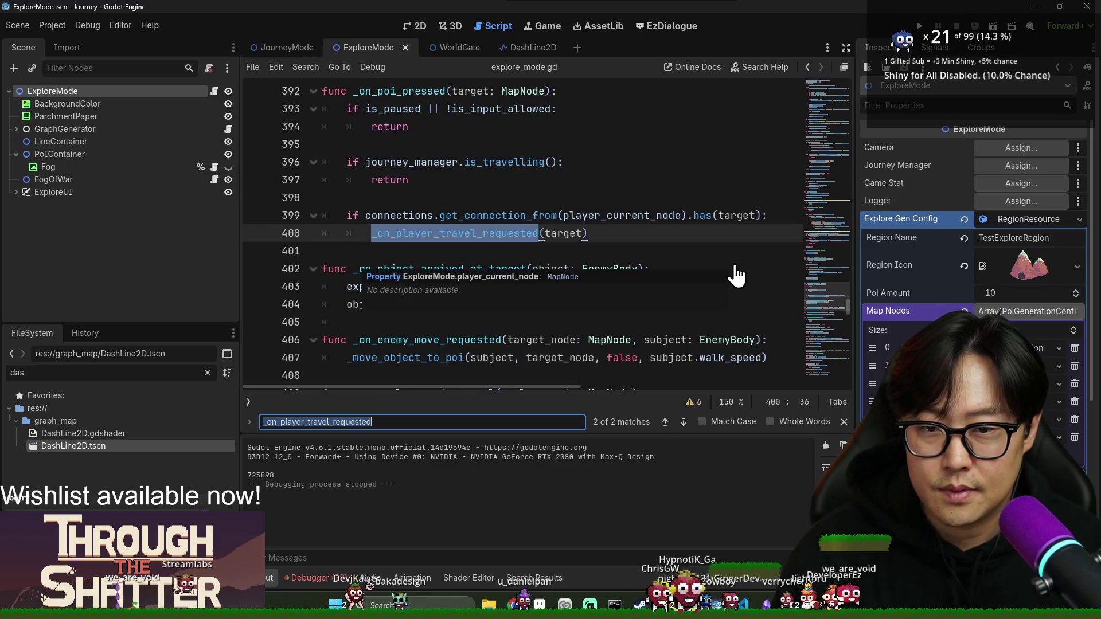
{"action": "double_click", "coordinate": [542, 216]}
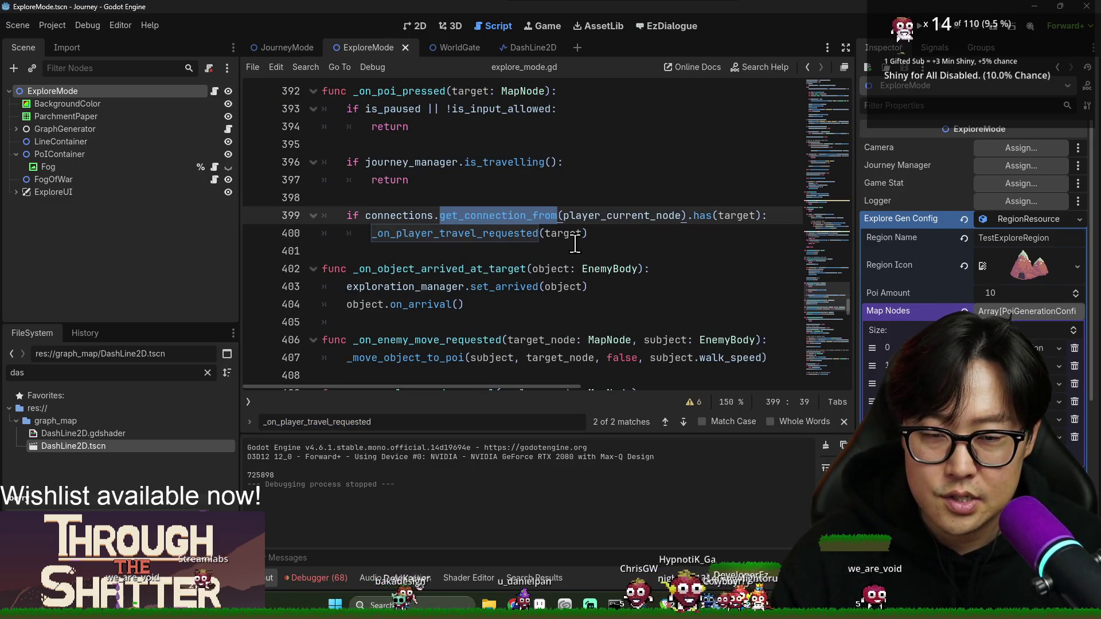
{"action": "scroll", "coordinate": [546, 265], "scroll_direction": "up", "scroll_amount": 2}
{"action": "double_click", "coordinate": [390, 198]}
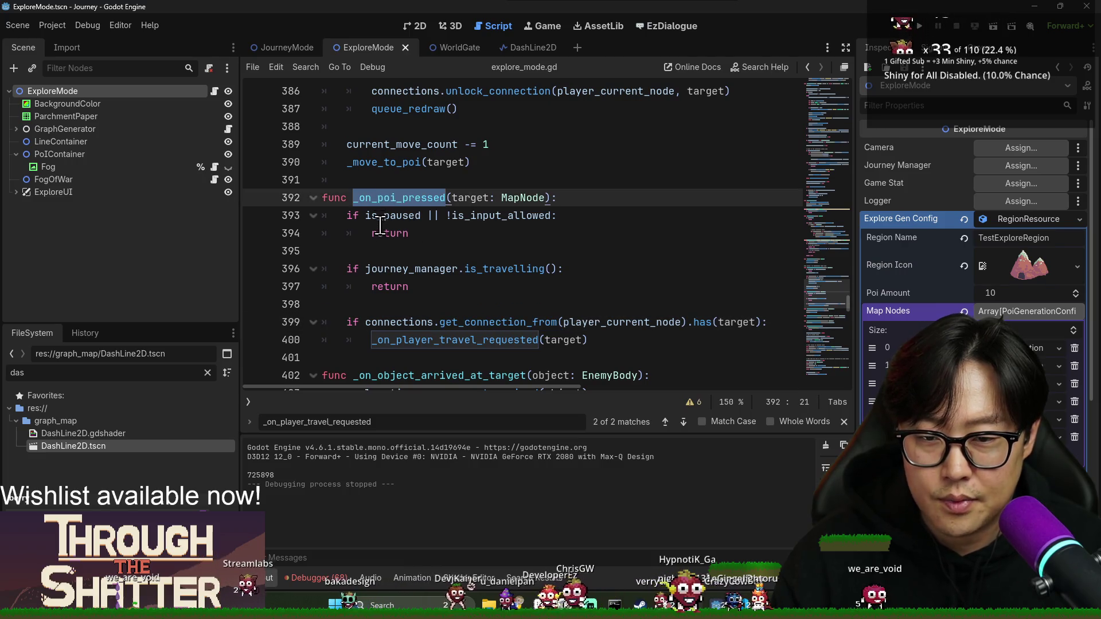
{"action": "double_click", "coordinate": [399, 269]}
{"action": "double_click", "coordinate": [401, 323]}
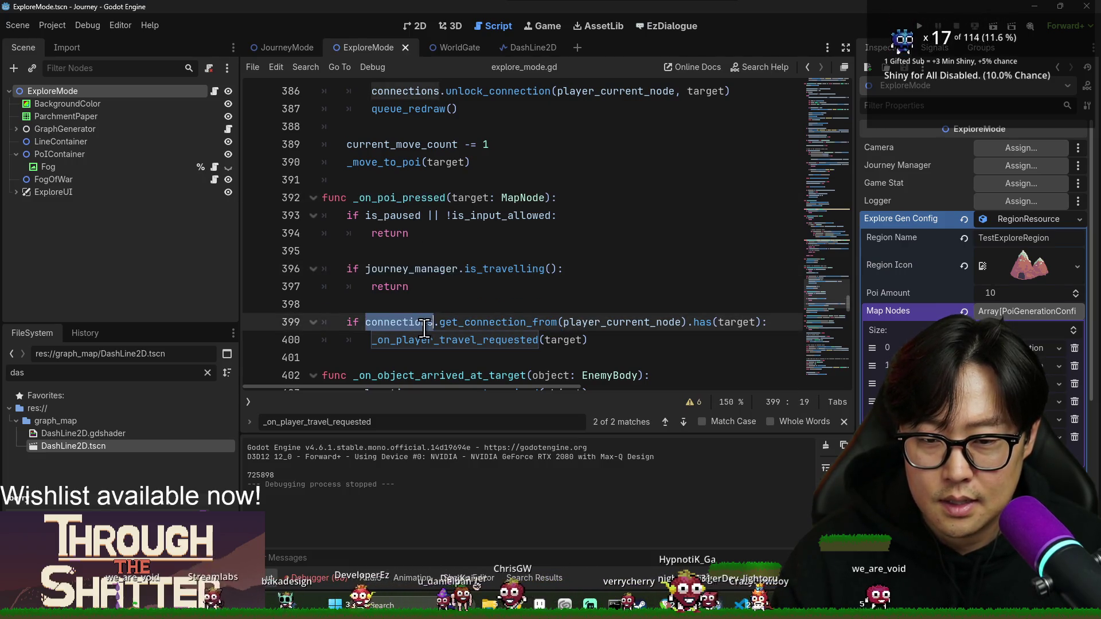
{"action": "double_click", "coordinate": [472, 322]}
{"action": "scroll", "coordinate": [743, 330], "scroll_direction": "down", "scroll_amount": 2}
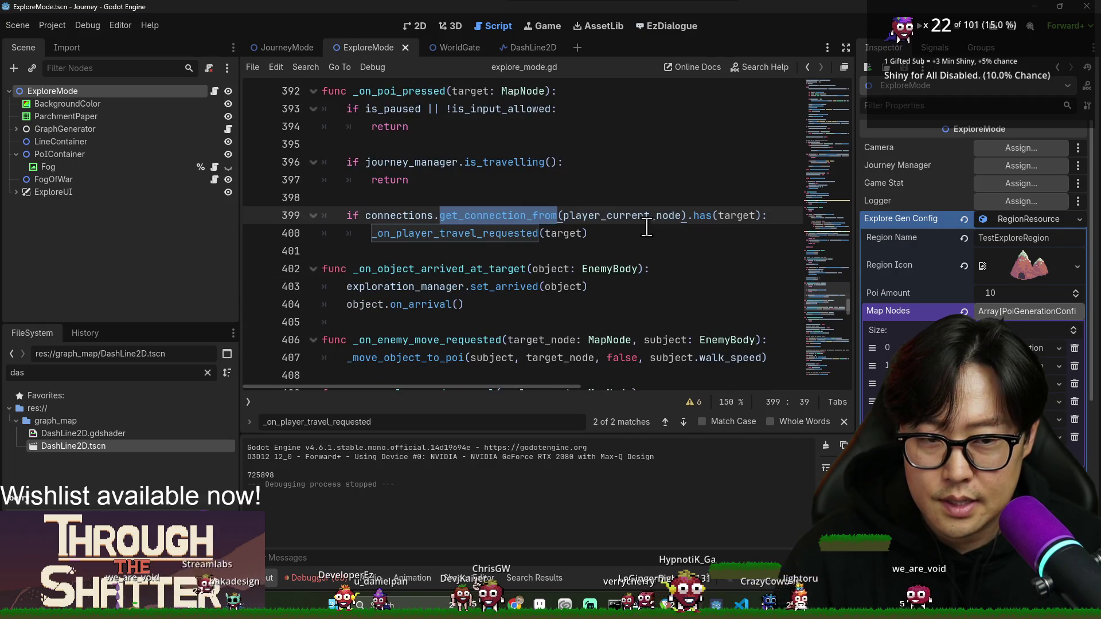
{"action": "double_click", "coordinate": [723, 217]}
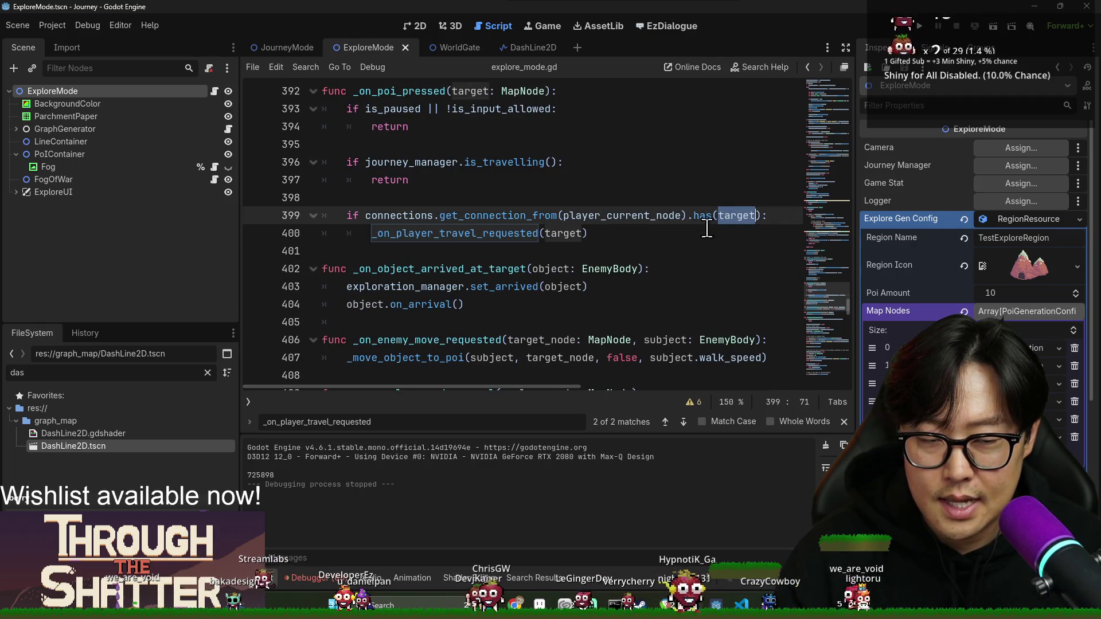
{"action": "double_click", "coordinate": [523, 218]}
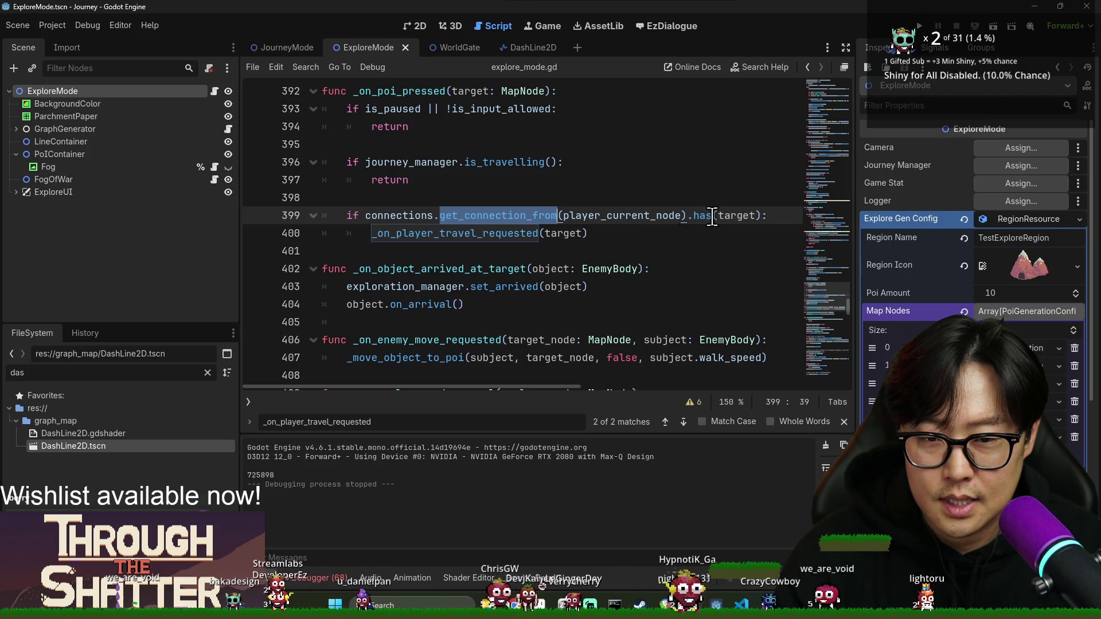
{"action": "double_click", "coordinate": [396, 216]}
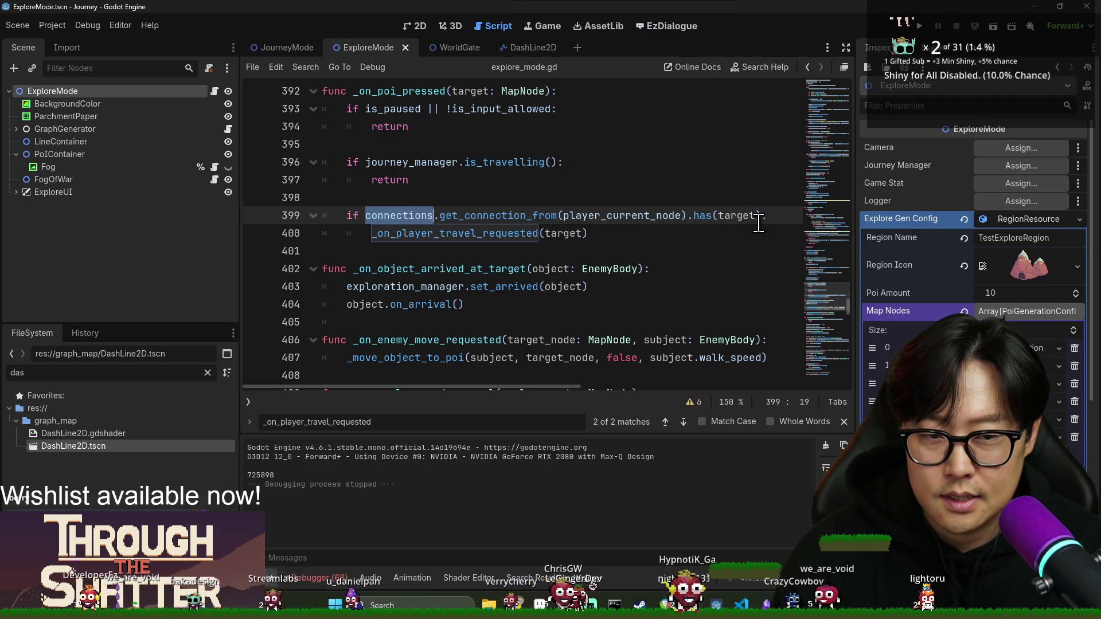
- Cut the connection lookup from line 399, then undo the cut to restore it
{"action": "left_click", "coordinate": [688, 216], "text": "shift"}
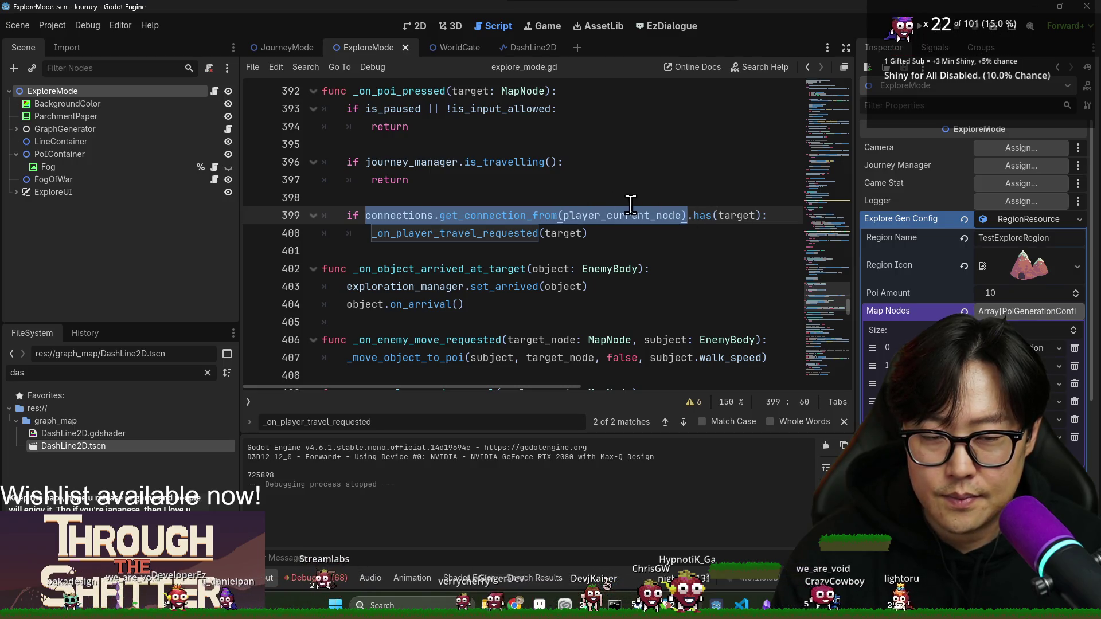
{"action": "key", "text": "ctrl+x"}
{"action": "left_click", "coordinate": [491, 199]}
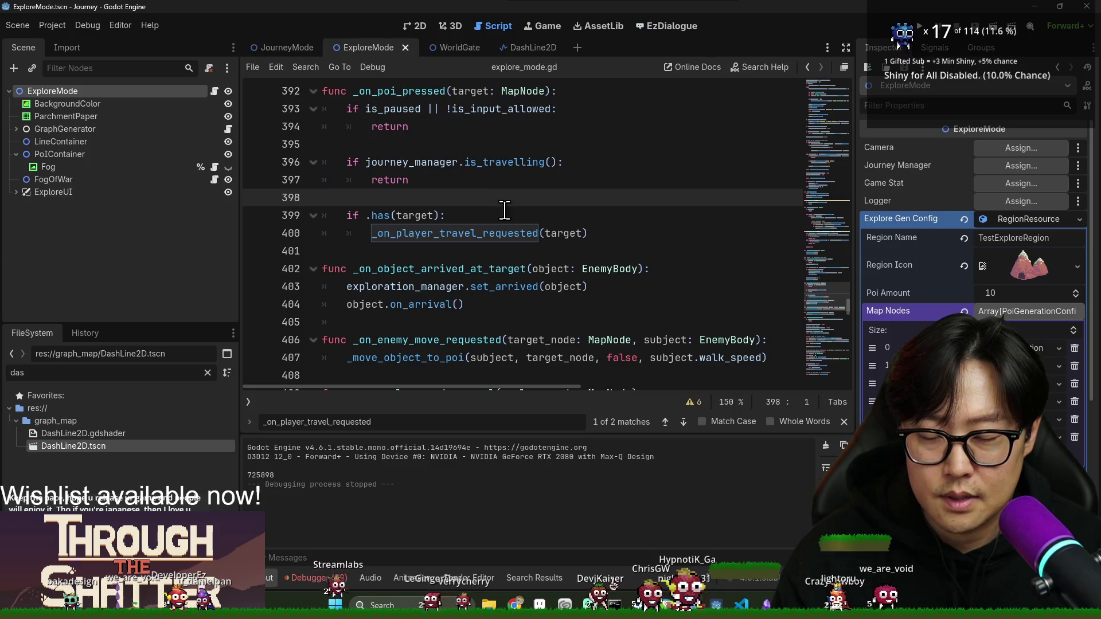
{"action": "key", "text": "ctrl+z"}
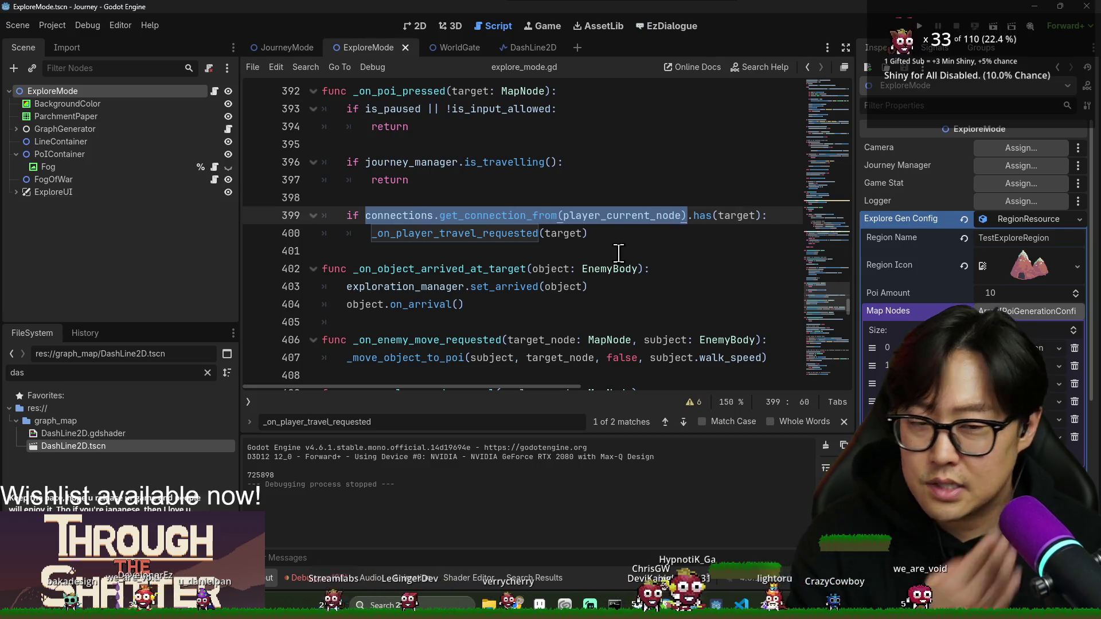
- Reselect the full connection lookup on line 399, close the Find bar, and switch to the notes
{"action": "left_click", "coordinate": [539, 201]}
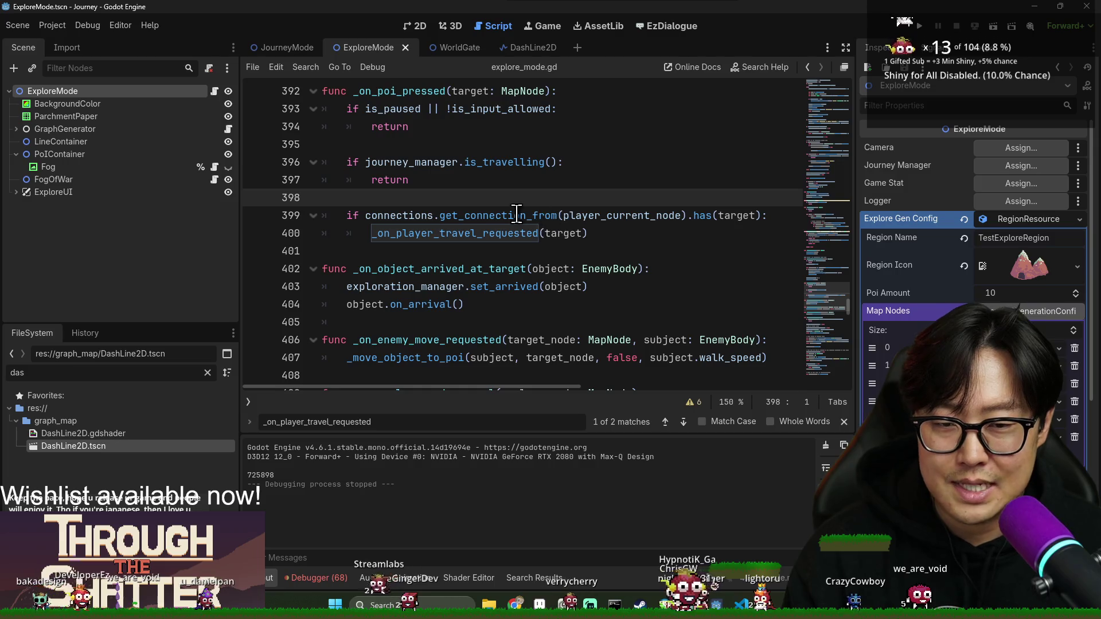
{"action": "triple_click", "coordinate": [432, 216]}
{"action": "double_click", "coordinate": [434, 216]}
{"action": "left_click", "coordinate": [687, 216], "text": "shift"}
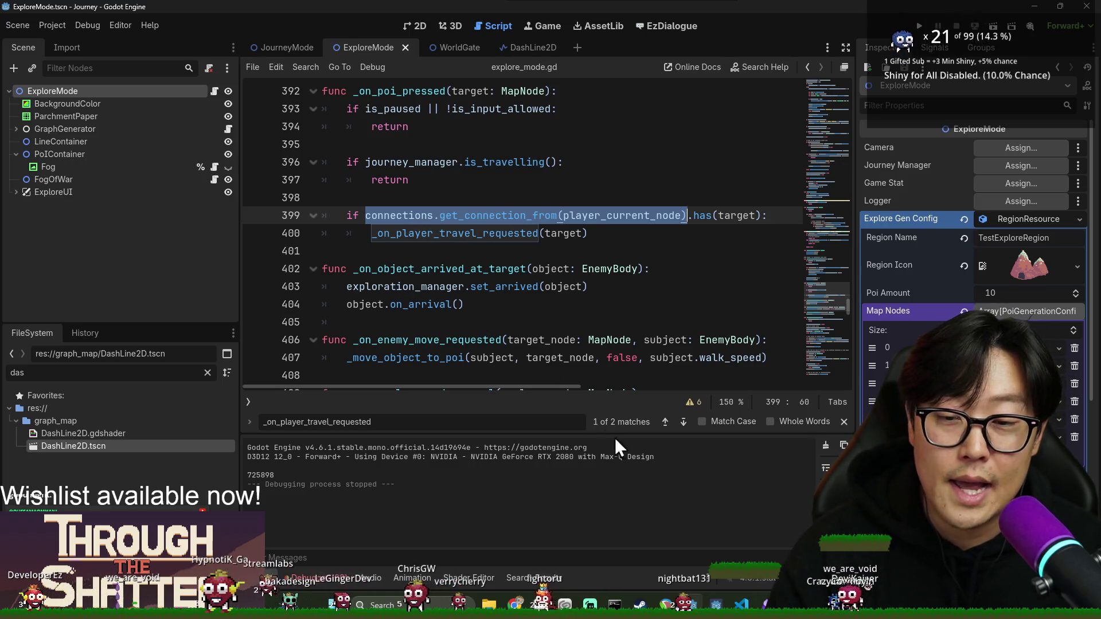
{"action": "key", "text": "Escape"}
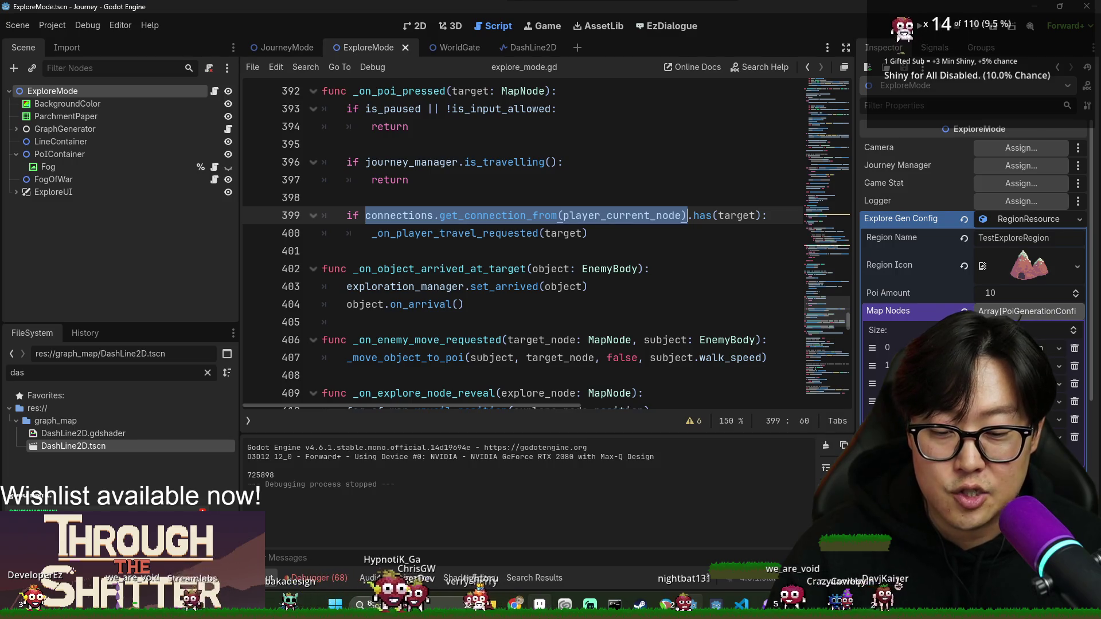
{"action": "key", "text": "alt+Tab"}
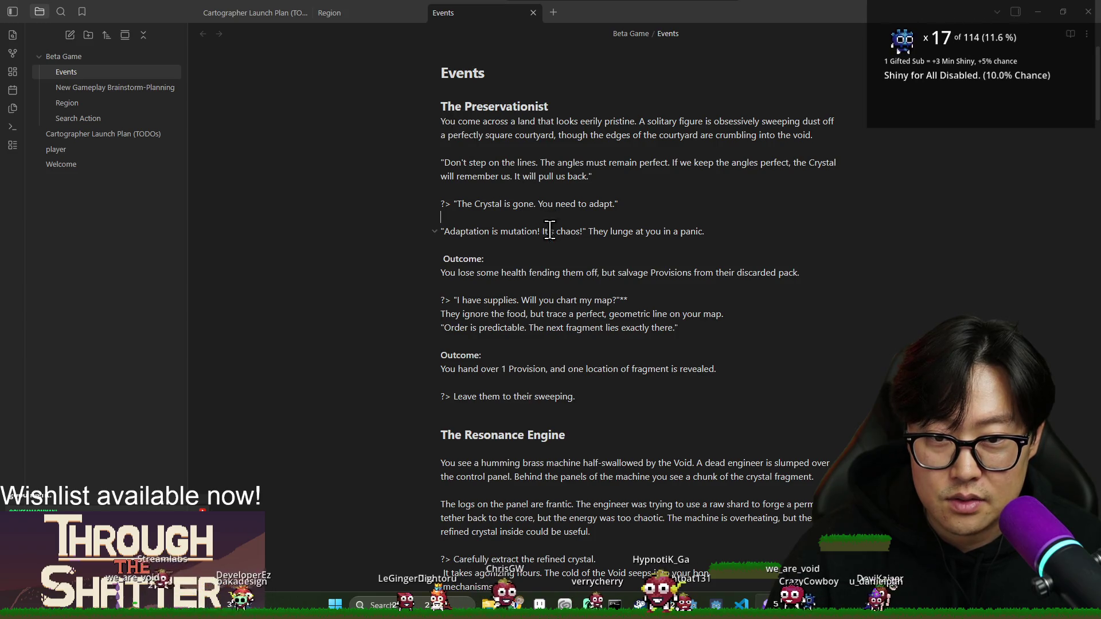
- Read through the Preservationist event text in the Events note, selecting it down to the Order line
{"action": "mouse_move", "coordinate": [555, 232]}
{"action": "left_mouse_down"}
{"action": "mouse_move", "coordinate": [454, 152]}
{"action": "mouse_move", "coordinate": [440, 121]}
{"action": "left_mouse_up"}
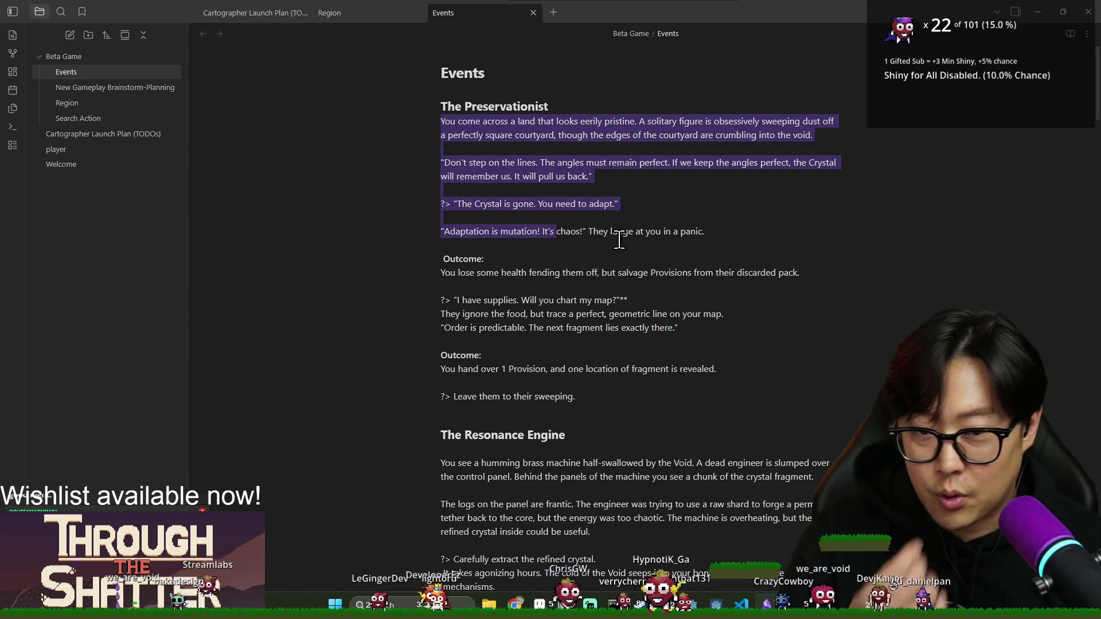
{"action": "left_click", "coordinate": [427, 191], "text": "shift"}
{"action": "left_click", "coordinate": [618, 204], "text": "shift"}
{"action": "left_click", "coordinate": [442, 121]}
{"action": "left_click", "coordinate": [618, 204], "text": "shift"}
{"action": "left_click", "coordinate": [677, 253]}
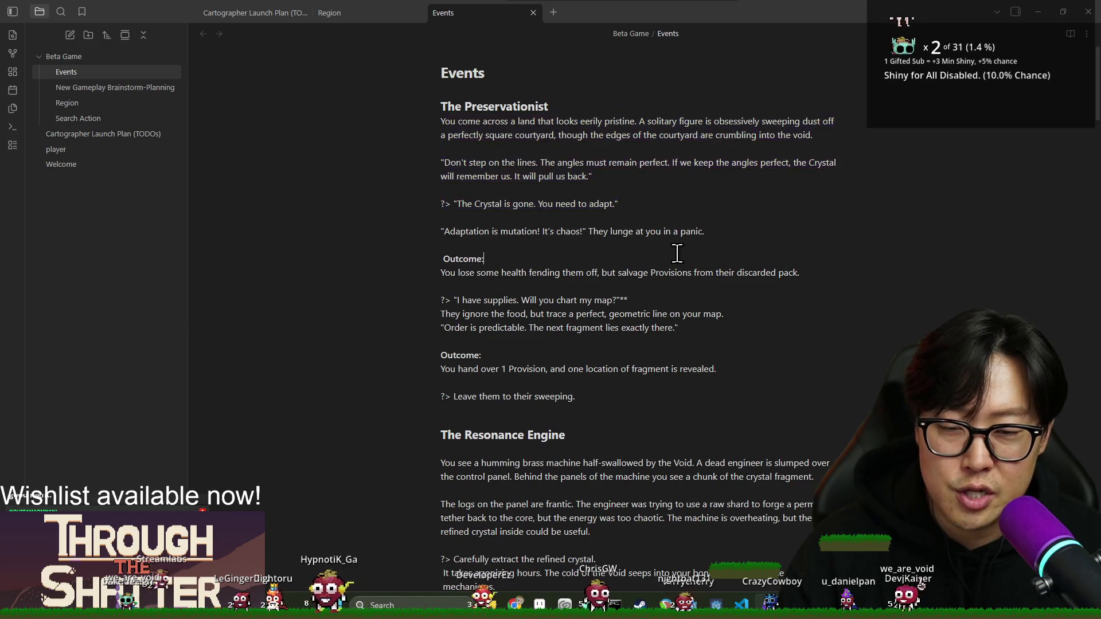
{"action": "mouse_move", "coordinate": [435, 123]}
{"action": "left_mouse_down"}
{"action": "mouse_move", "coordinate": [631, 161]}
{"action": "mouse_move", "coordinate": [597, 316]}
{"action": "mouse_move", "coordinate": [572, 298]}
{"action": "mouse_move", "coordinate": [544, 231]}
{"action": "left_mouse_up"}
{"action": "left_click", "coordinate": [537, 203]}
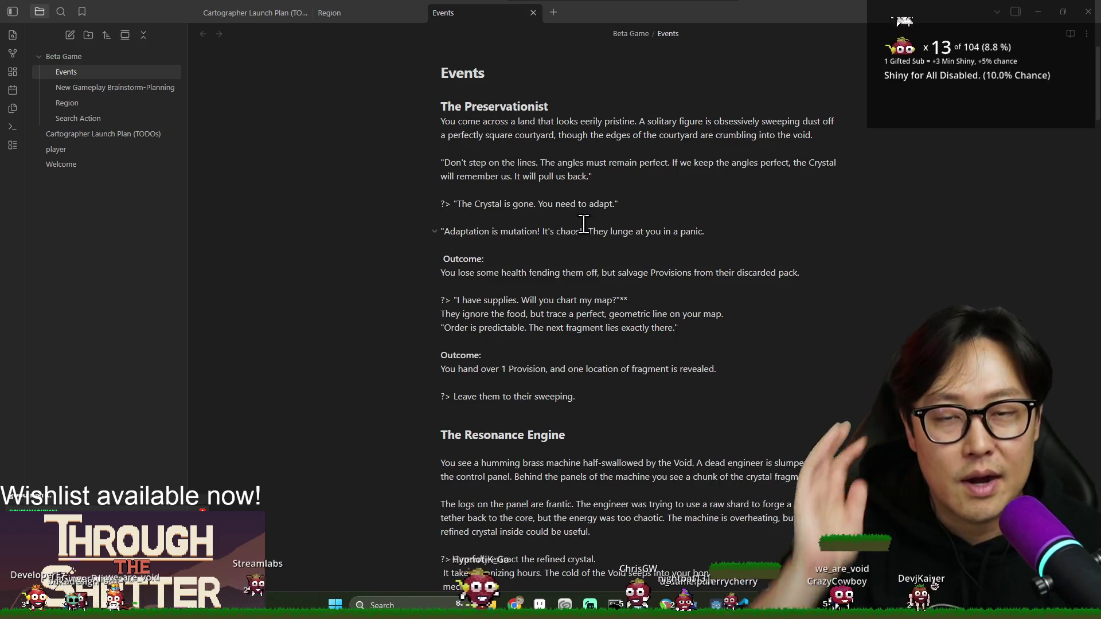
- Return to explore_mode.gd in Godot with the caret on line 400
{"action": "key", "text": "alt+Tab"}
{"action": "scroll", "coordinate": [430, 256], "scroll_direction": "up", "scroll_amount": 2}
{"action": "left_click", "coordinate": [416, 341]}
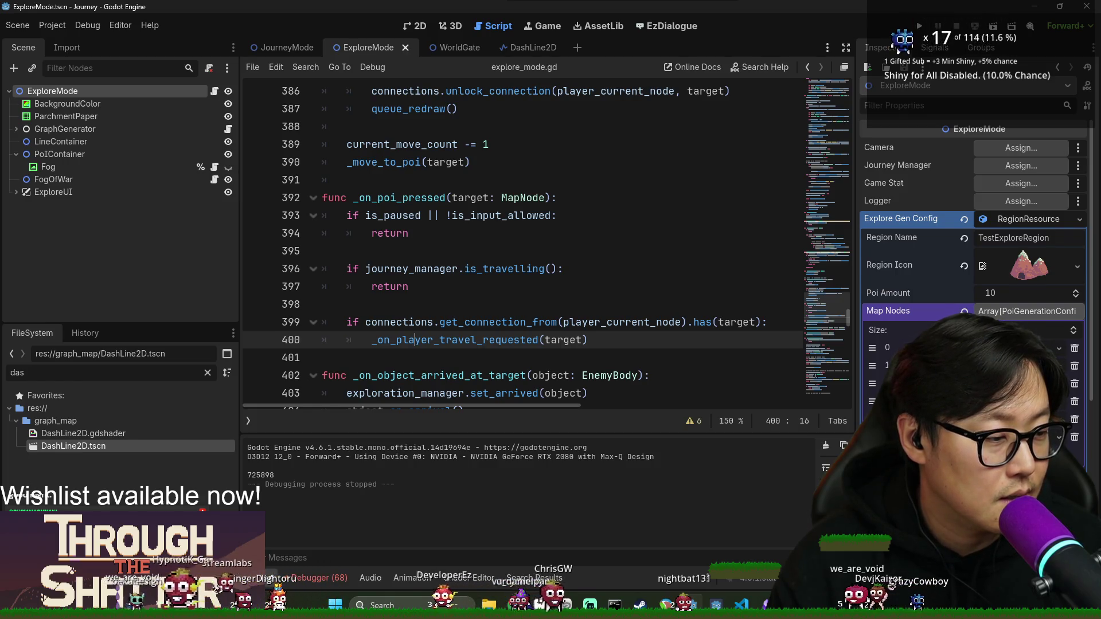
- Move the connection lookup into a new 'for _connection in ...:' loop above the if check
{"action": "left_click", "coordinate": [384, 322]}
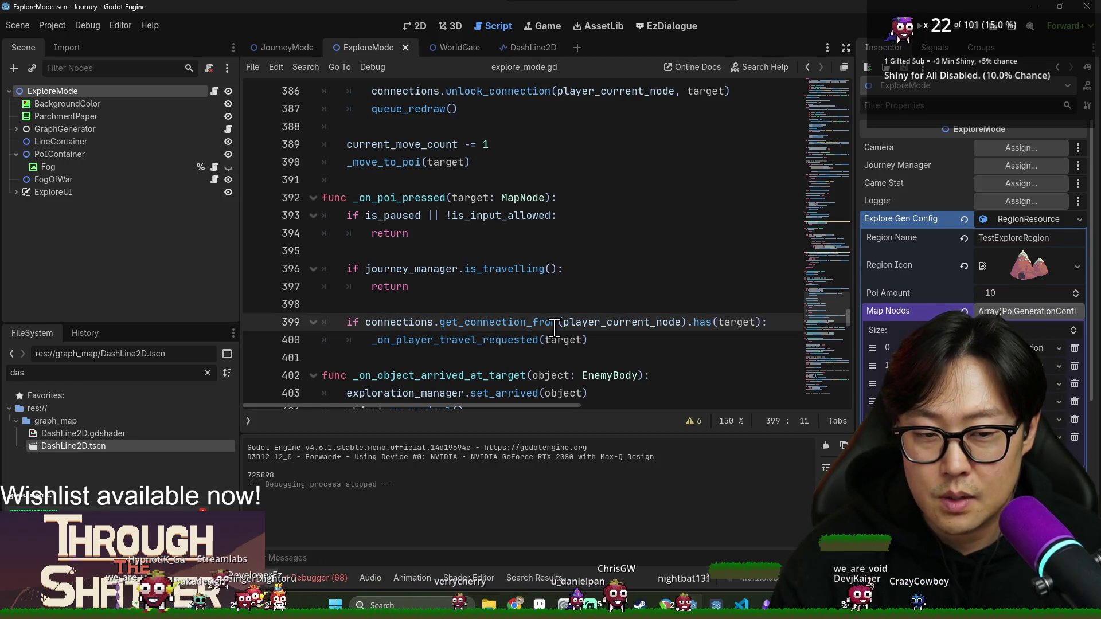
{"action": "scroll", "coordinate": [457, 291], "scroll_direction": "down", "scroll_amount": 1}
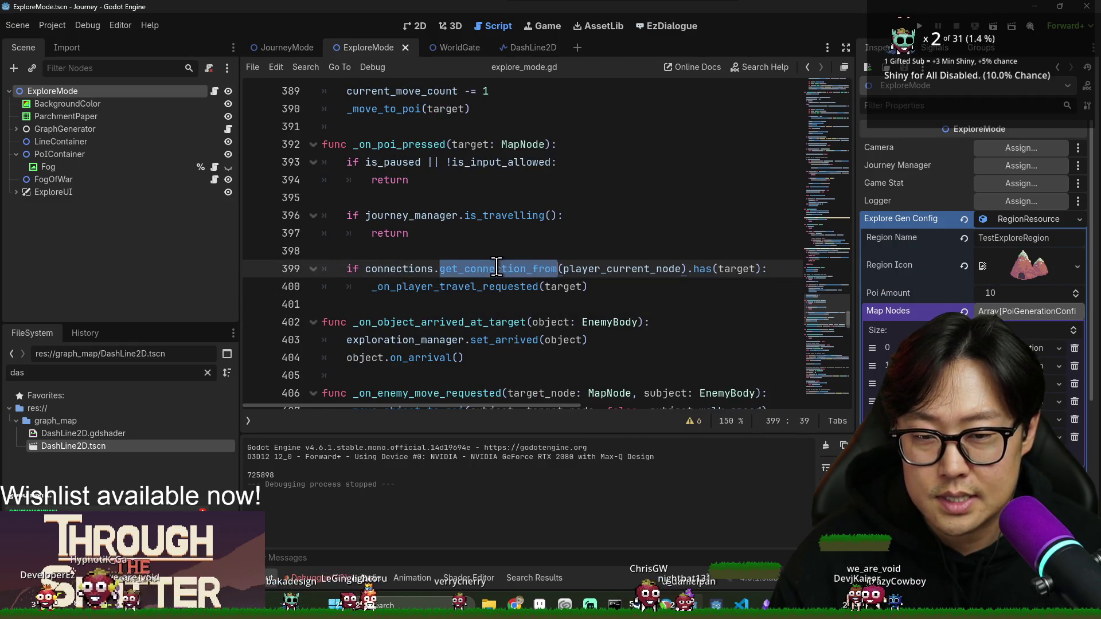
{"action": "double_click", "coordinate": [401, 270]}
{"action": "left_click", "coordinate": [684, 269], "text": "shift"}
{"action": "key", "text": "ctrl+x"}
{"action": "key", "text": "ctrl+shift+Return"}
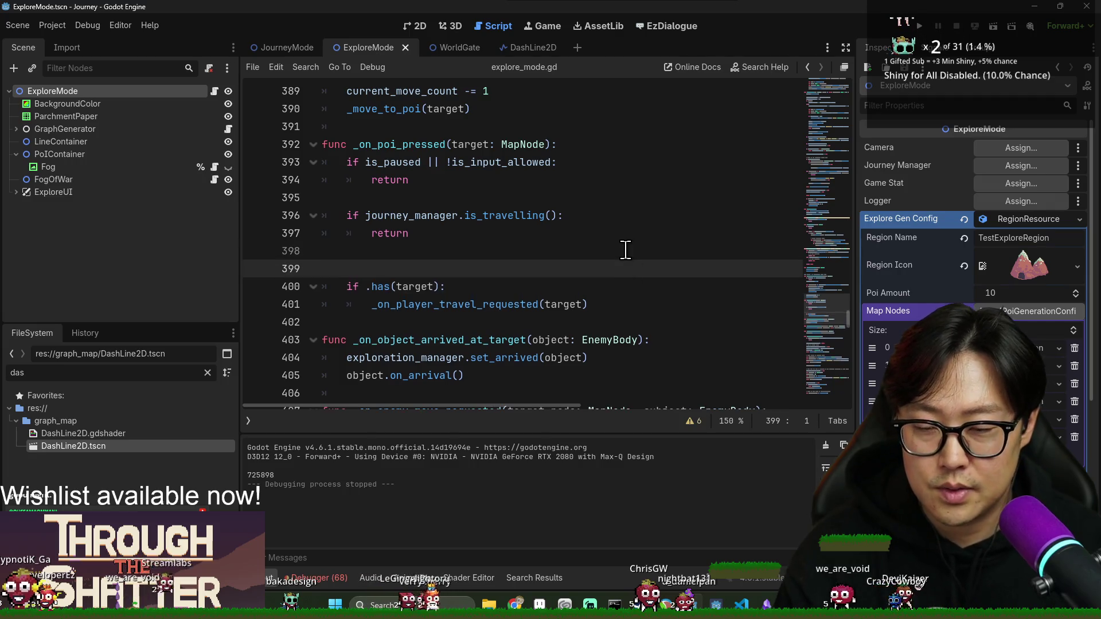
{"action": "type", "text": "for all"}
{"action": "key", "text": "BackSpace"}
{"action": "key", "text": "BackSpace"}
{"action": "key", "text": "BackSpace"}
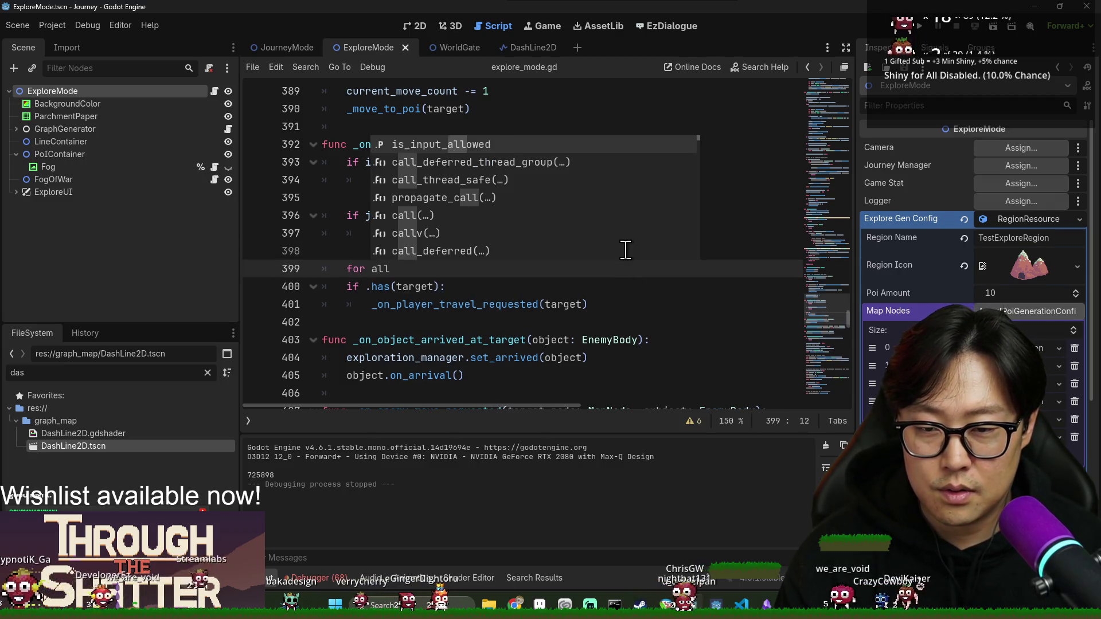
{"action": "type", "text": "_connection in"}
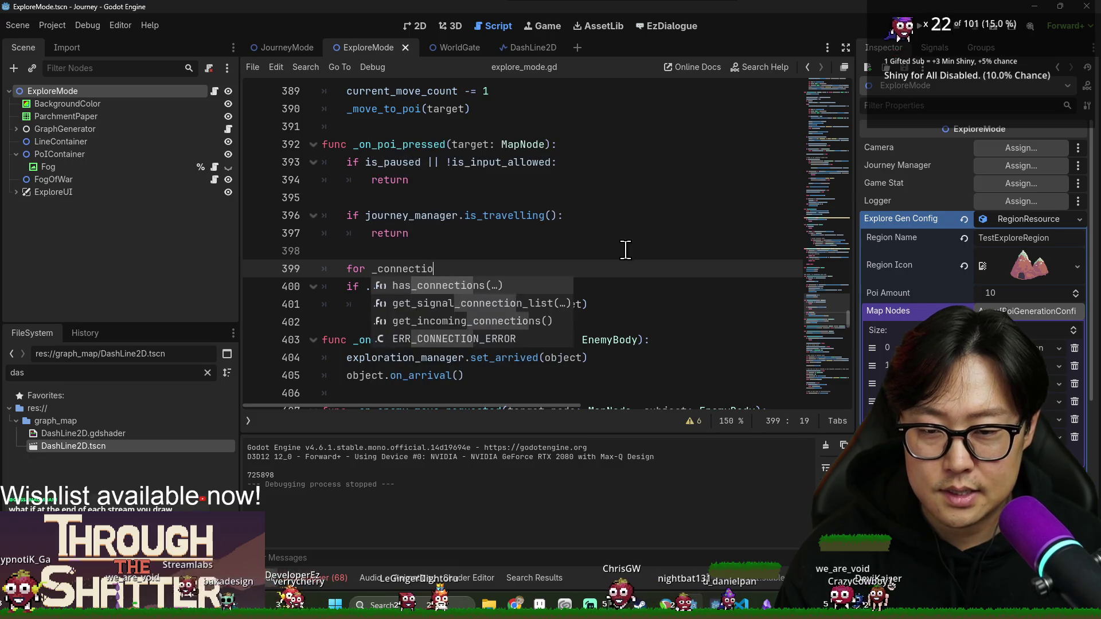
{"action": "key", "text": "ctrl+v"}
{"action": "type", "text": ":"}
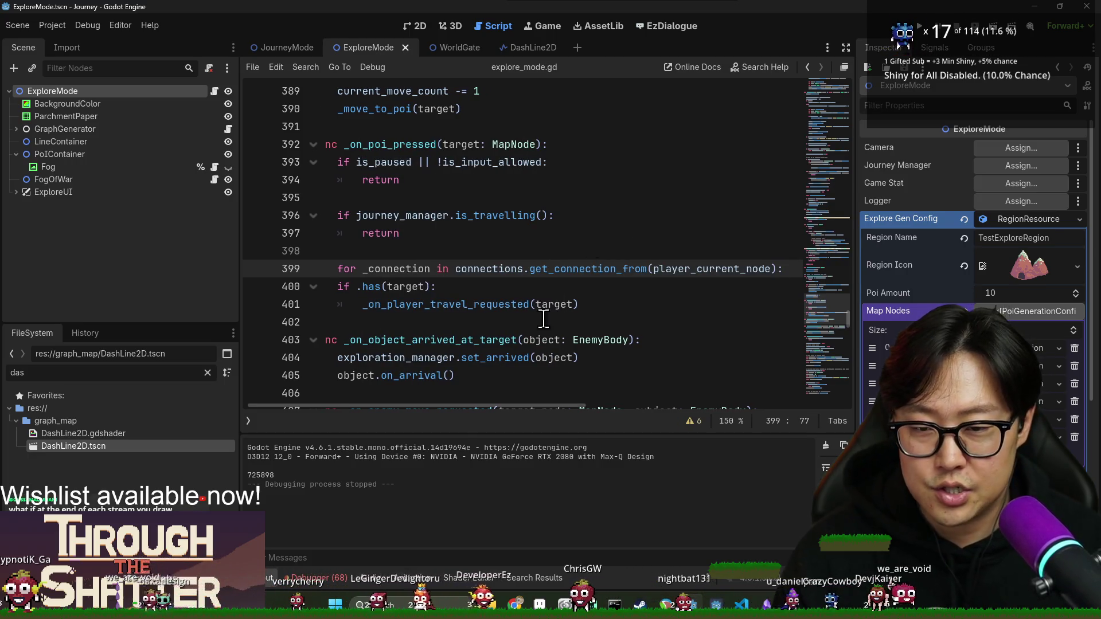
- Indent the if check inside the loop and append '&& _connection.is_hidden' to its condition
{"action": "left_click", "coordinate": [344, 287]}
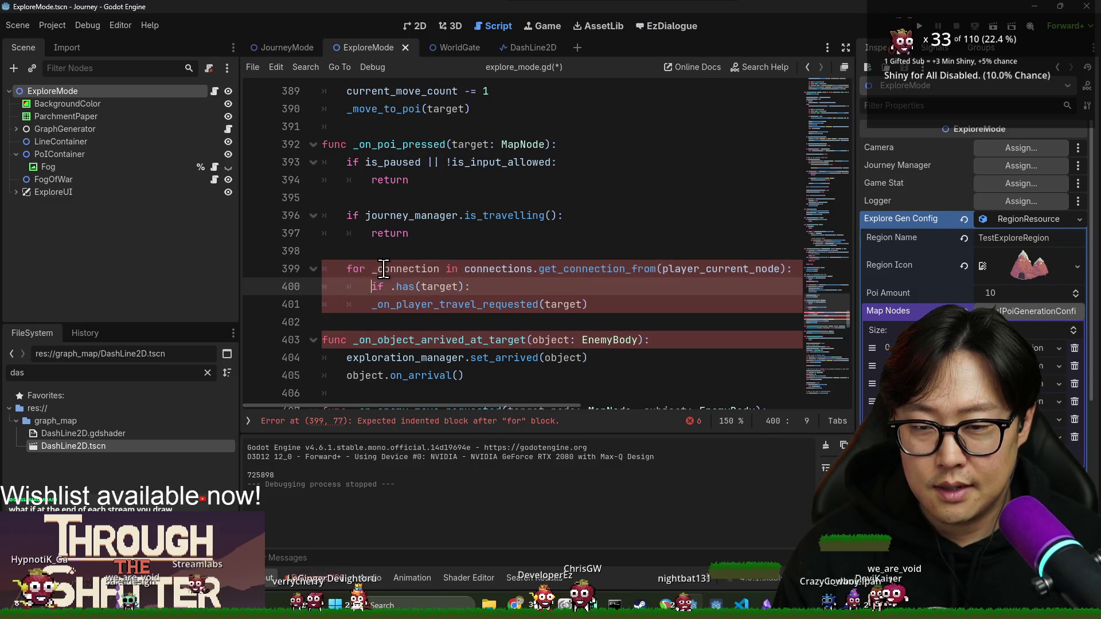
{"action": "key", "text": "Tab"}
{"action": "key", "text": "Right"}
{"action": "key", "text": "Right"}
{"action": "key", "text": "Right"}
{"action": "type", "text": "_connection"}
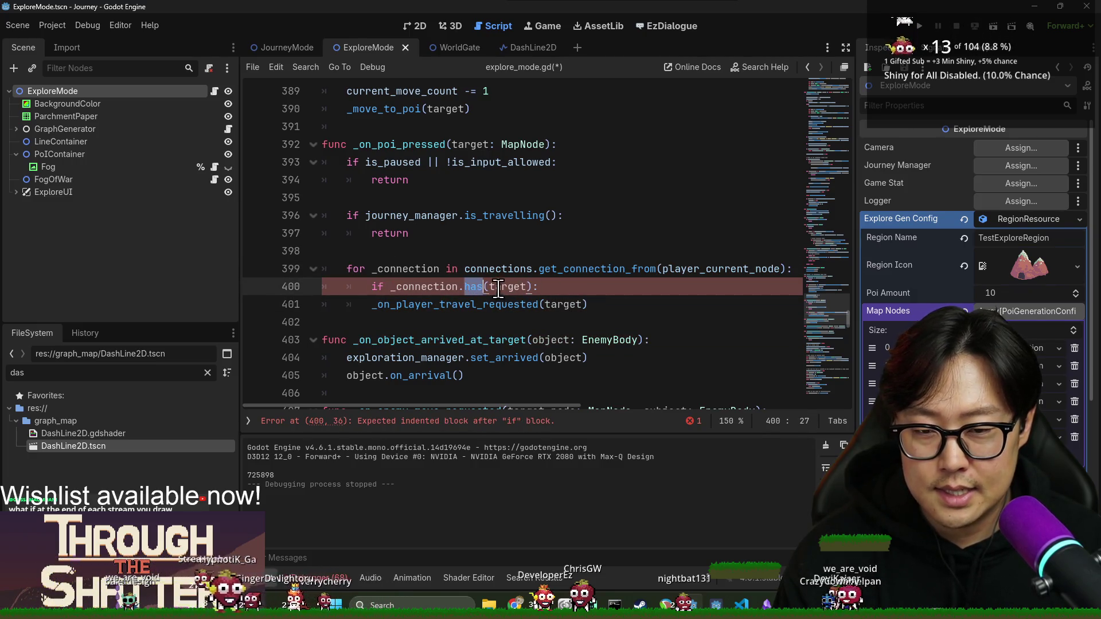
{"action": "type", "text": "get &&"}
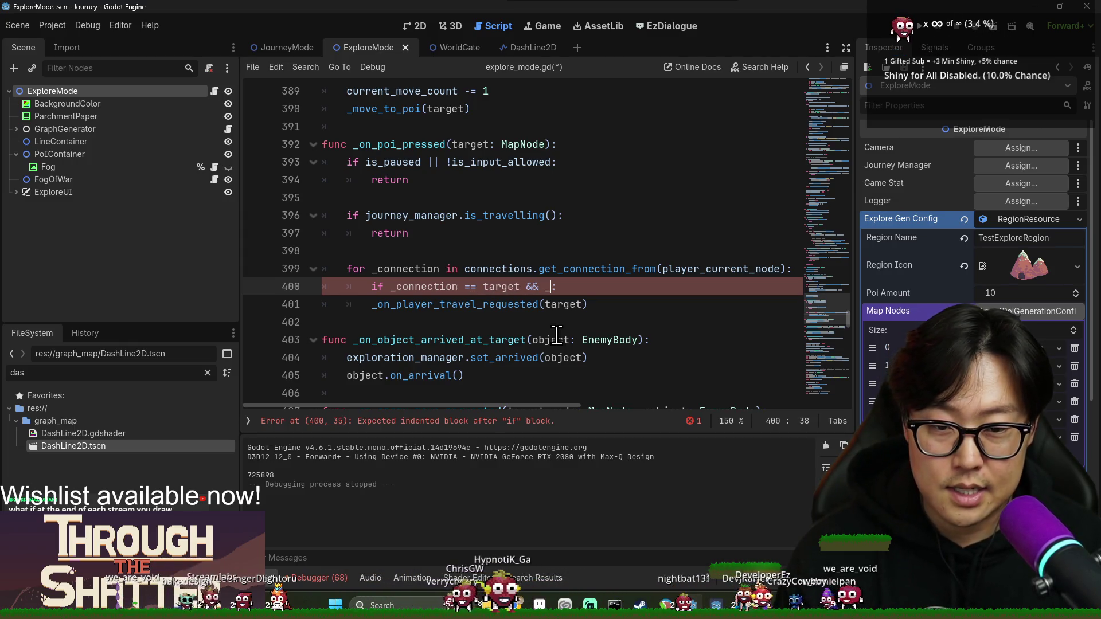
{"action": "type", "text": "_connection"}
{"action": "type", "text": "connection."}
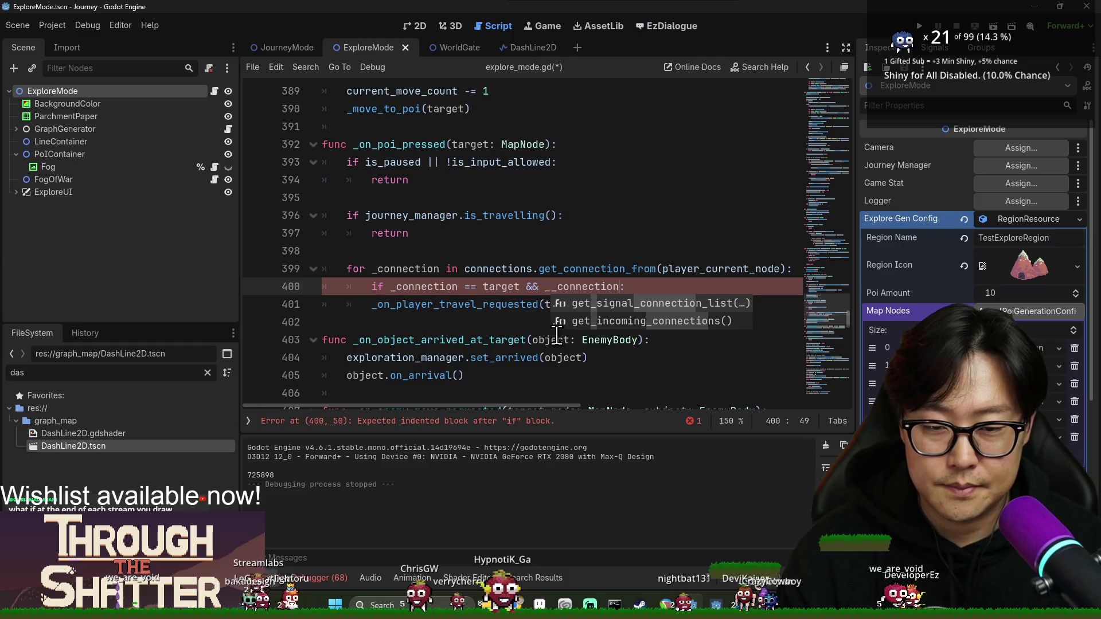
{"action": "type", "text": "is_hid"}
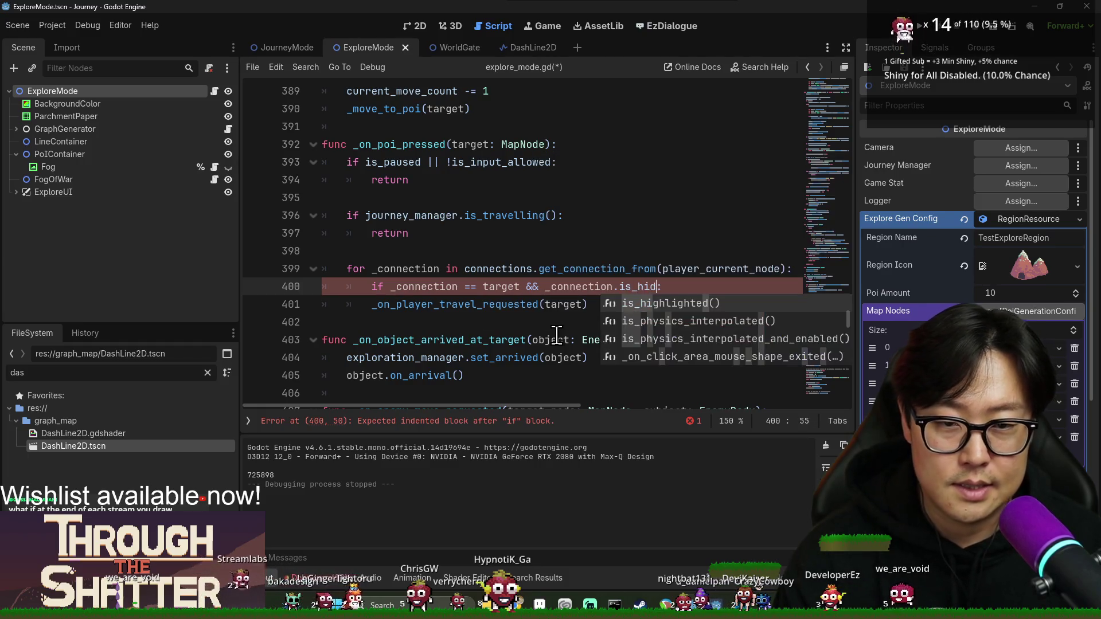
{"action": "type", "text": "den"}
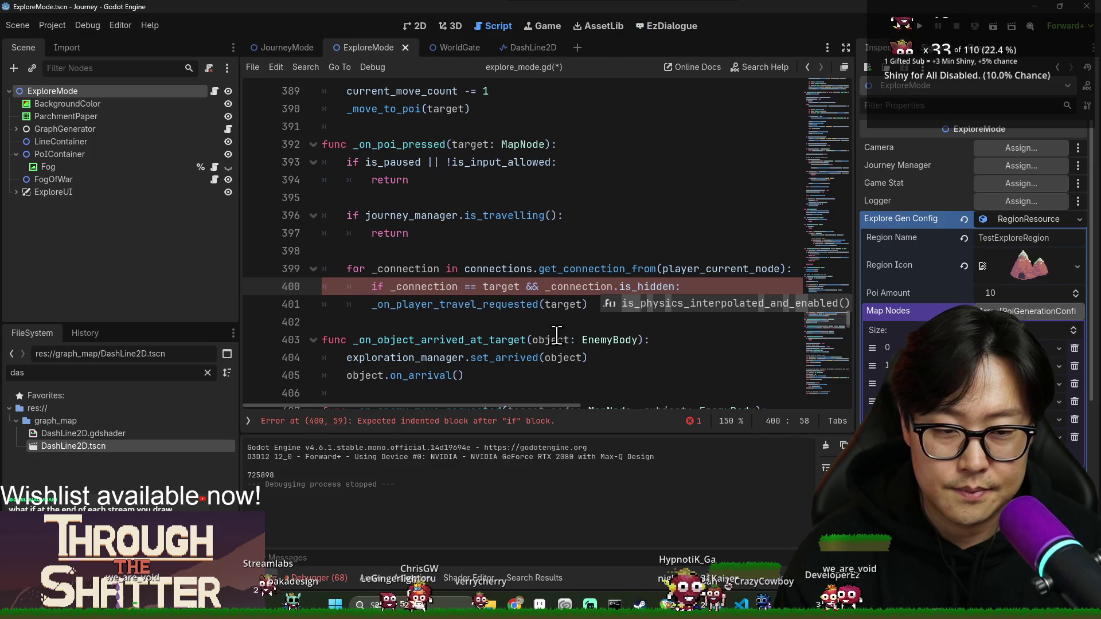
{"action": "left_click", "coordinate": [547, 256]}
{"action": "double_click", "coordinate": [547, 267]}
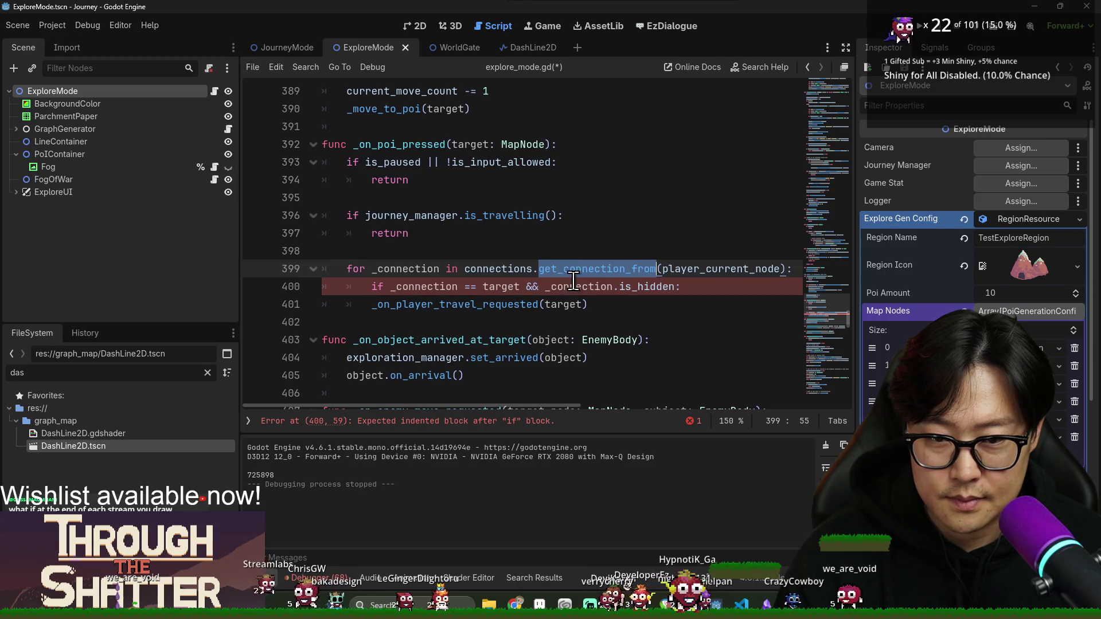
{"action": "double_click", "coordinate": [490, 268]}
{"action": "key", "text": "shift+End"}
- Move the connection lookup out of the loop header onto its own line above the for loop
{"action": "key", "text": "ctrl+x"}
{"action": "key", "text": "Home"}
{"action": "key", "text": "Return"}
{"action": "key", "text": "Up"}
{"action": "key", "text": "ctrl+v"}
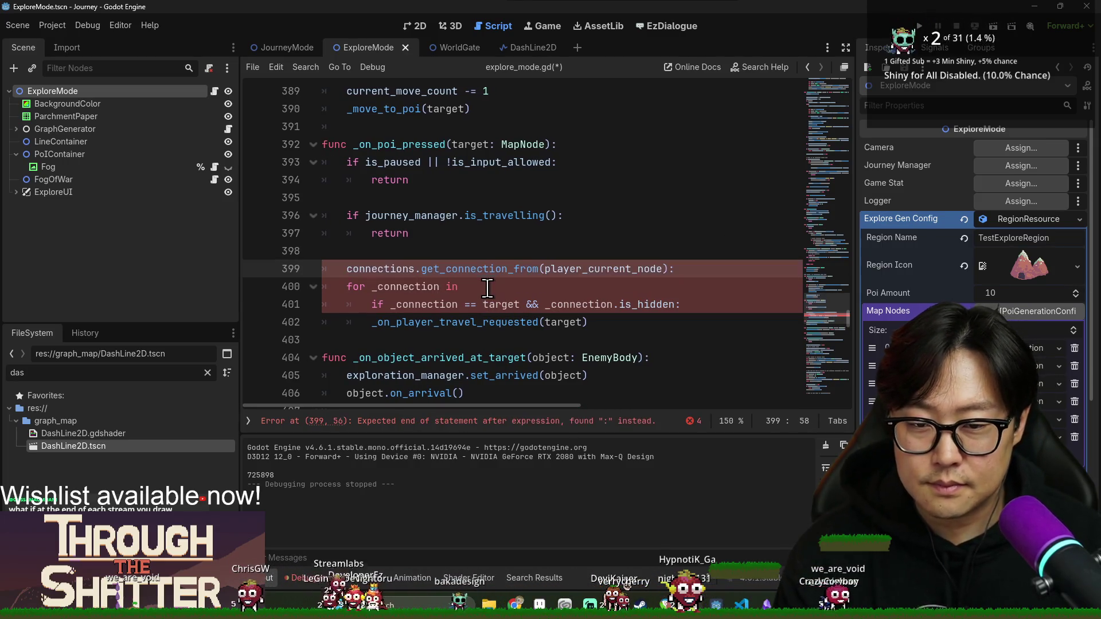
- Change the lookup to get_connection_status(player_current_node, target) without a trailing colon
{"action": "double_click", "coordinate": [447, 265]}
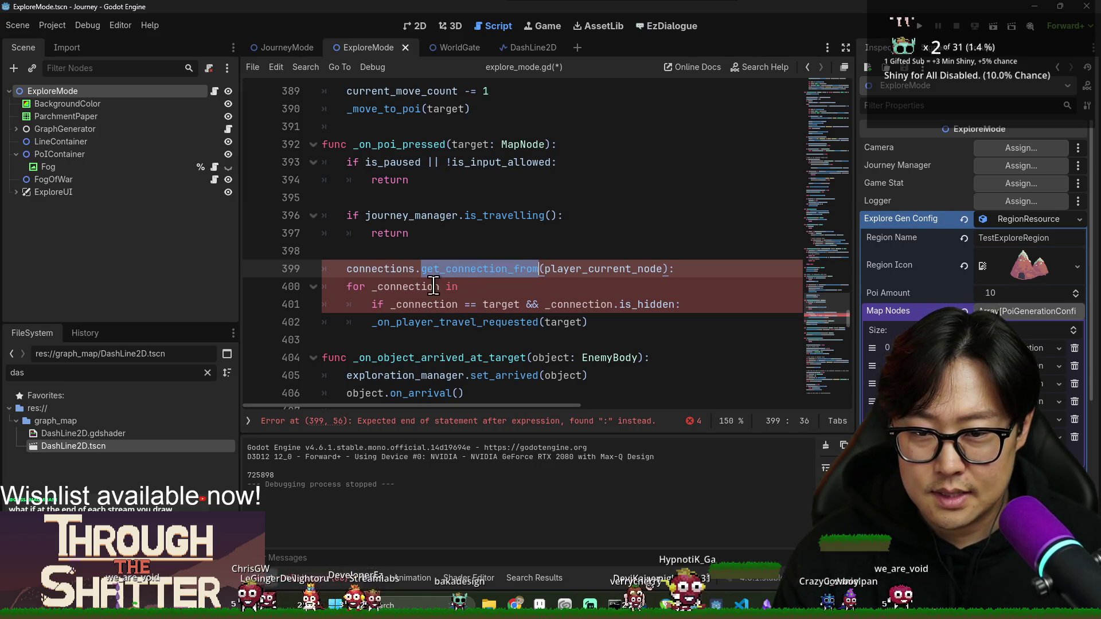
{"action": "key", "text": "BackSpace"}
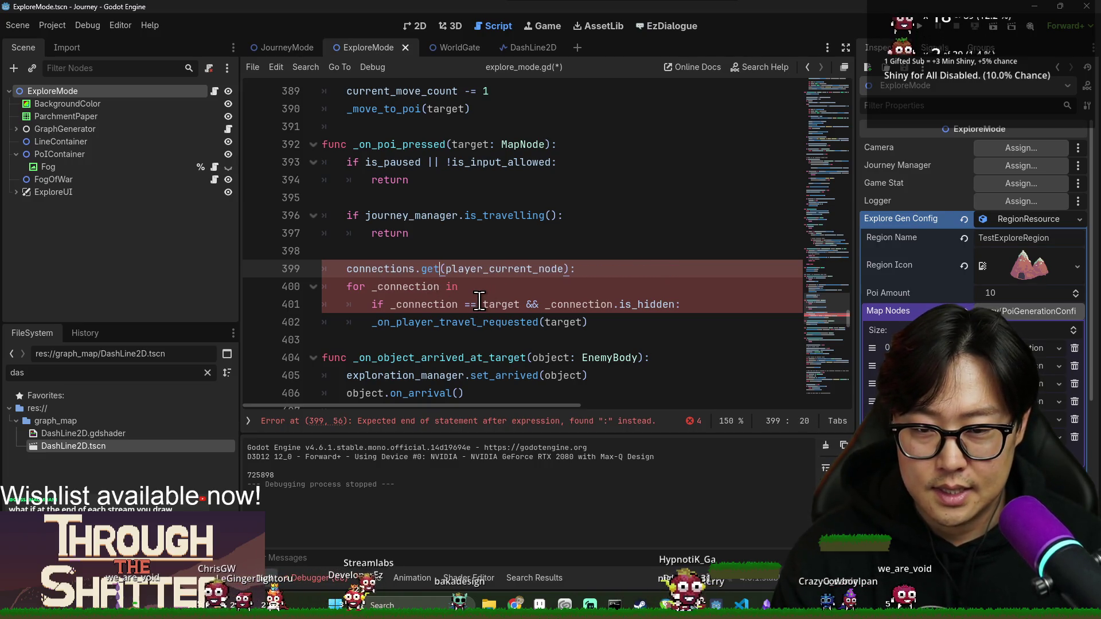
{"action": "type", "text": "get_conne"}
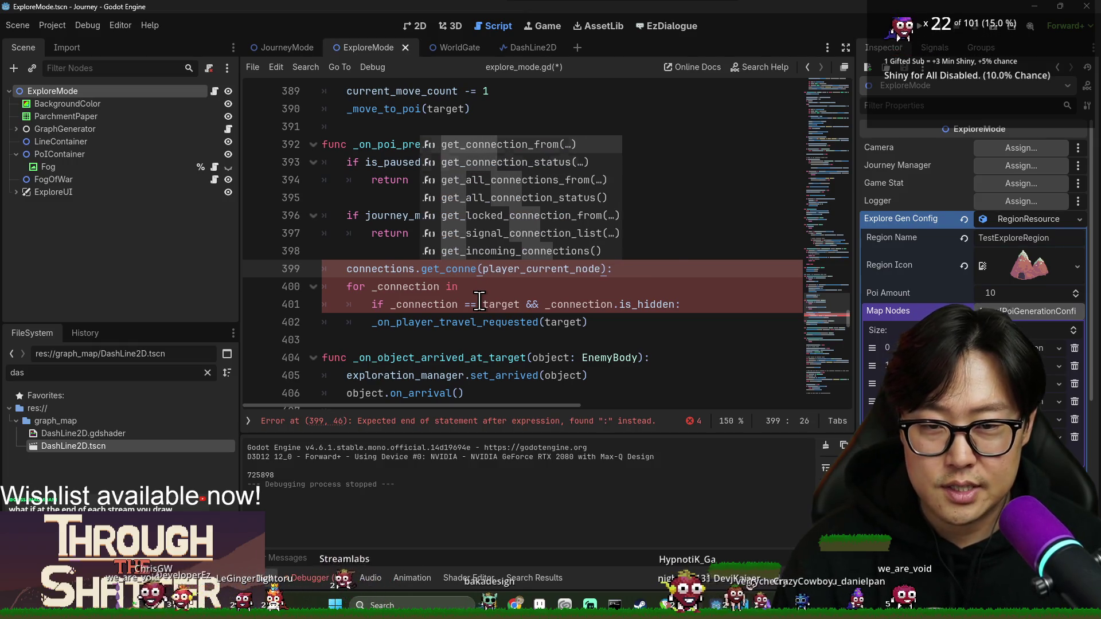
{"action": "key", "text": "Down"}
{"action": "key", "text": "Return"}
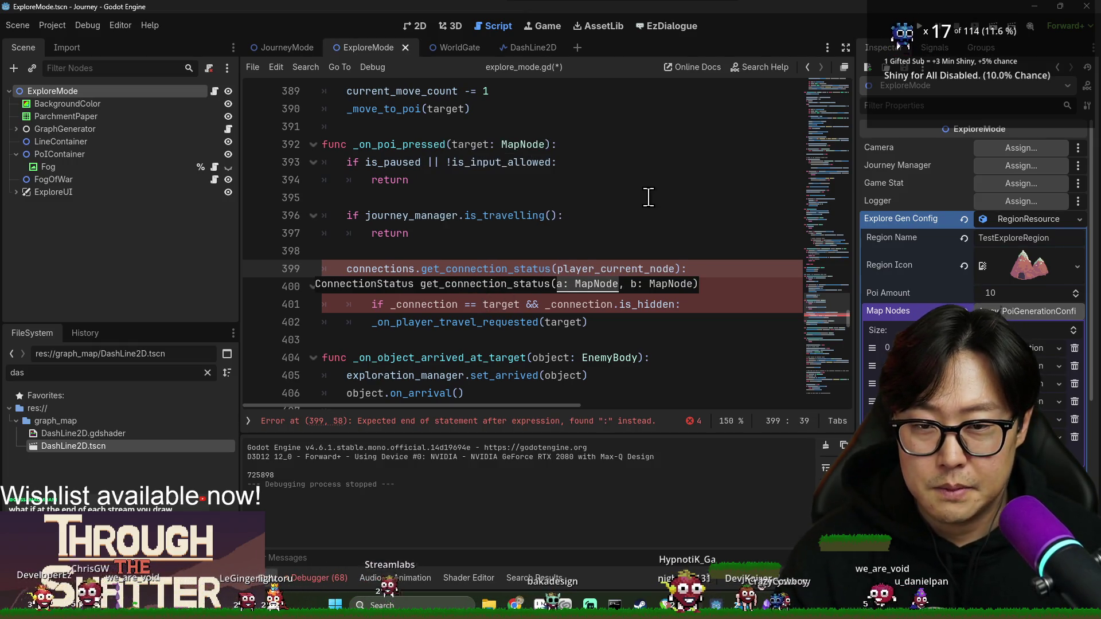
{"action": "type", "text": "curren"}
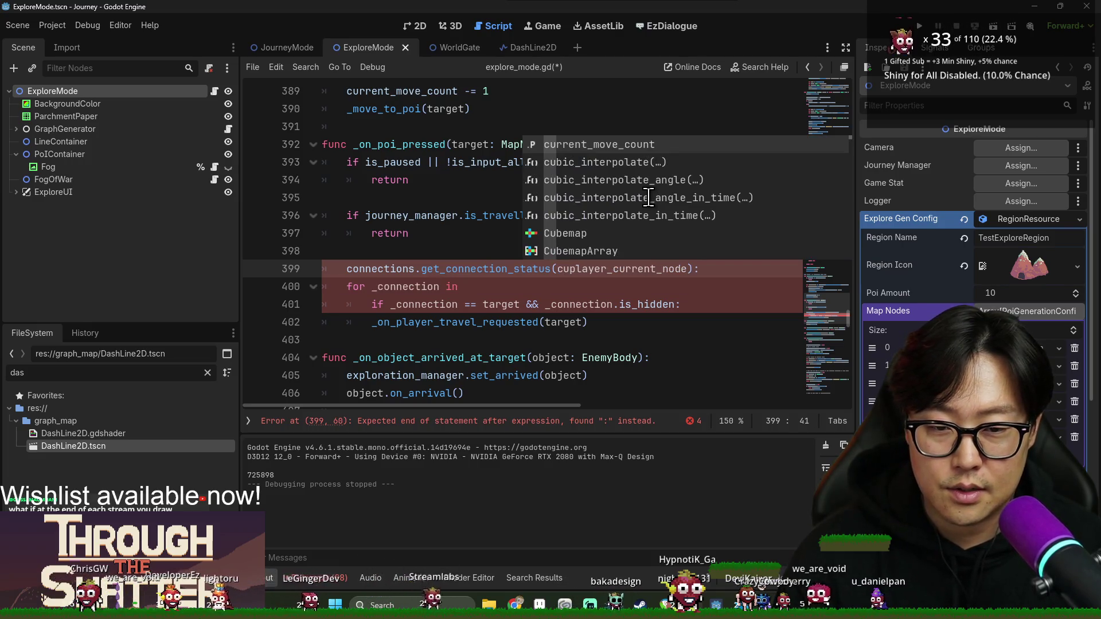
{"action": "key", "text": "BackSpace"}
{"action": "key", "text": "BackSpace"}
{"action": "key", "text": "BackSpace"}
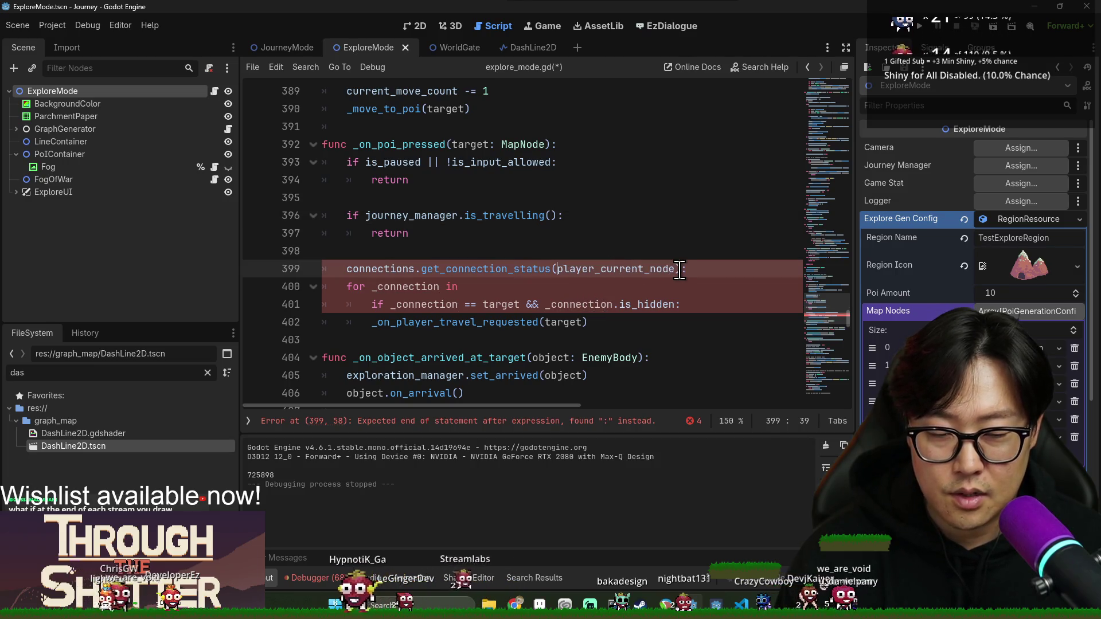
{"action": "type", "text": ", target"}
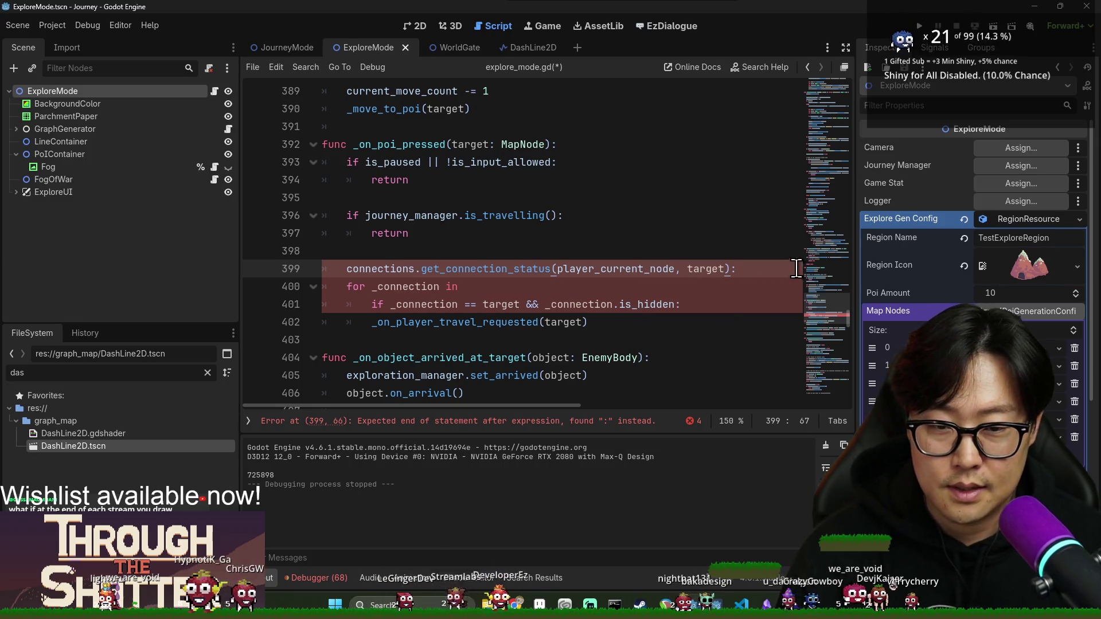
{"action": "key", "text": "BackSpace"}
{"action": "key", "text": "Down"}
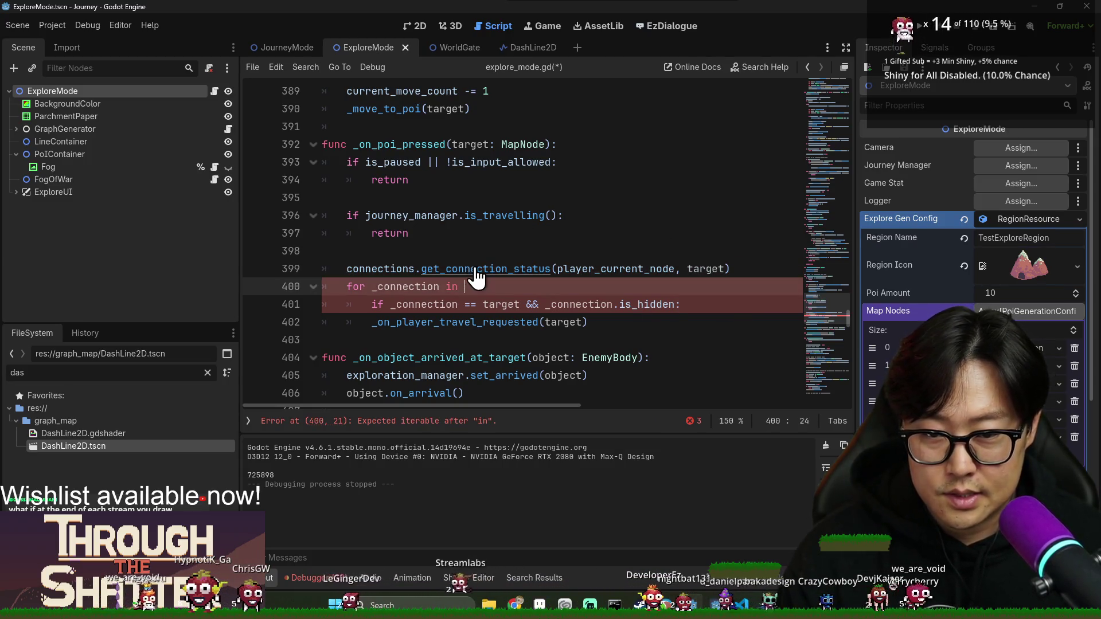
- Check get_connection_status's definition, then assign its result to 'var connection_status: ConnectionStatus ='
{"action": "left_click", "coordinate": [475, 269], "text": "ctrl"}
{"action": "double_click", "coordinate": [484, 268]}
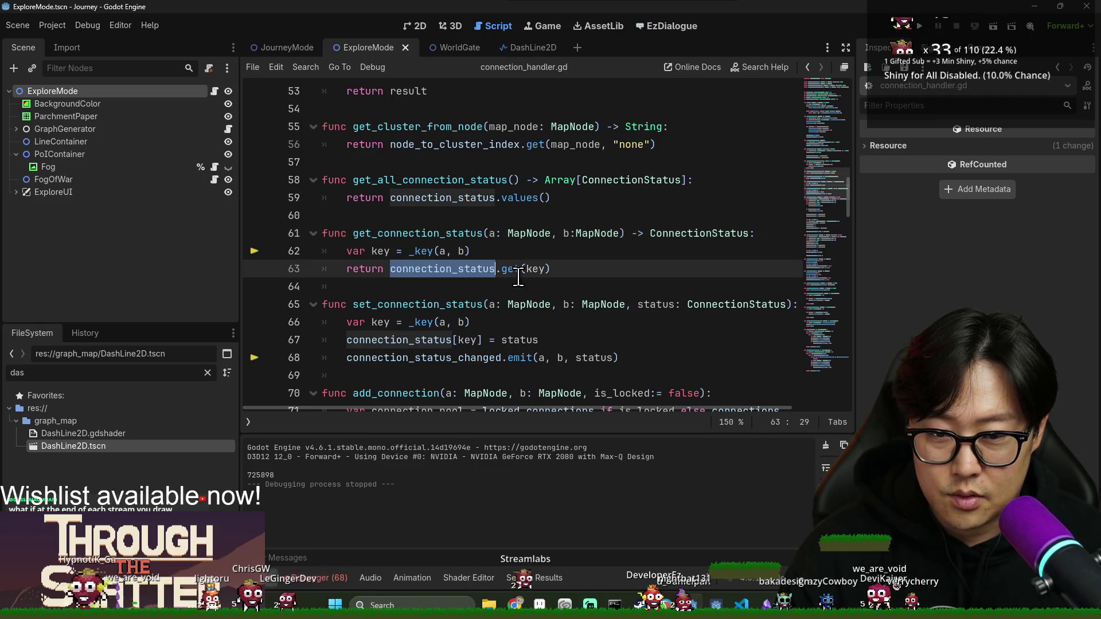
{"action": "key", "text": "alt+Left"}
{"action": "type", "text": "var connection_status: ConnectionSTatus "}
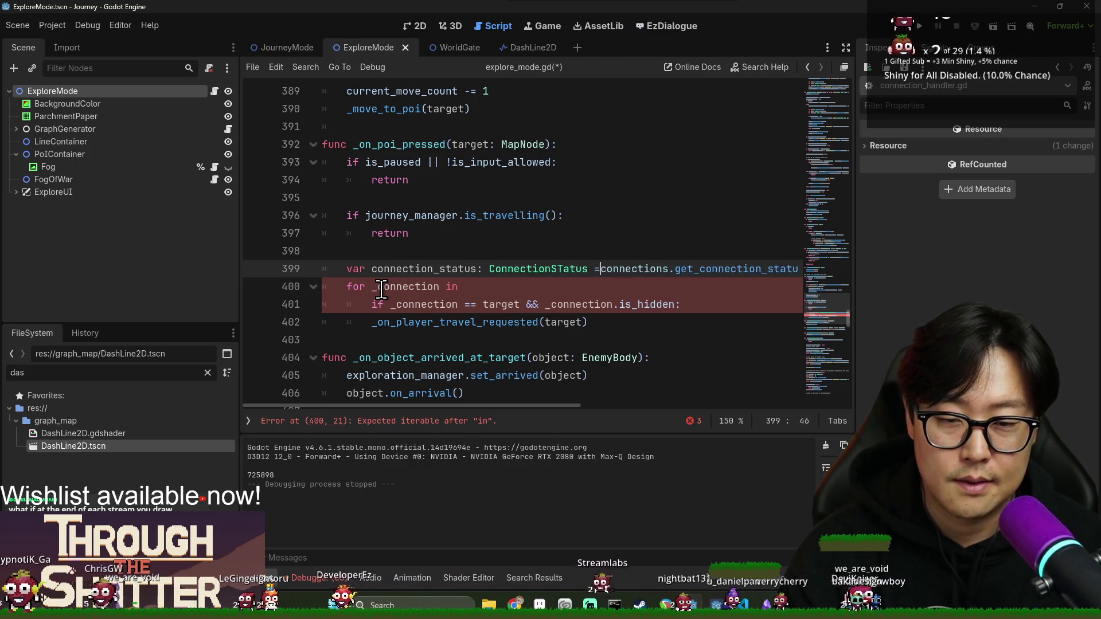
{"action": "type", "text": "="}
- Correct the type name to ConnectionStatus and start an 'if' line below the status lookup
{"action": "left_click", "coordinate": [561, 268]}
{"action": "key", "text": "BackSpace"}
{"action": "type", "text": "t"}
{"action": "left_click", "coordinate": [346, 287]}
{"action": "key", "text": "Return"}
{"action": "key", "text": "Up"}
{"action": "type", "text": "if"}
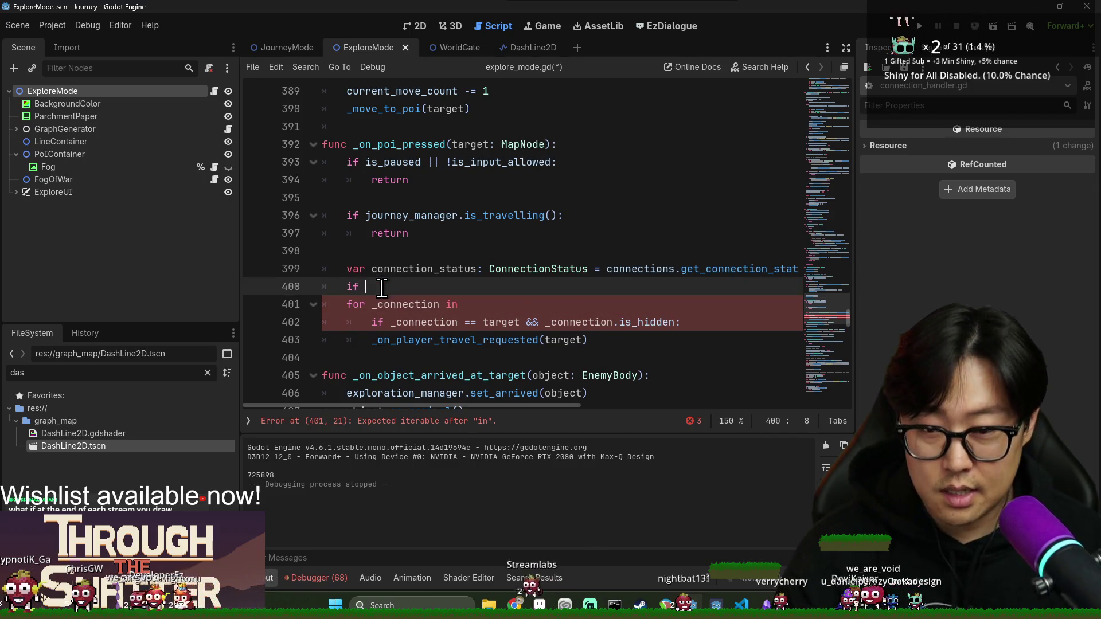
- Undo the stray paste, open the if block body, and delete the old for loop
{"action": "key", "text": "ctrl+z"}
{"action": "left_click", "coordinate": [391, 268]}
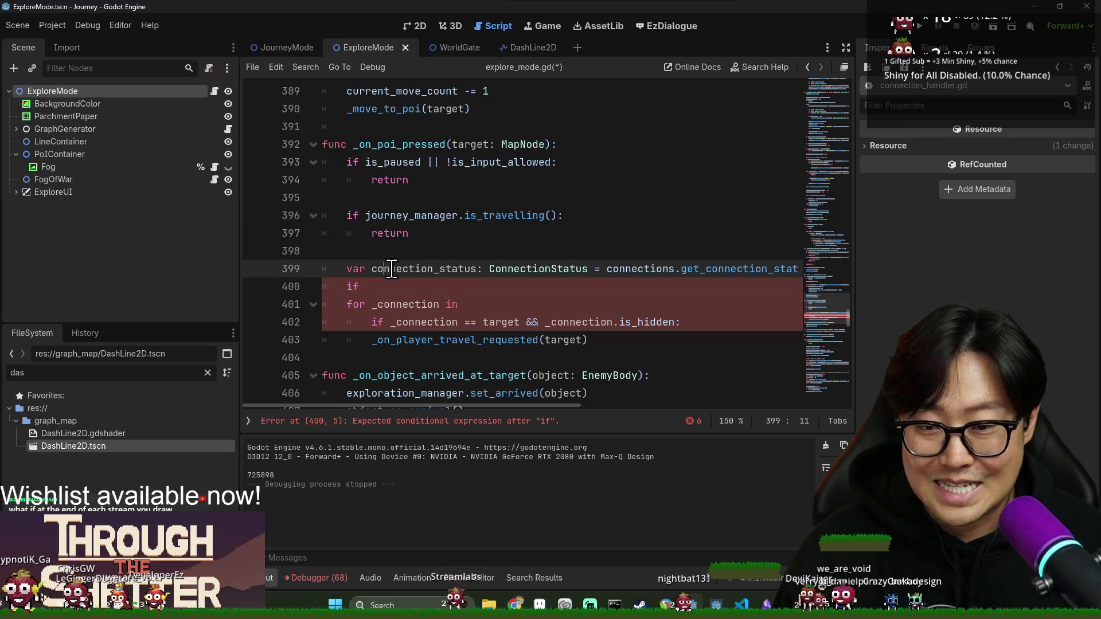
{"action": "left_click", "coordinate": [393, 287]}
{"action": "type", "text": "connection_status:"}
{"action": "key", "text": "Return"}
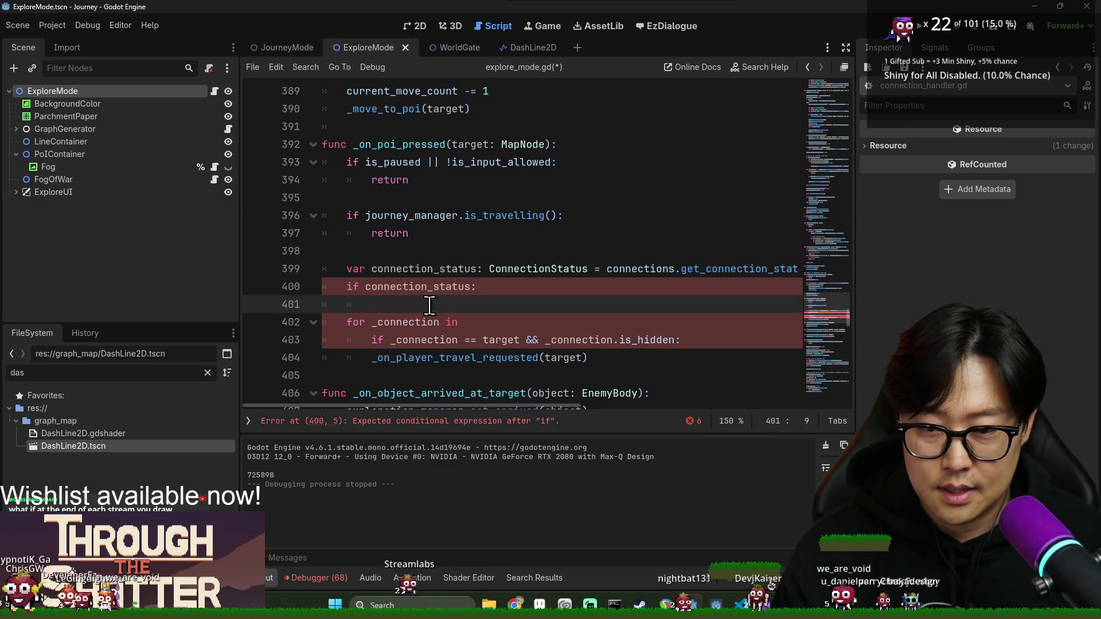
{"action": "left_click", "coordinate": [322, 323]}
{"action": "left_click", "coordinate": [720, 340], "text": "shift"}
{"action": "key", "text": "BackSpace"}
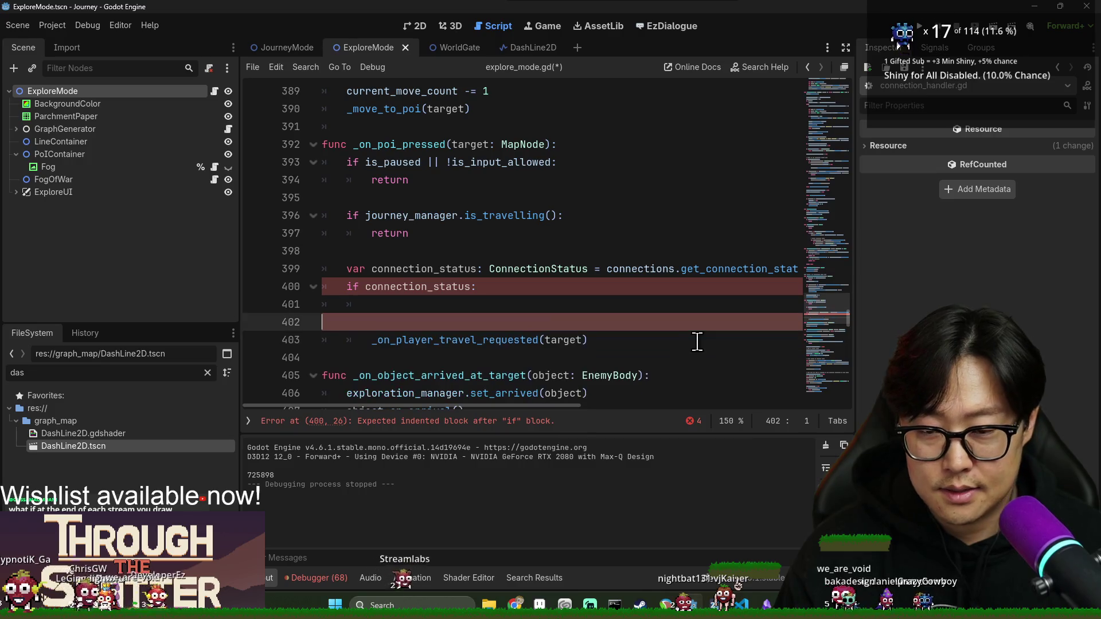
- Add is_hidden to the if condition and remove the extra empty lines above the travel call
{"action": "double_click", "coordinate": [467, 287]}
{"action": "left_click", "coordinate": [472, 287]}
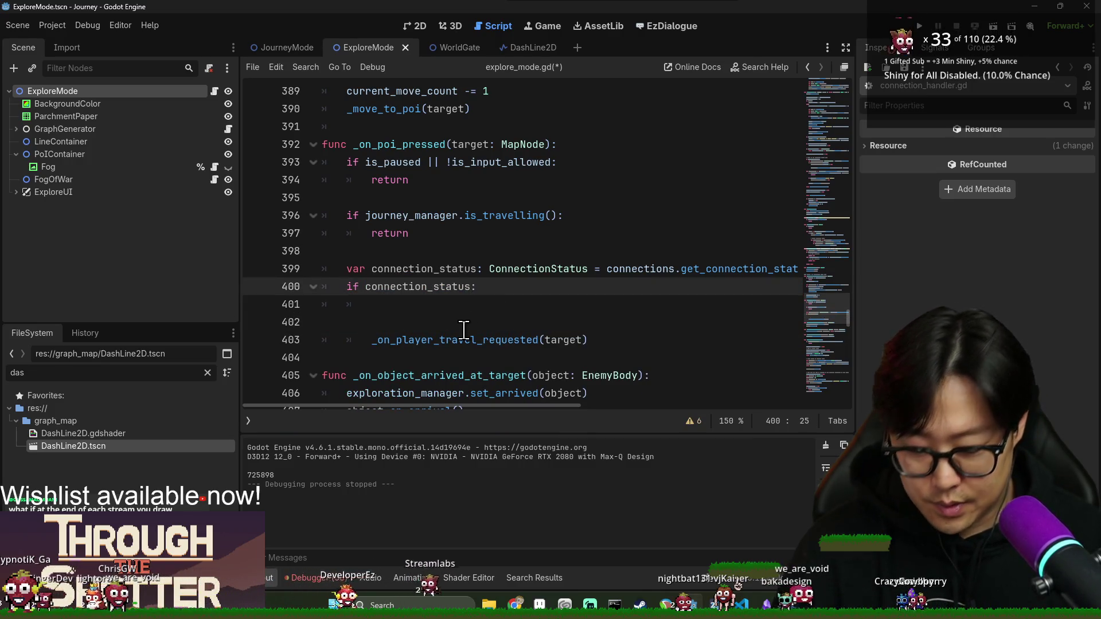
{"action": "type", "text": "ion_status.is"}
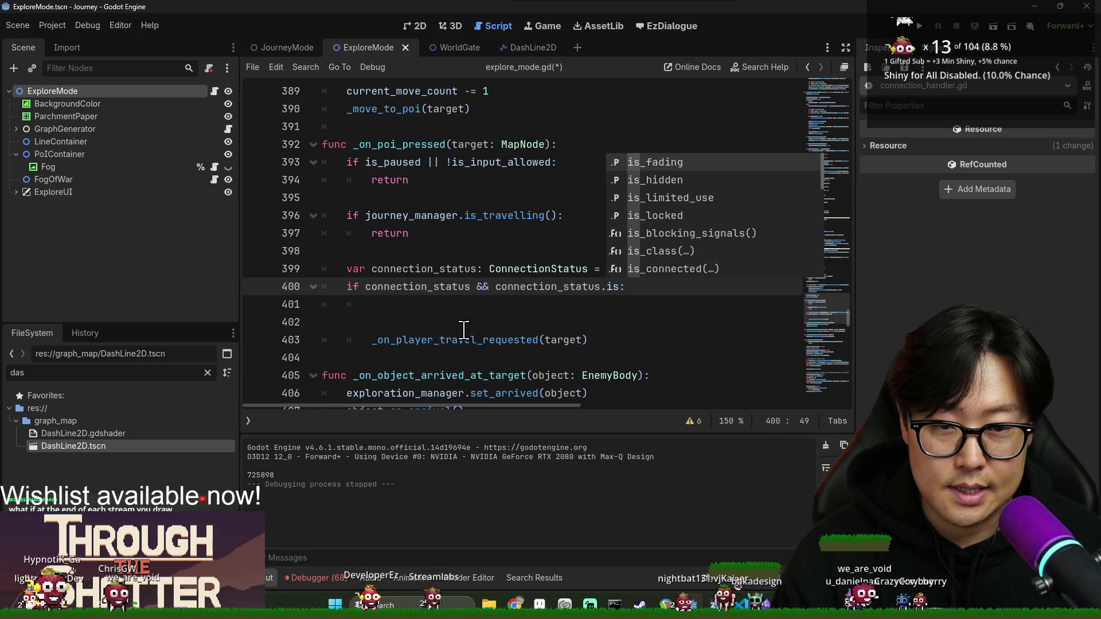
{"action": "key", "text": "Down"}
{"action": "key", "text": "Return"}
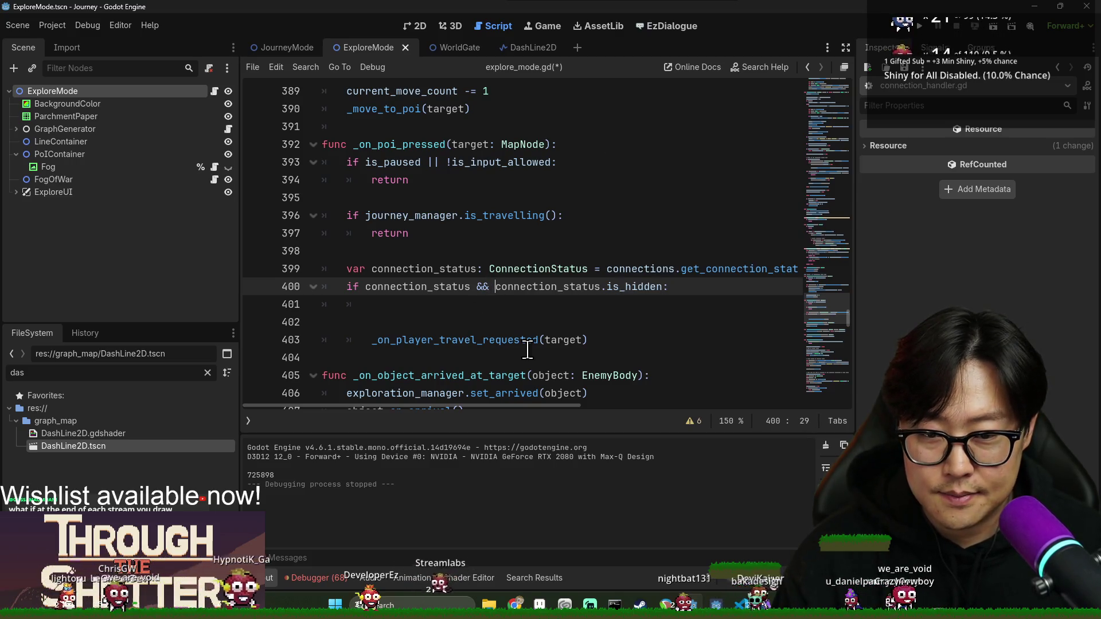
{"action": "left_click", "coordinate": [356, 322]}
{"action": "key", "text": "BackSpace"}
{"action": "key", "text": "BackSpace"}
{"action": "key", "text": "Delete"}
- Save explore_mode.gd with the _on_player_travel_requested(target) call inside the if block
{"action": "double_click", "coordinate": [448, 305]}
{"action": "key", "text": "ctrl+s"}
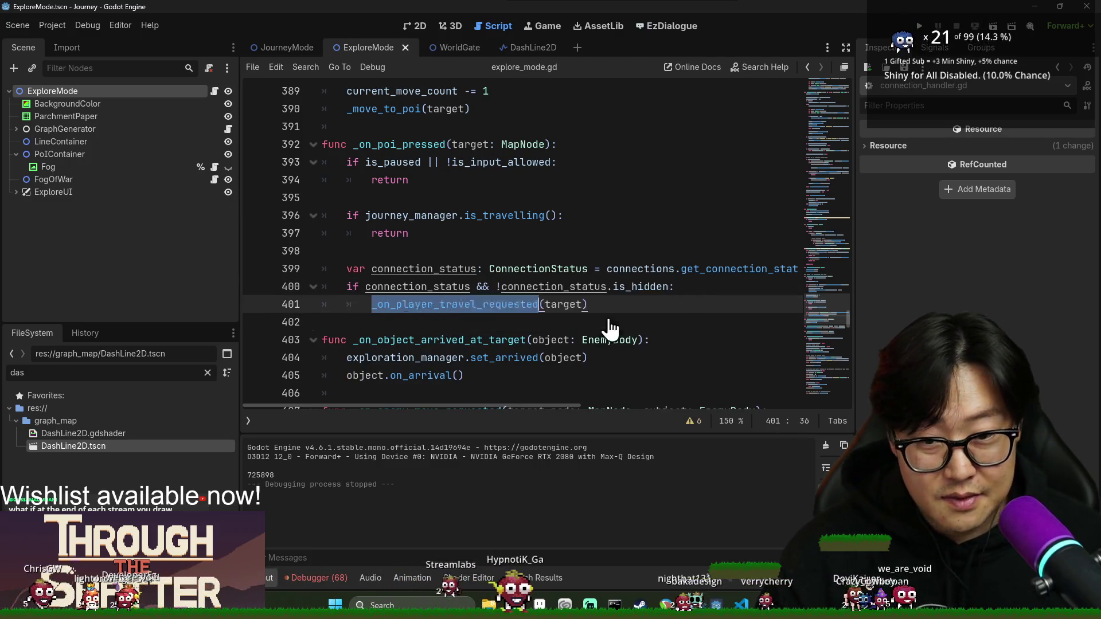
{"action": "key", "text": "ctrl+s"}
{"action": "left_click", "coordinate": [460, 238]}
{"action": "key", "text": "ctrl+s"}
- Review the connection_status && !connection_status.is_hidden condition and run the game with F5
{"action": "double_click", "coordinate": [455, 286]}
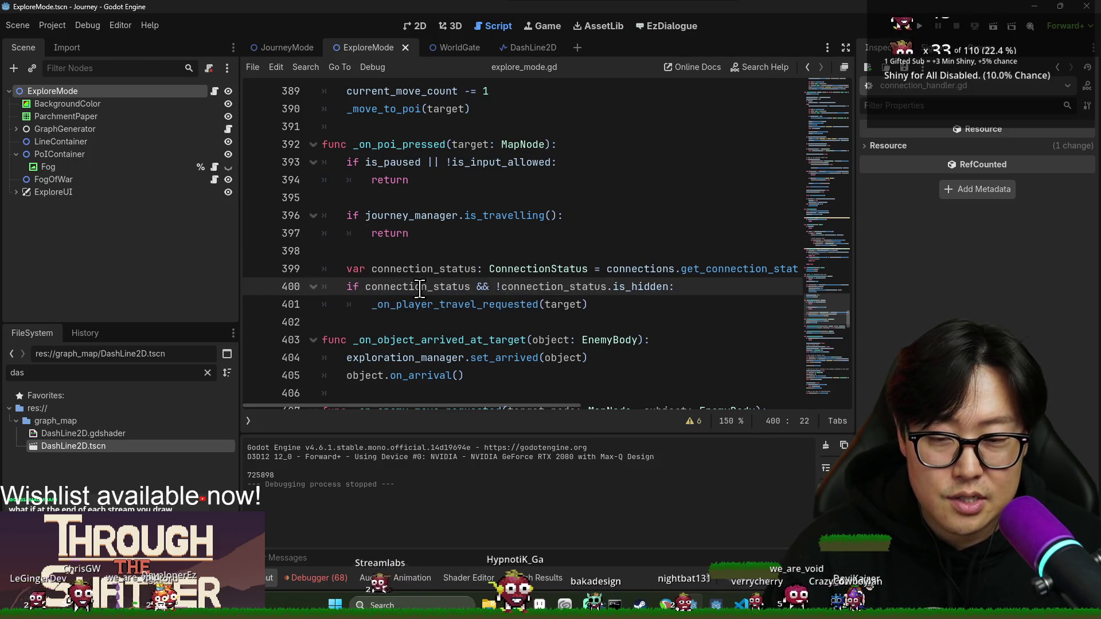
{"action": "mouse_move", "coordinate": [465, 306]}
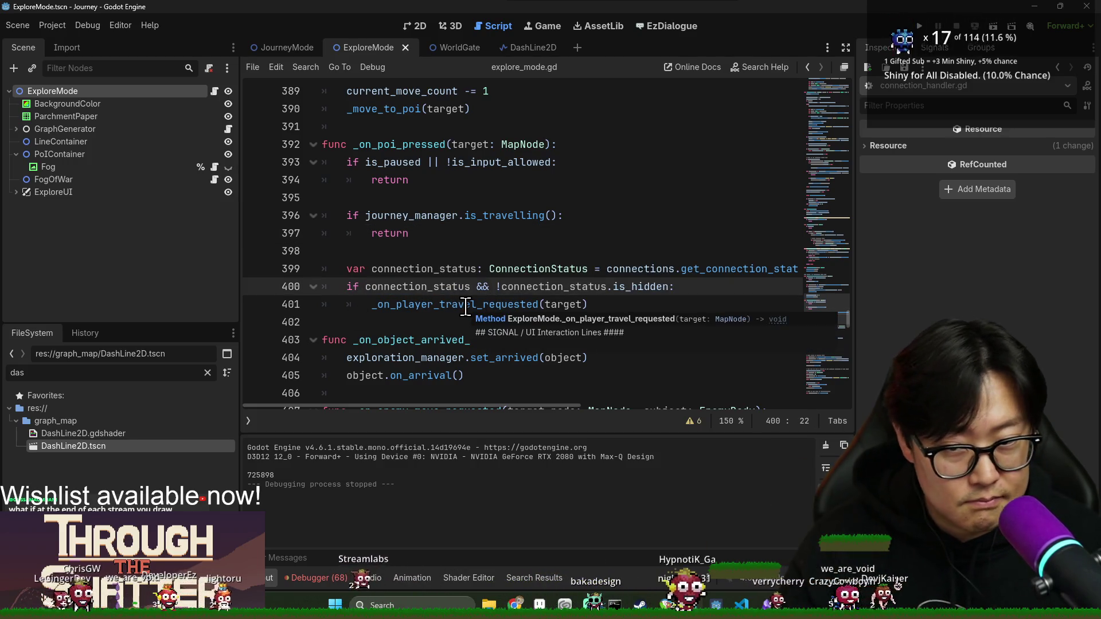
{"action": "double_click", "coordinate": [466, 288]}
{"action": "key", "text": "F3"}
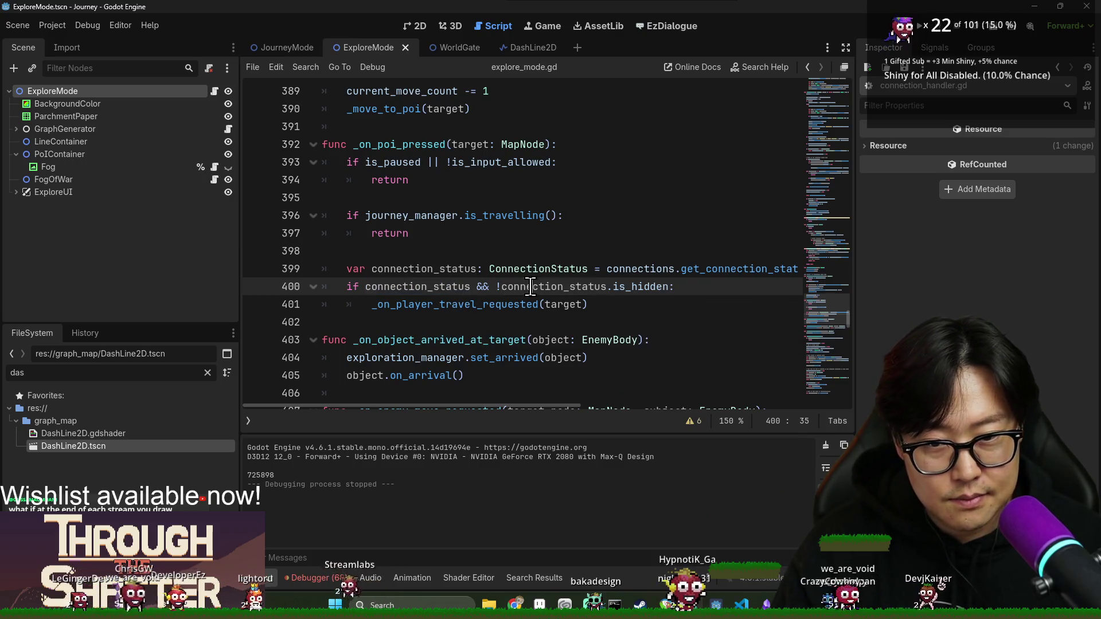
{"action": "left_click", "coordinate": [579, 304]}
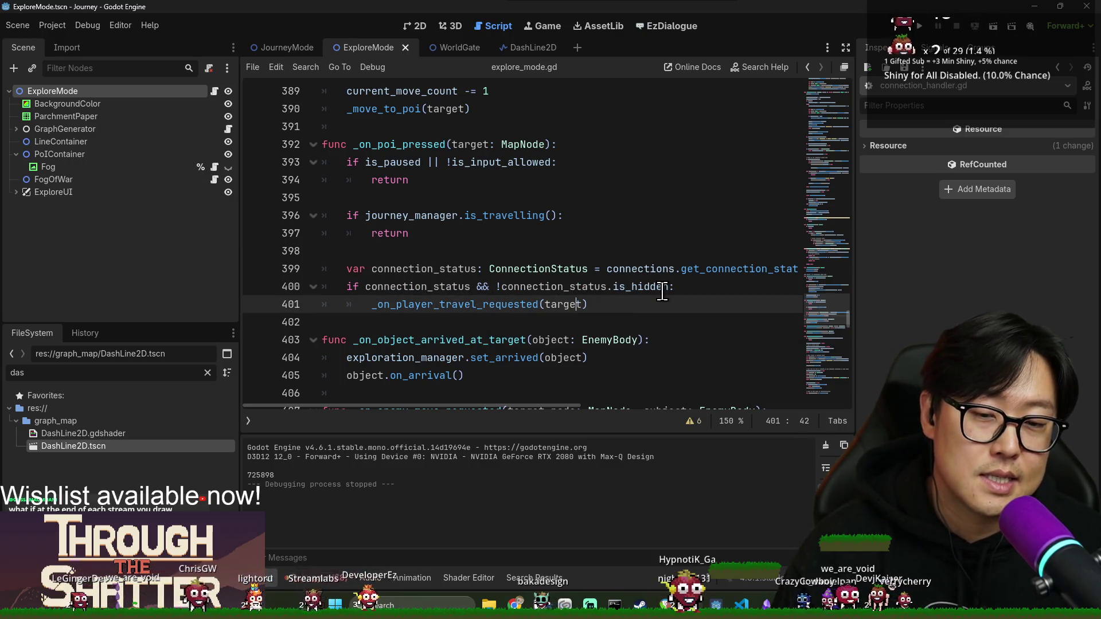
{"action": "double_click", "coordinate": [644, 286]}
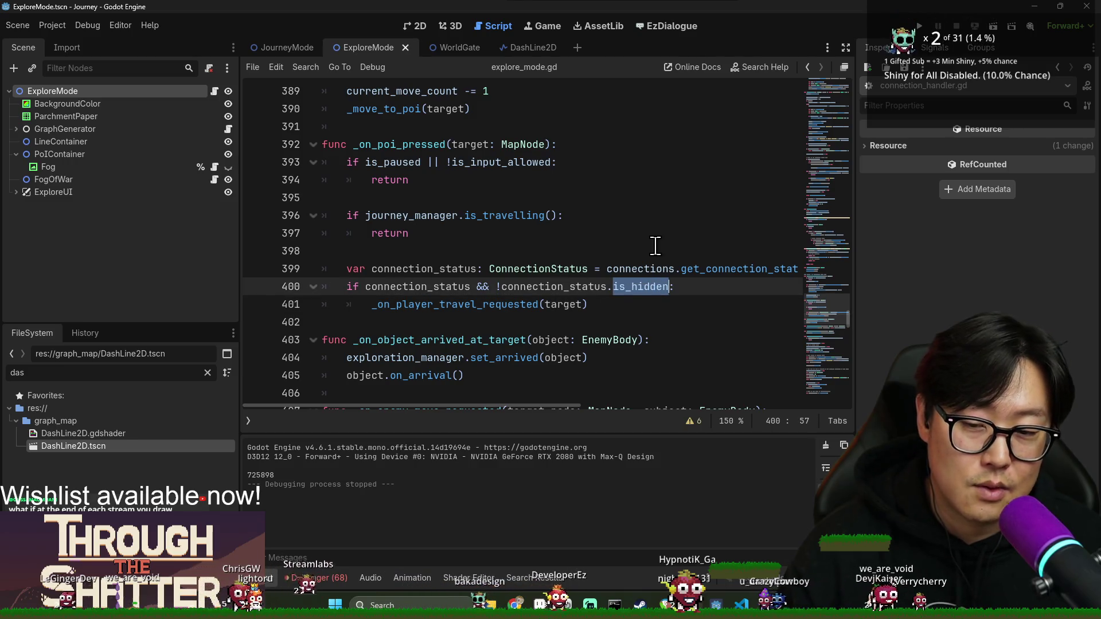
{"action": "key", "text": "F5"}
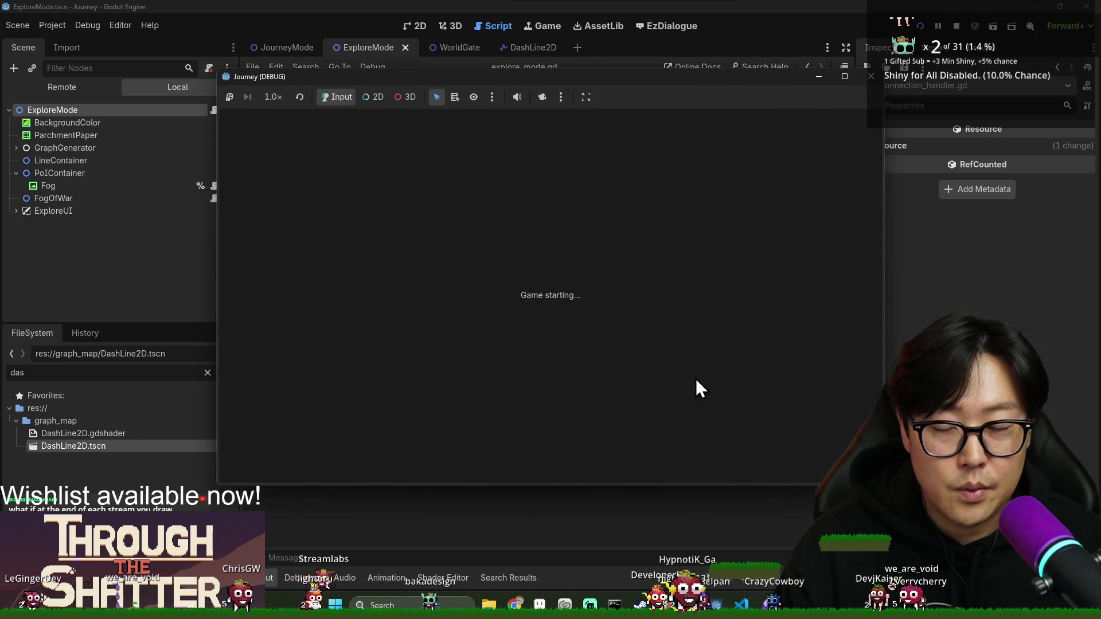
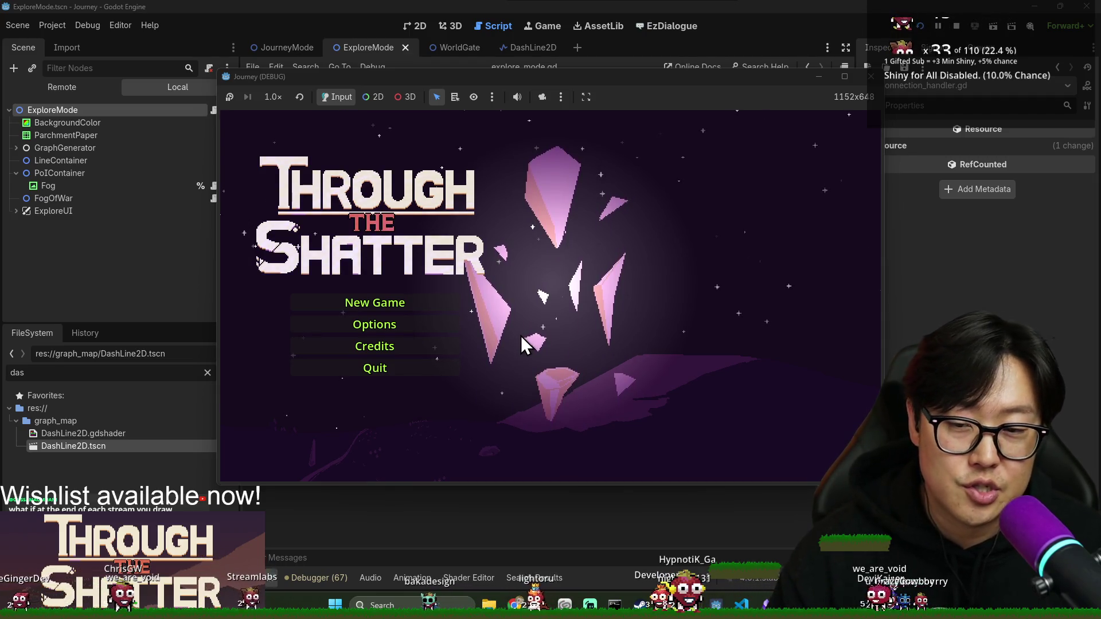
- Start a new game and travel to the mountain, then the money-bag location
{"action": "left_click", "coordinate": [385, 299]}
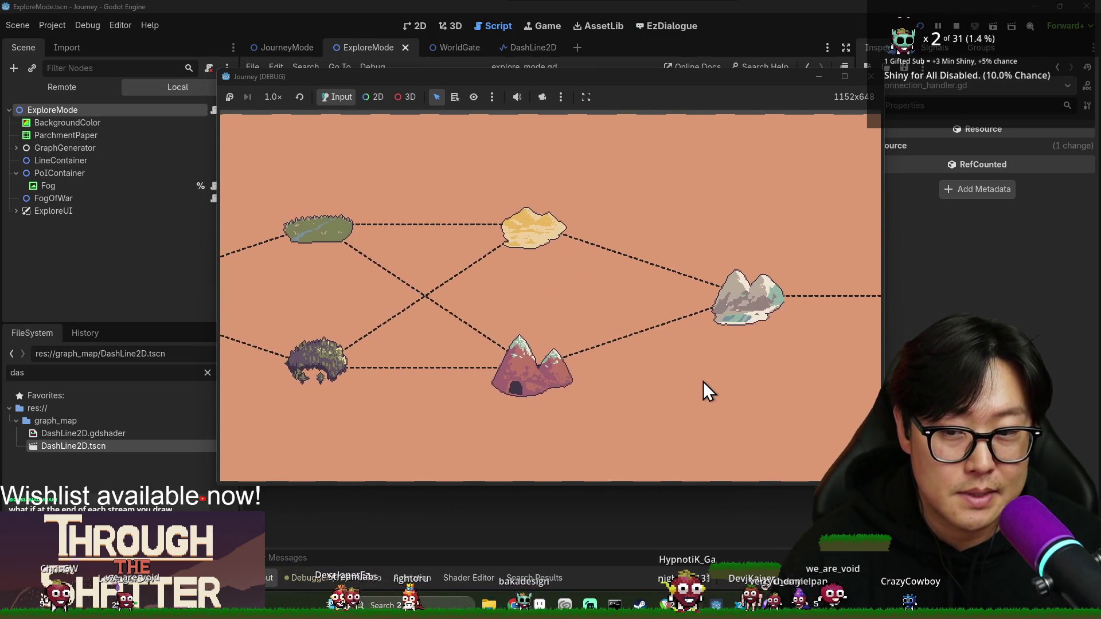
{"action": "left_click", "coordinate": [702, 382]}
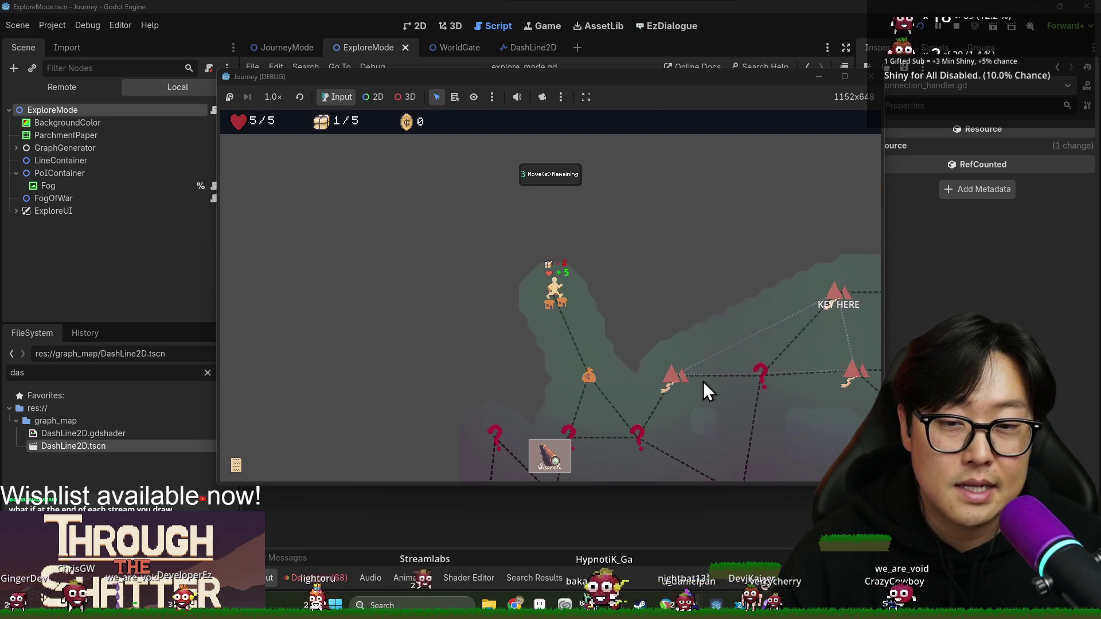
{"action": "left_click", "coordinate": [586, 378]}
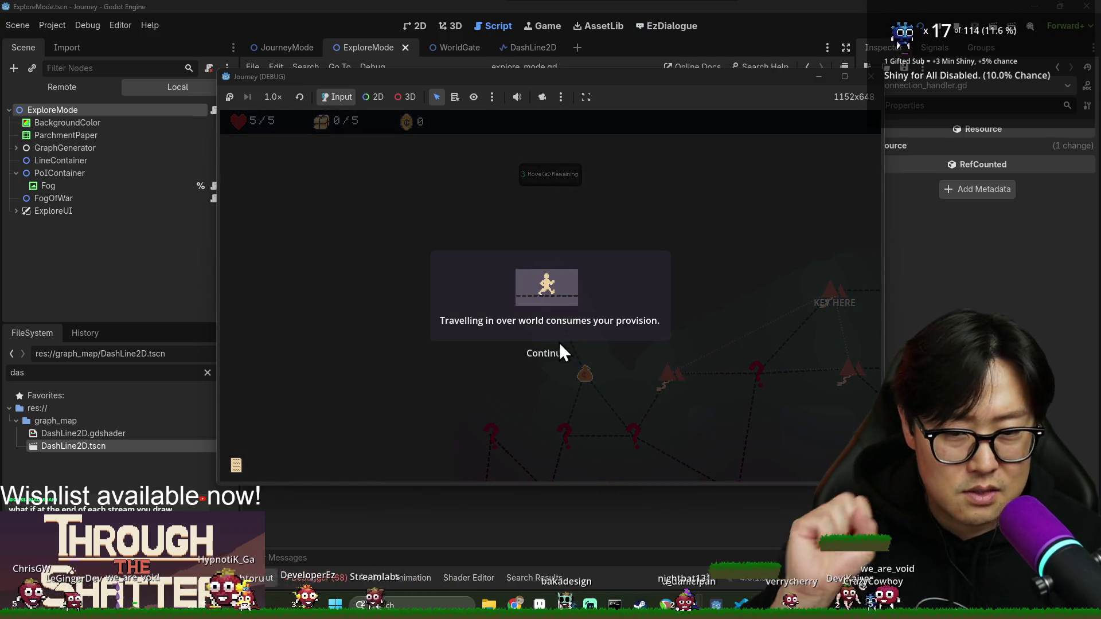
- Dismiss the provision and health messages, move to the unknown location, and restart after the journey ends
{"action": "left_click", "coordinate": [557, 349]}
{"action": "left_click", "coordinate": [568, 352]}
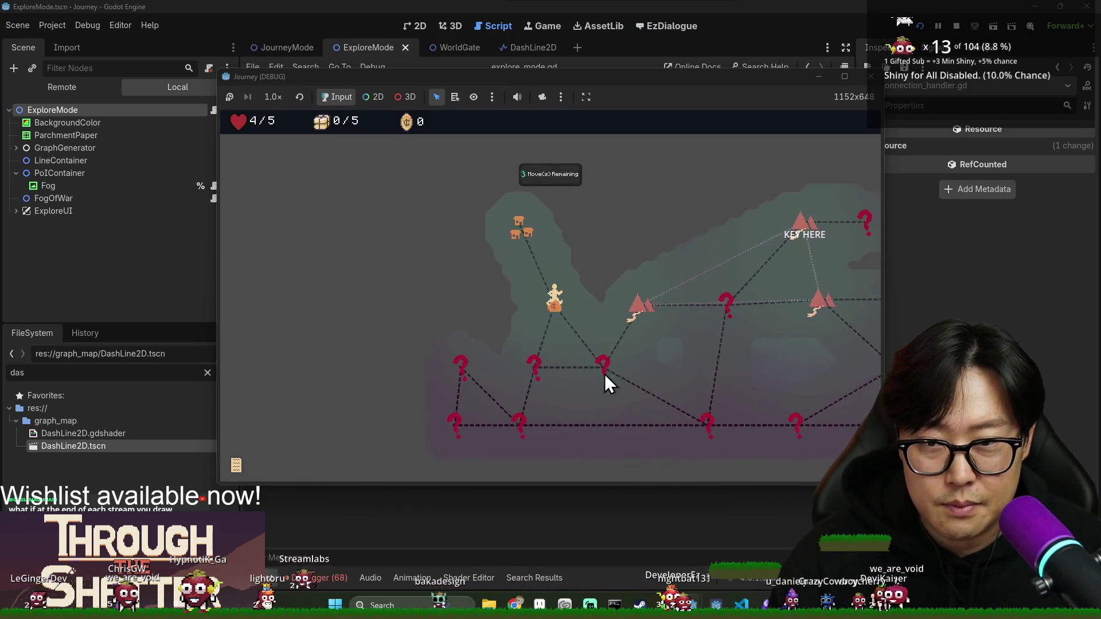
{"action": "left_click", "coordinate": [605, 374]}
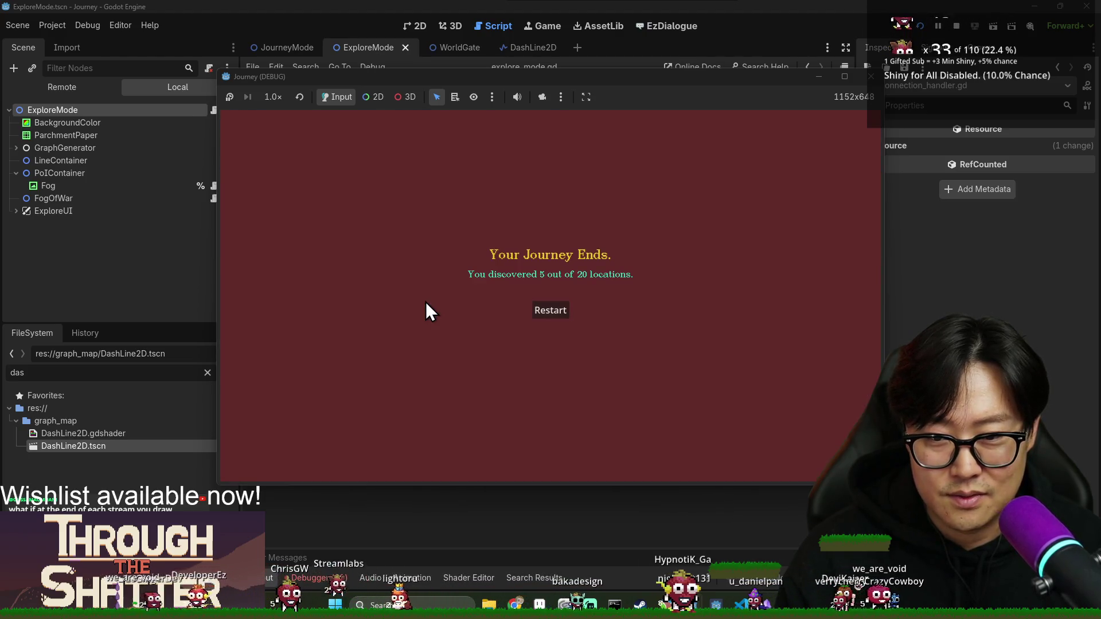
{"action": "left_click", "coordinate": [554, 311]}
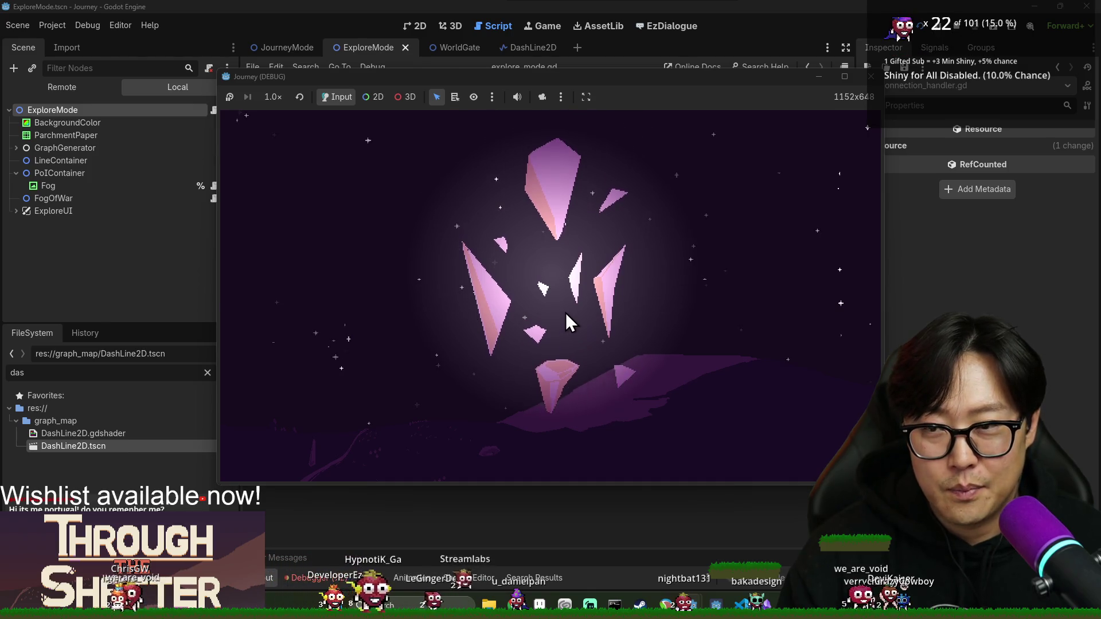
- Start a fresh game, travel to the forest location and search it to enter exploration
{"action": "left_click", "coordinate": [430, 309]}
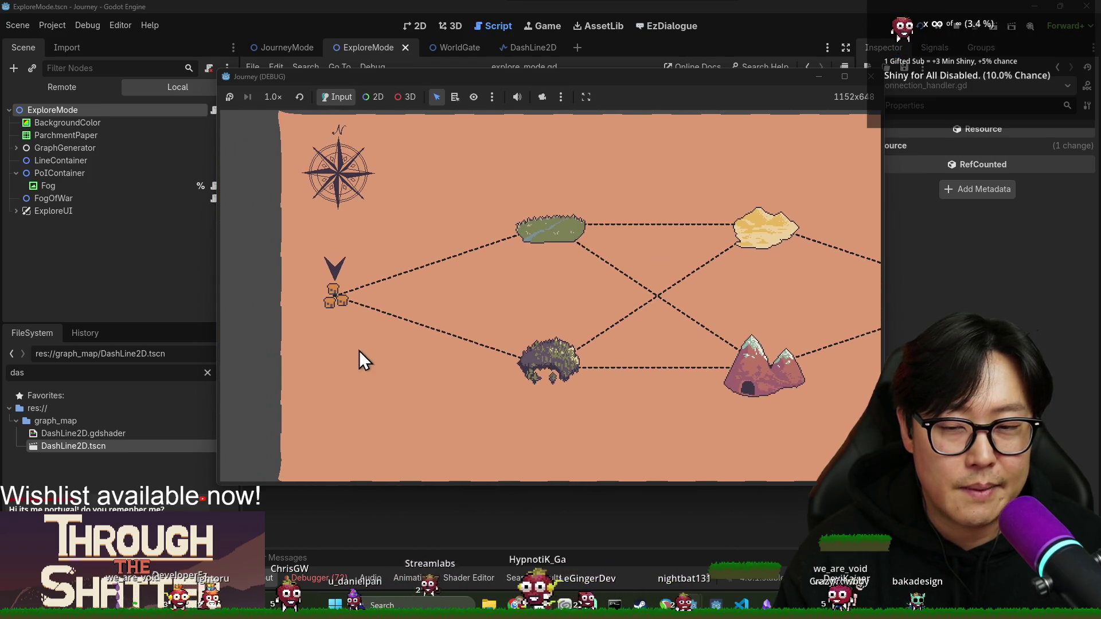
{"action": "left_click", "coordinate": [544, 350]}
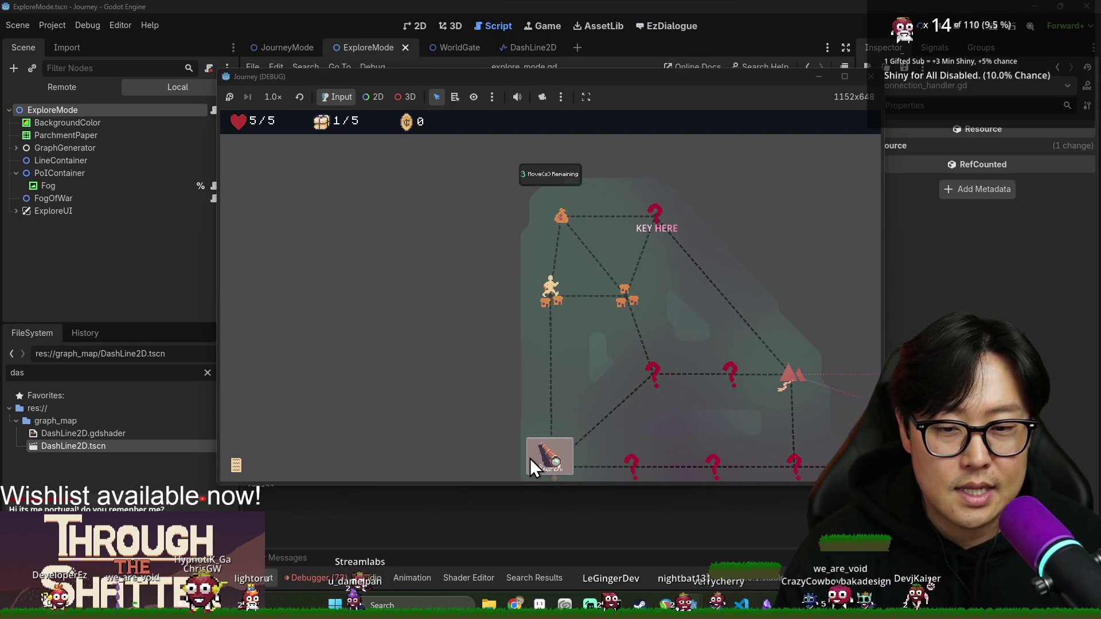
{"action": "left_click", "coordinate": [531, 459]}
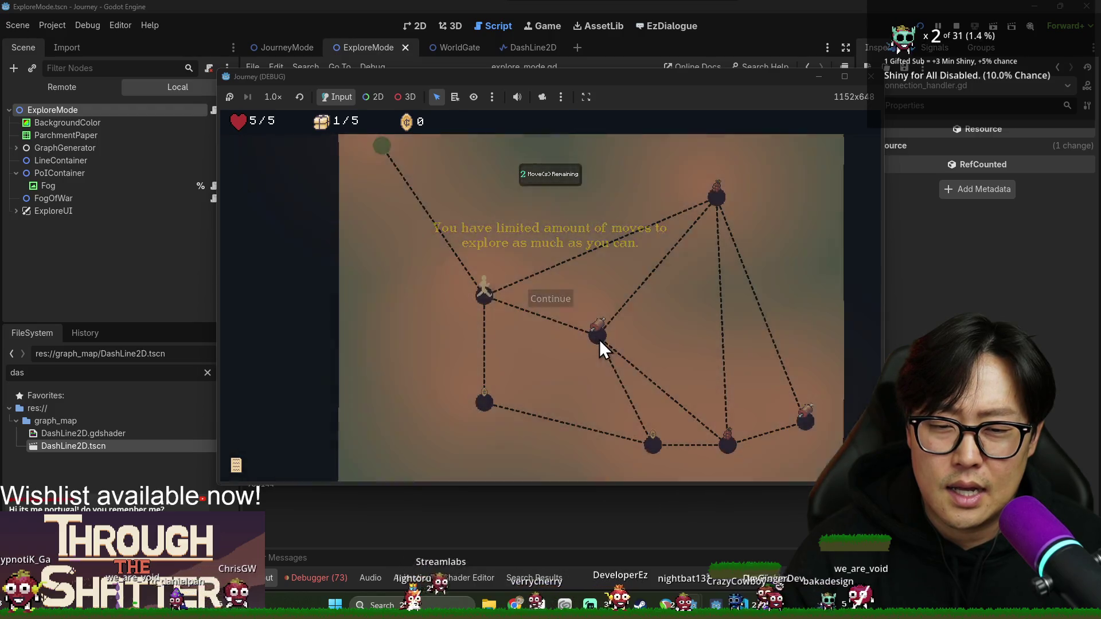
- Dismiss the limited-moves and provision tips while walking the player down to the bottom nodes
{"action": "left_click", "coordinate": [600, 340]}
{"action": "left_click", "coordinate": [602, 337]}
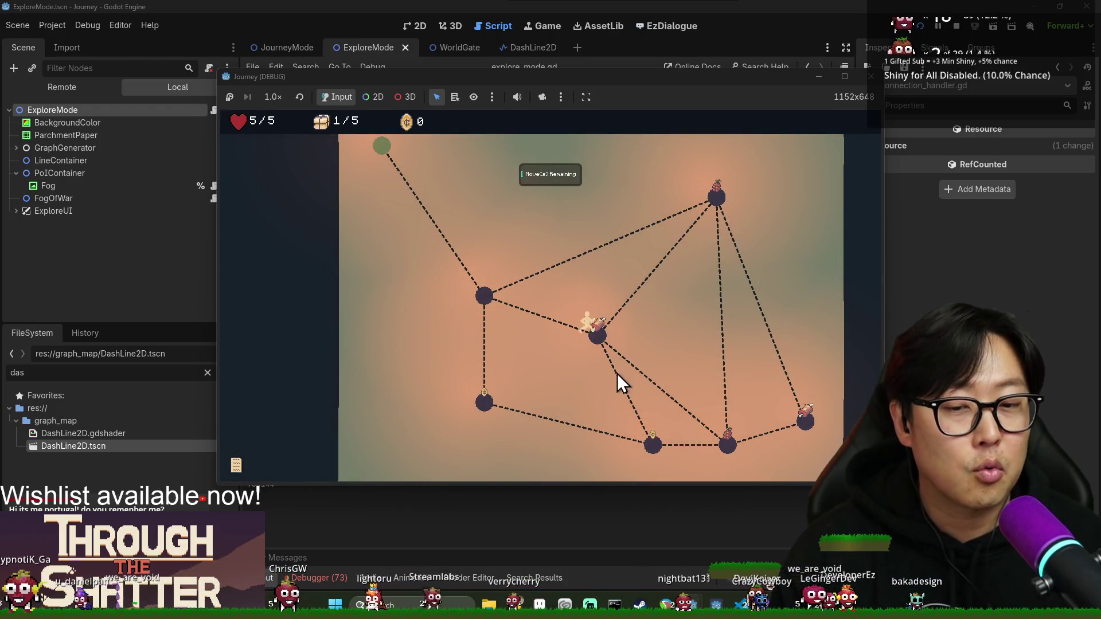
{"action": "left_click", "coordinate": [653, 438]}
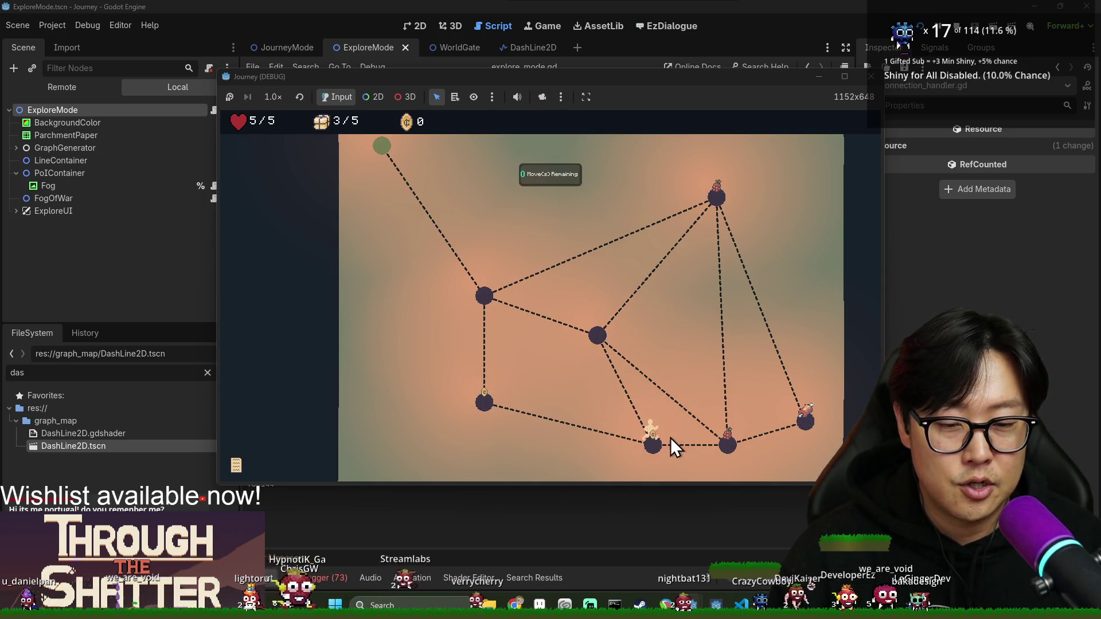
{"action": "left_click", "coordinate": [550, 231]}
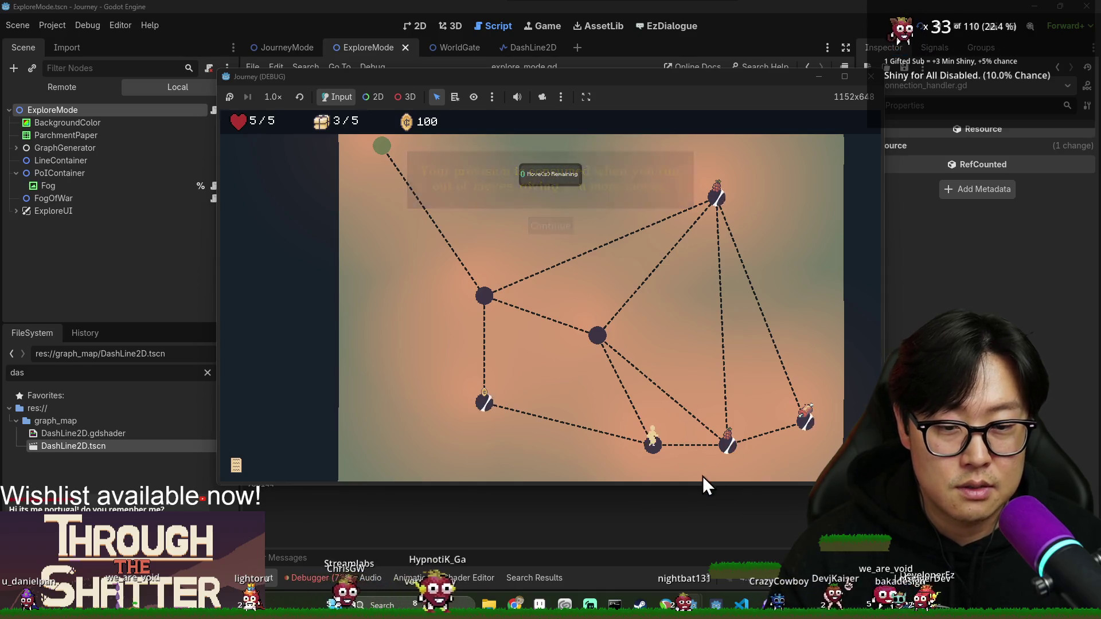
{"action": "left_click", "coordinate": [729, 441]}
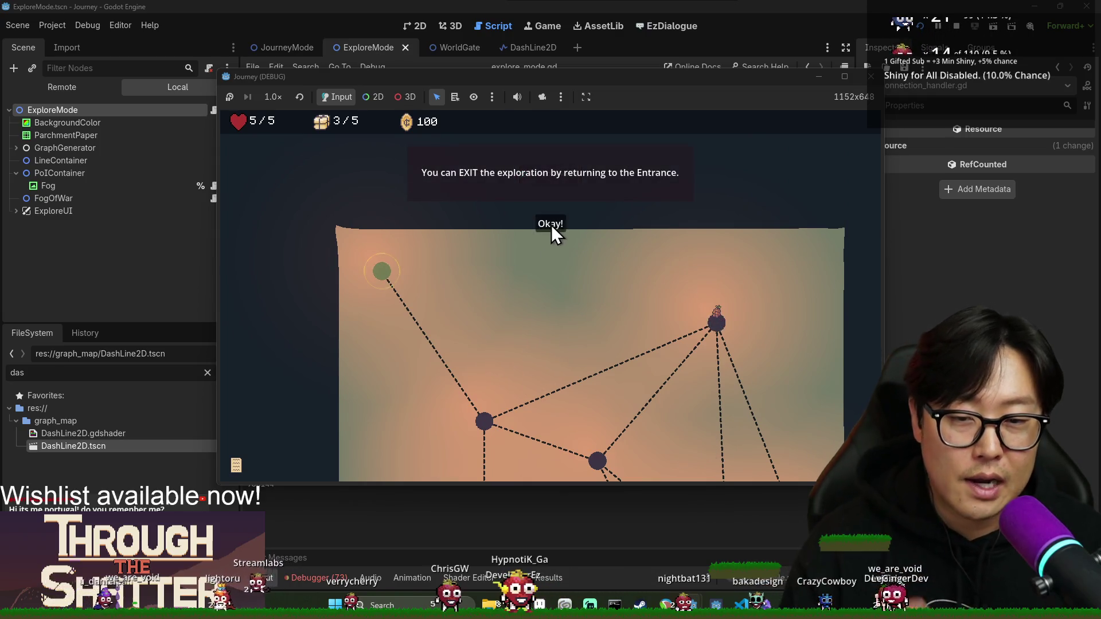
- Dismiss the exit hint, collect along the right and top nodes, then head back to the entrance
{"action": "left_click", "coordinate": [552, 225]}
{"action": "left_click", "coordinate": [697, 359]}
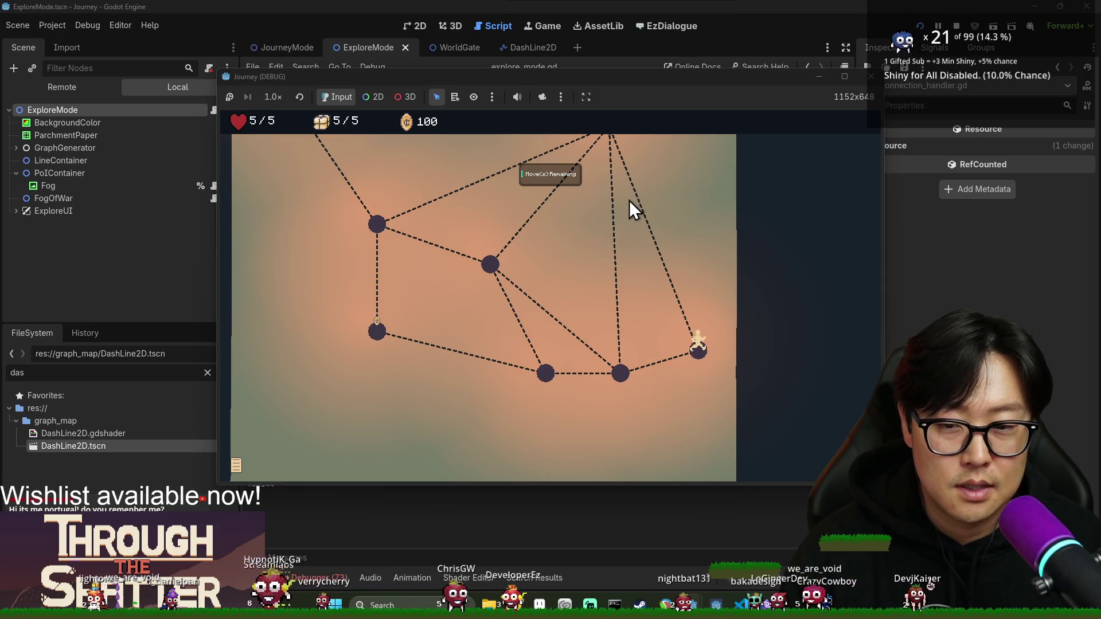
{"action": "left_click", "coordinate": [614, 228]}
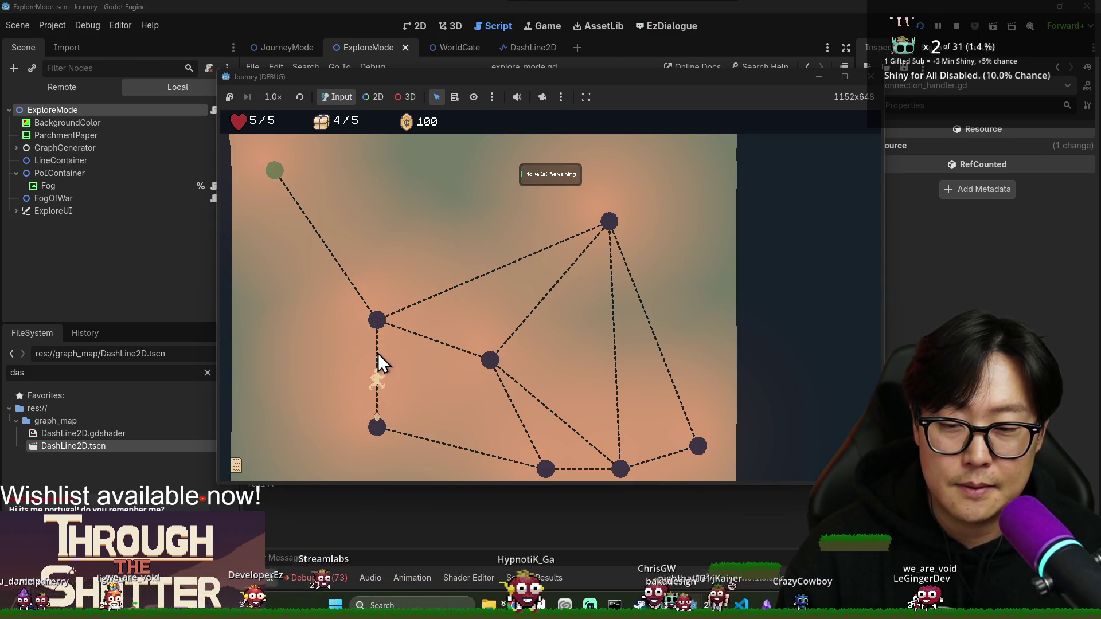
{"action": "left_click", "coordinate": [381, 325]}
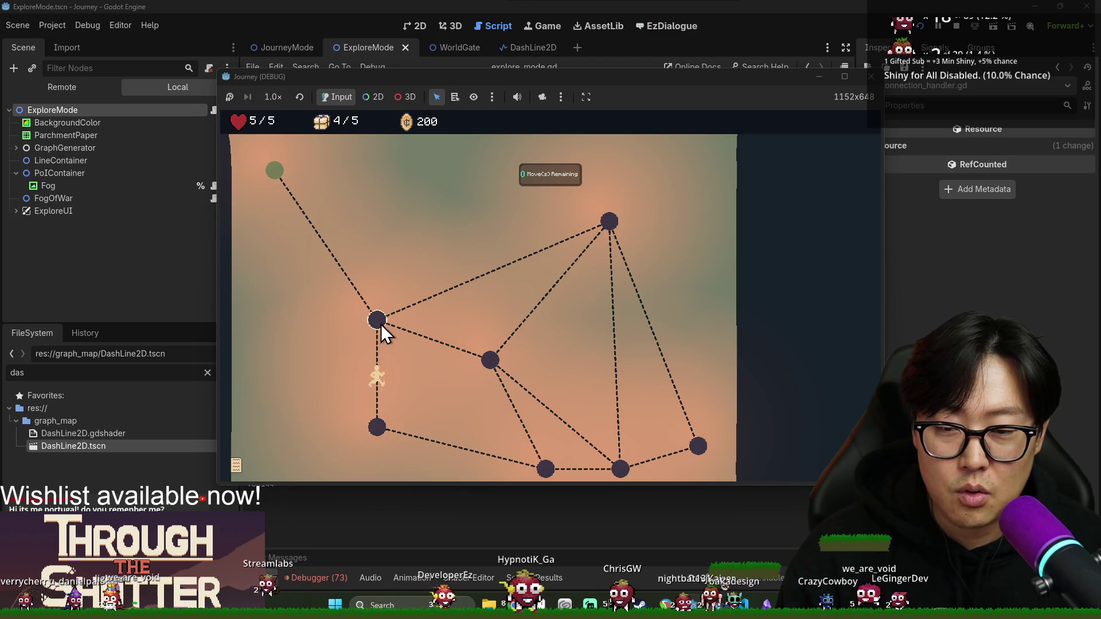
{"action": "left_click", "coordinate": [269, 172]}
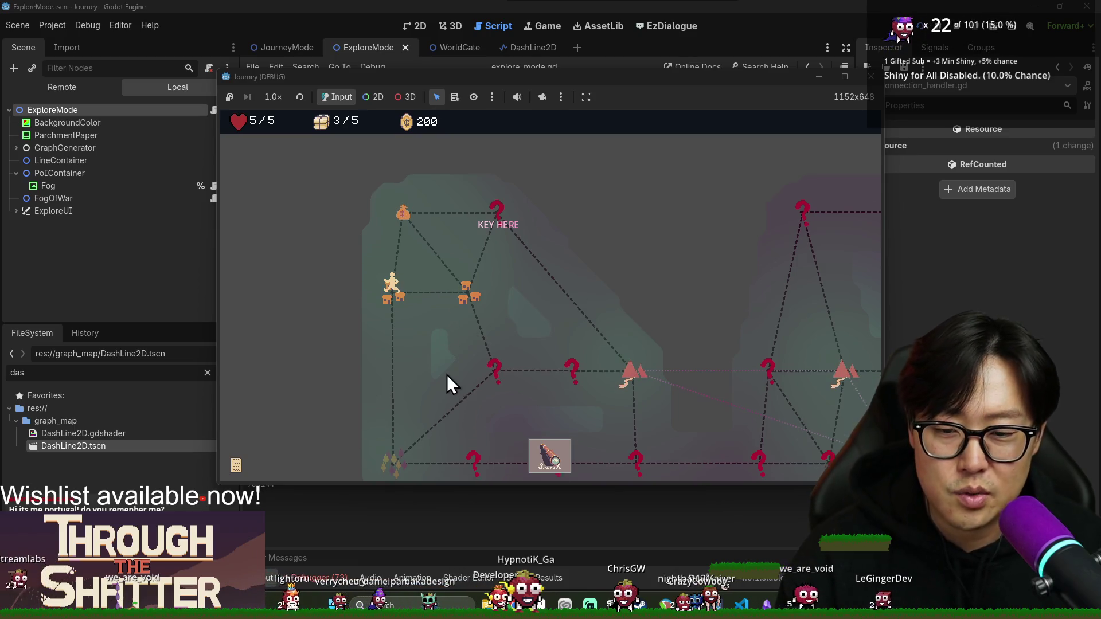
- Travel to the right hut location, walk across its item nodes and return to the entrance
{"action": "left_click", "coordinate": [466, 292]}
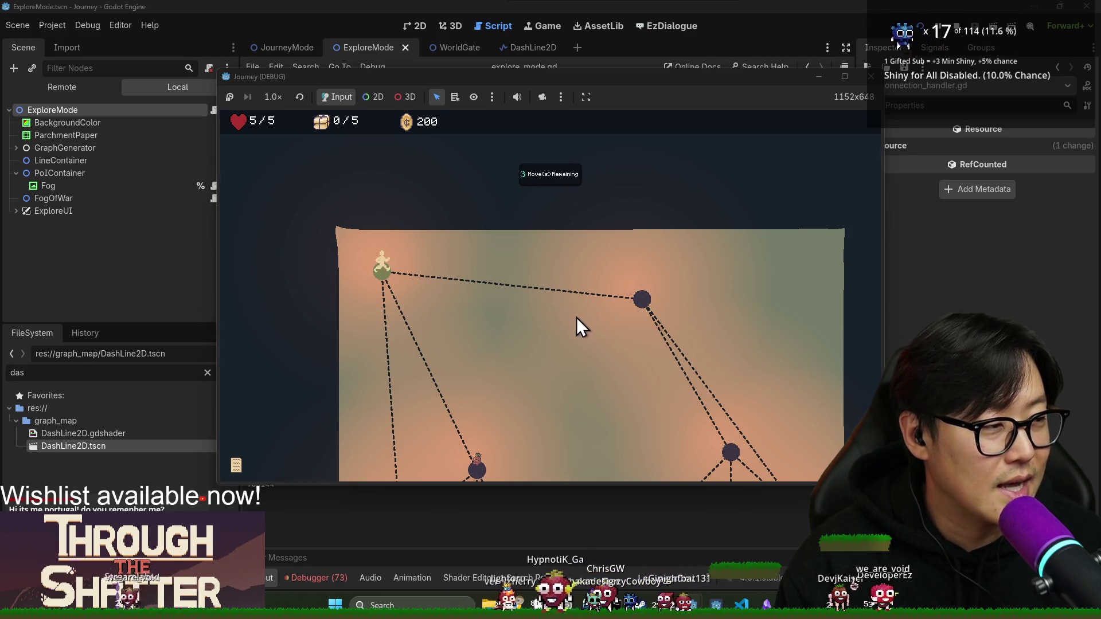
{"action": "scroll", "coordinate": [577, 317], "scroll_direction": "down", "scroll_amount": 3}
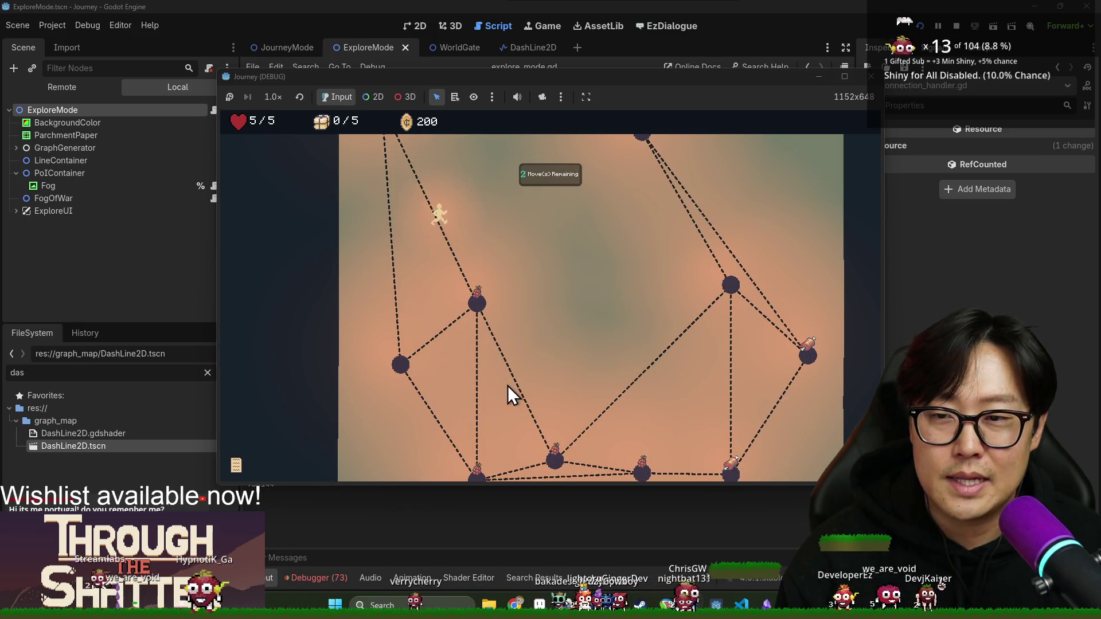
{"action": "scroll", "coordinate": [500, 365], "scroll_direction": "down", "scroll_amount": 3}
{"action": "scroll", "coordinate": [488, 372], "scroll_direction": "up", "scroll_amount": 3}
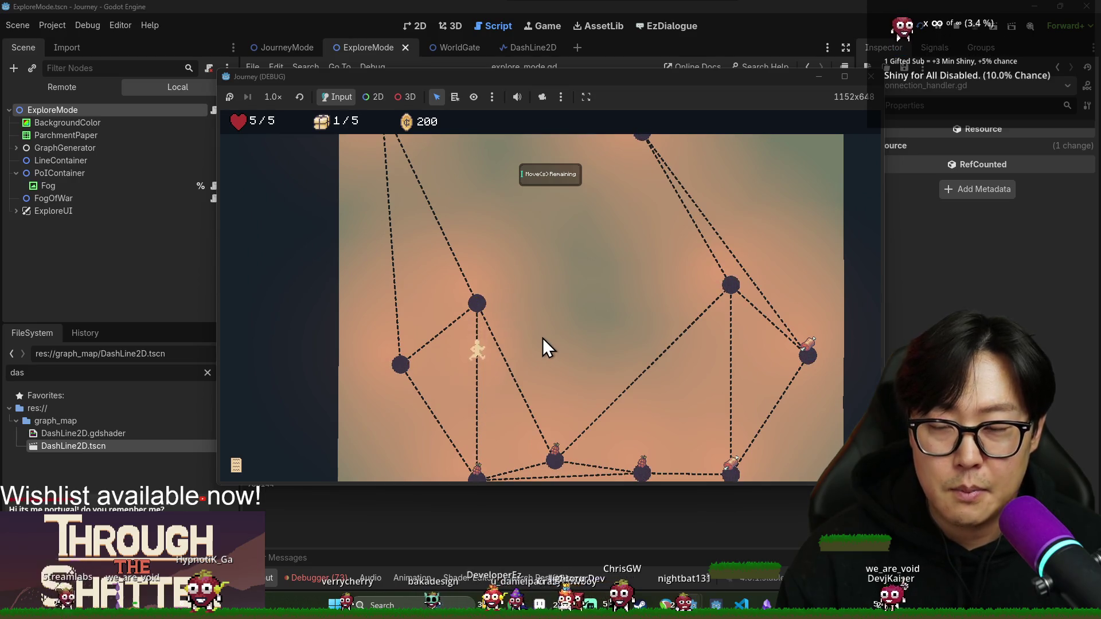
{"action": "scroll", "coordinate": [569, 459], "scroll_direction": "down", "scroll_amount": 2}
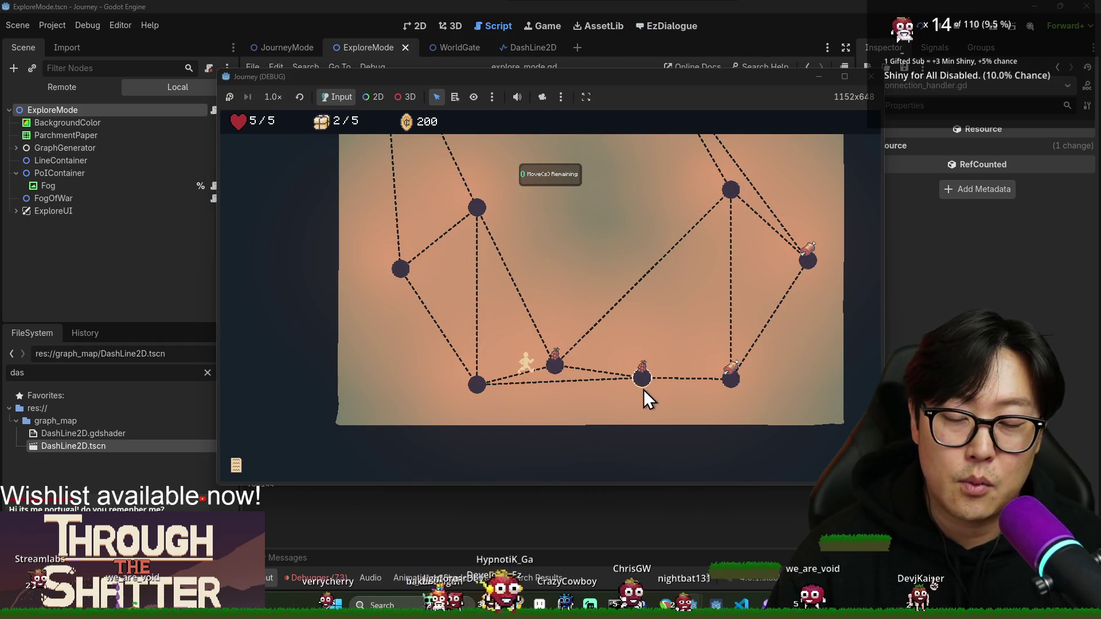
{"action": "left_click", "coordinate": [732, 382]}
{"action": "scroll", "coordinate": [733, 381], "scroll_direction": "up", "scroll_amount": 2}
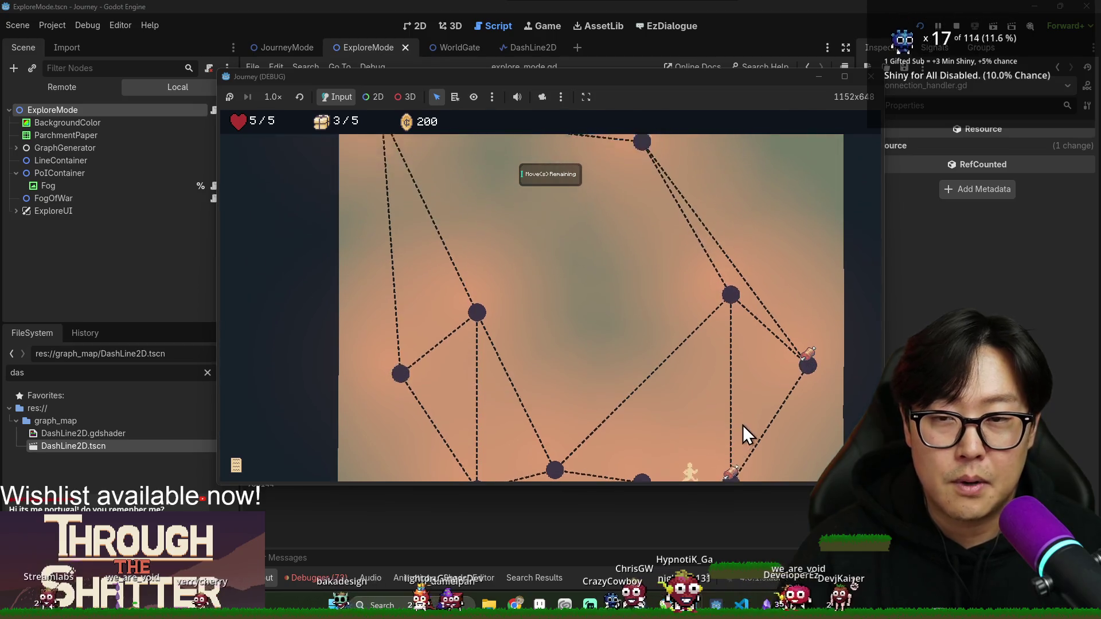
{"action": "left_click", "coordinate": [808, 333]}
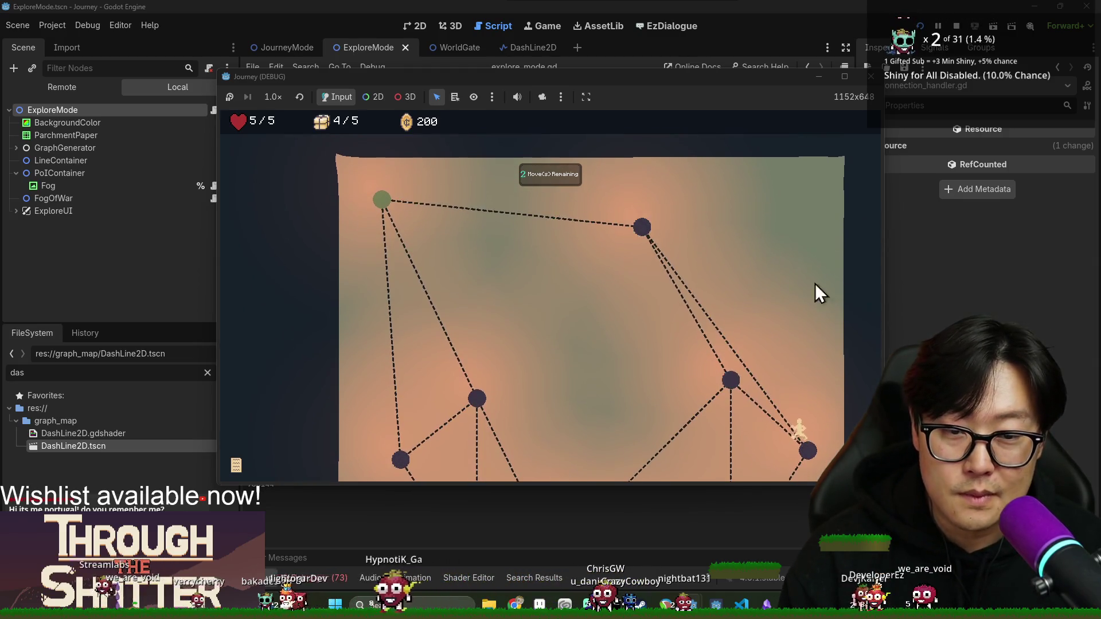
{"action": "left_click", "coordinate": [729, 377]}
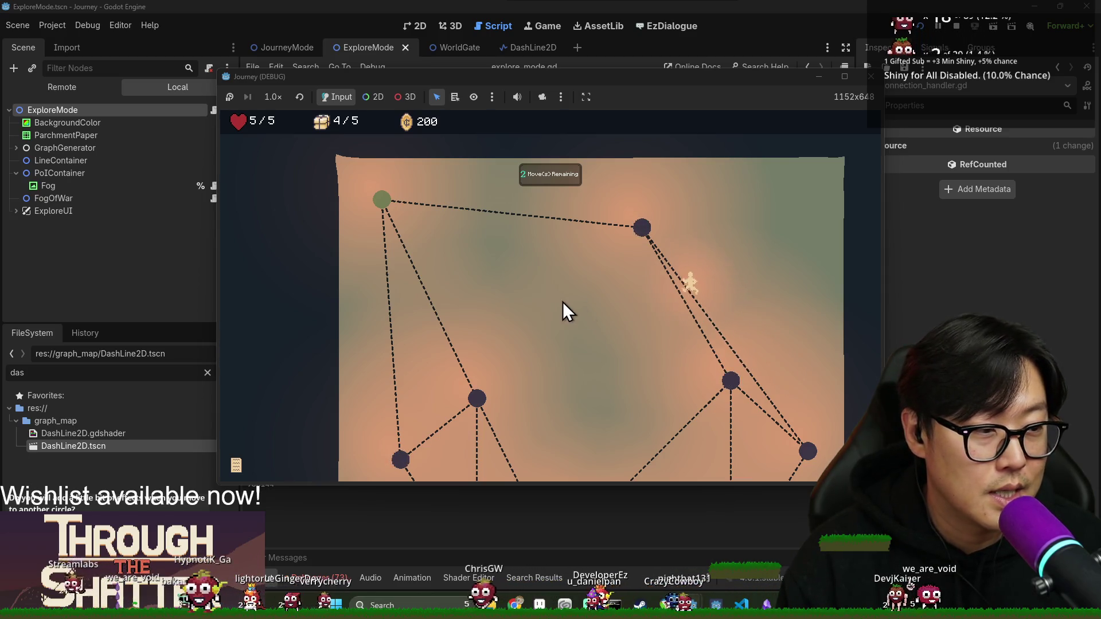
{"action": "left_click", "coordinate": [383, 202]}
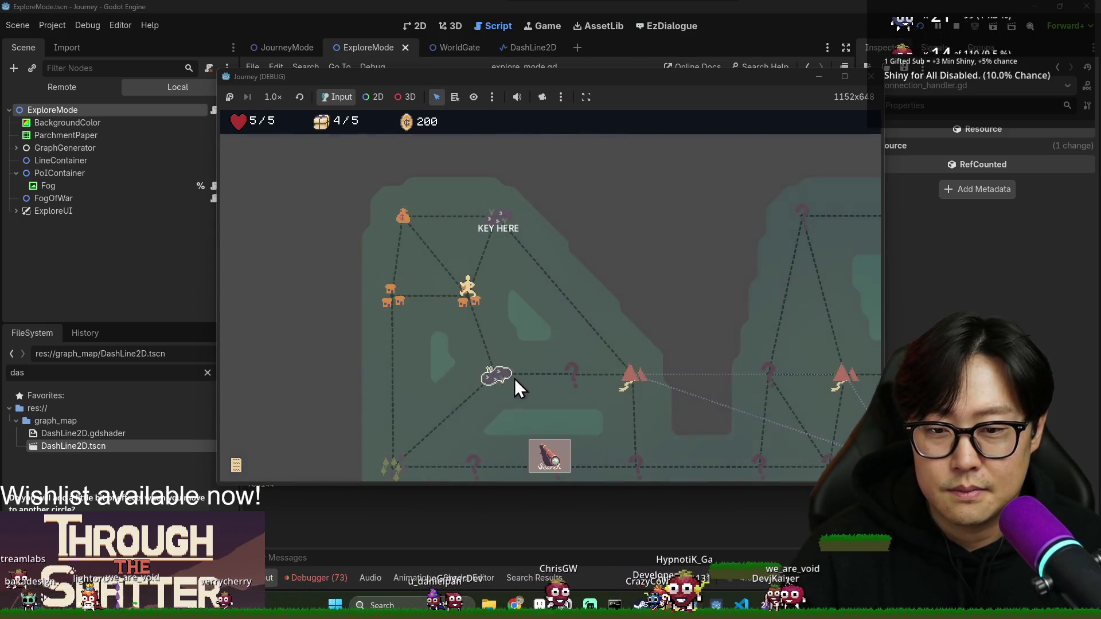
- Travel to the KEY HERE location, search it, and move down to the first node
{"action": "left_click", "coordinate": [487, 230]}
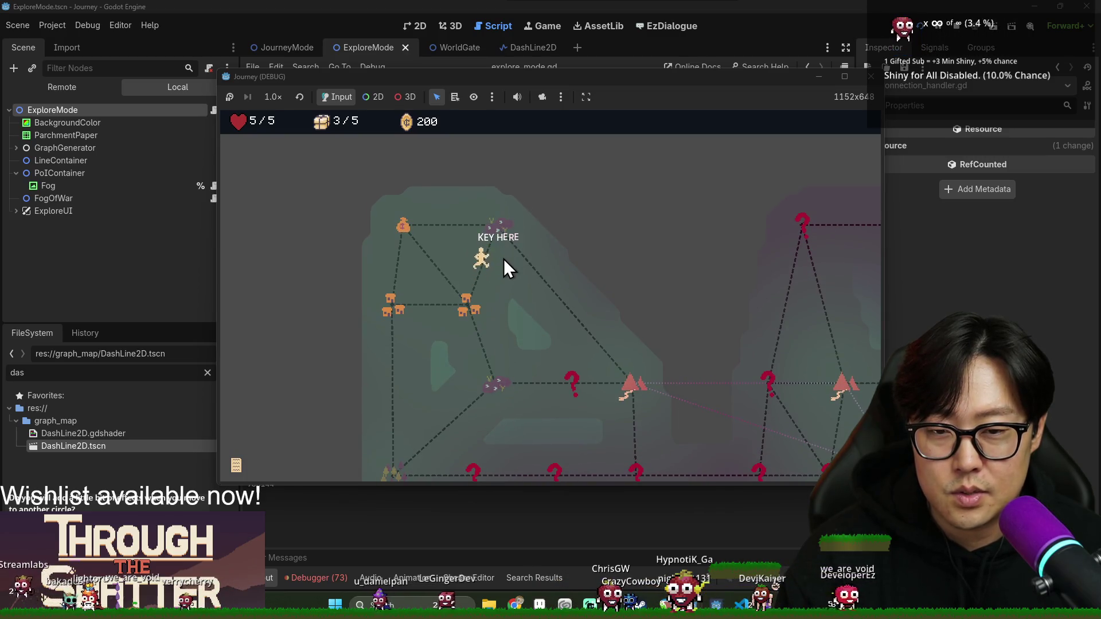
{"action": "left_click", "coordinate": [550, 465]}
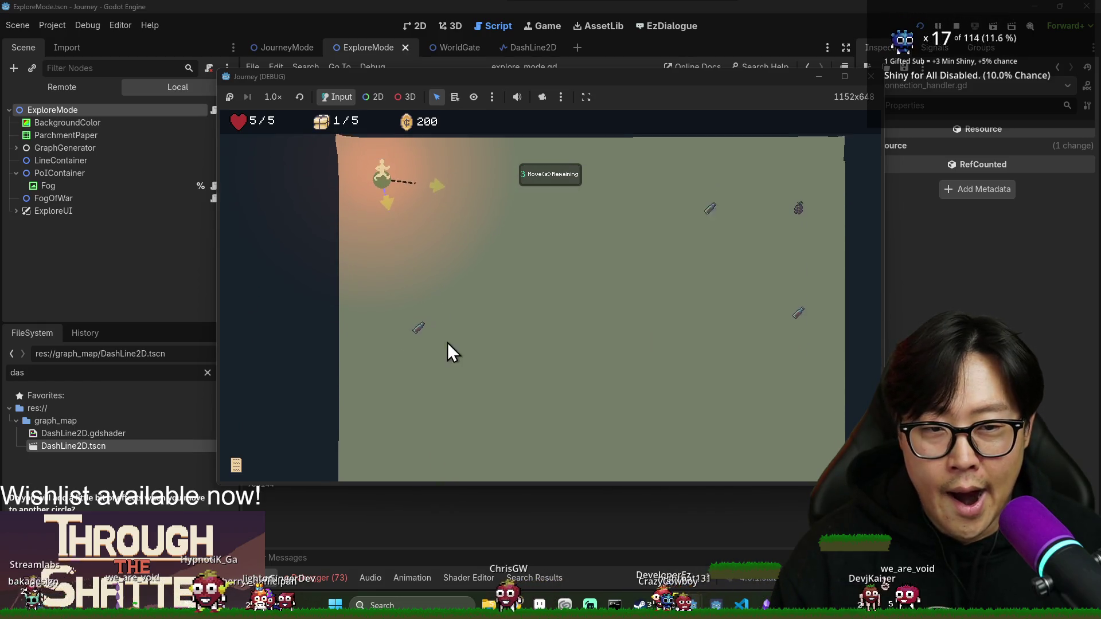
{"action": "left_click", "coordinate": [390, 222]}
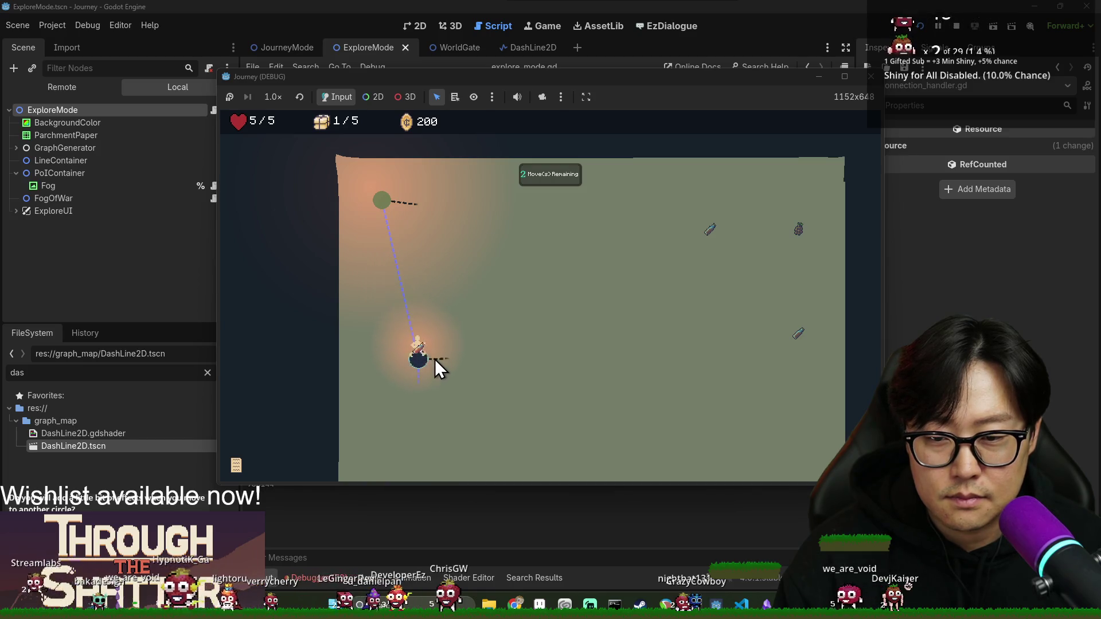
- Move the player down and right along the dashed path across several nodes
{"action": "scroll", "coordinate": [425, 340], "scroll_direction": "down", "scroll_amount": 2}
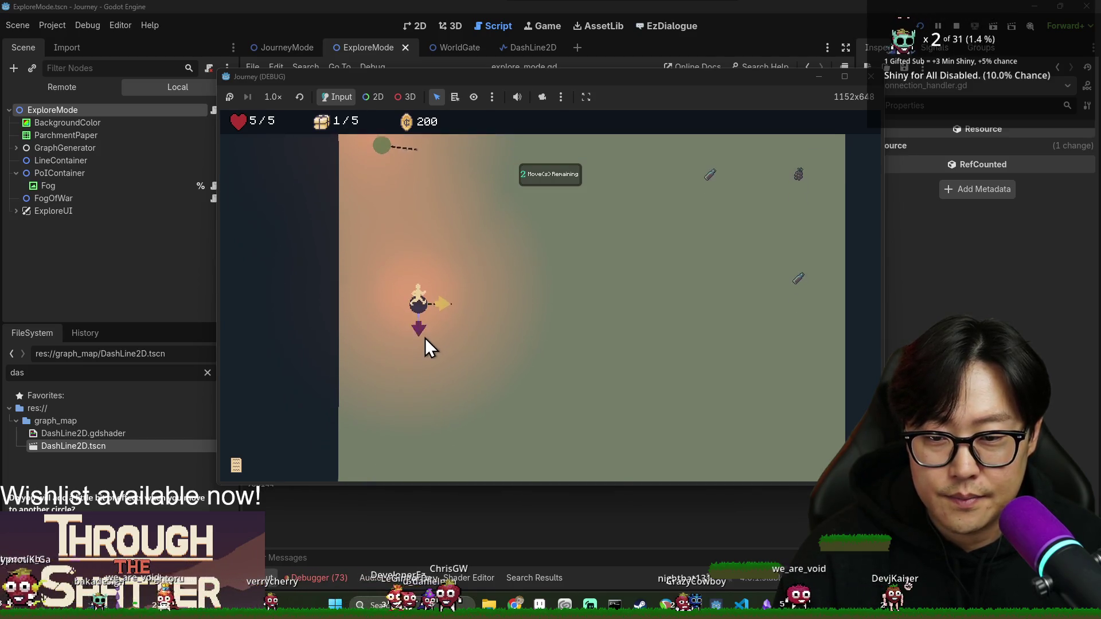
{"action": "scroll", "coordinate": [410, 402], "scroll_direction": "down", "scroll_amount": 2}
{"action": "left_click", "coordinate": [421, 242]}
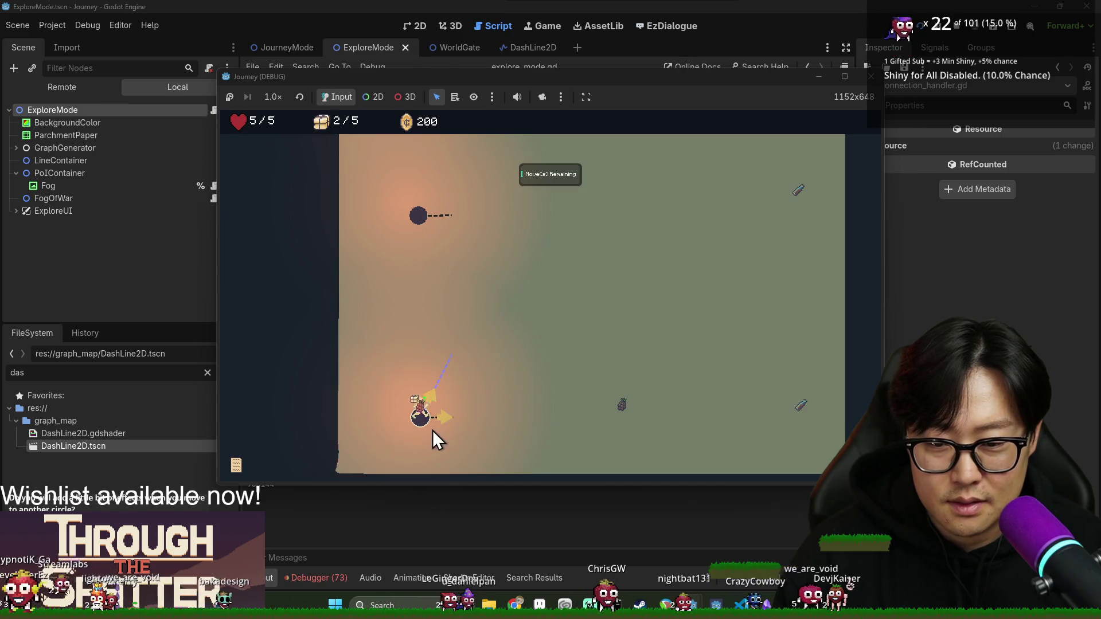
{"action": "left_click", "coordinate": [445, 417]}
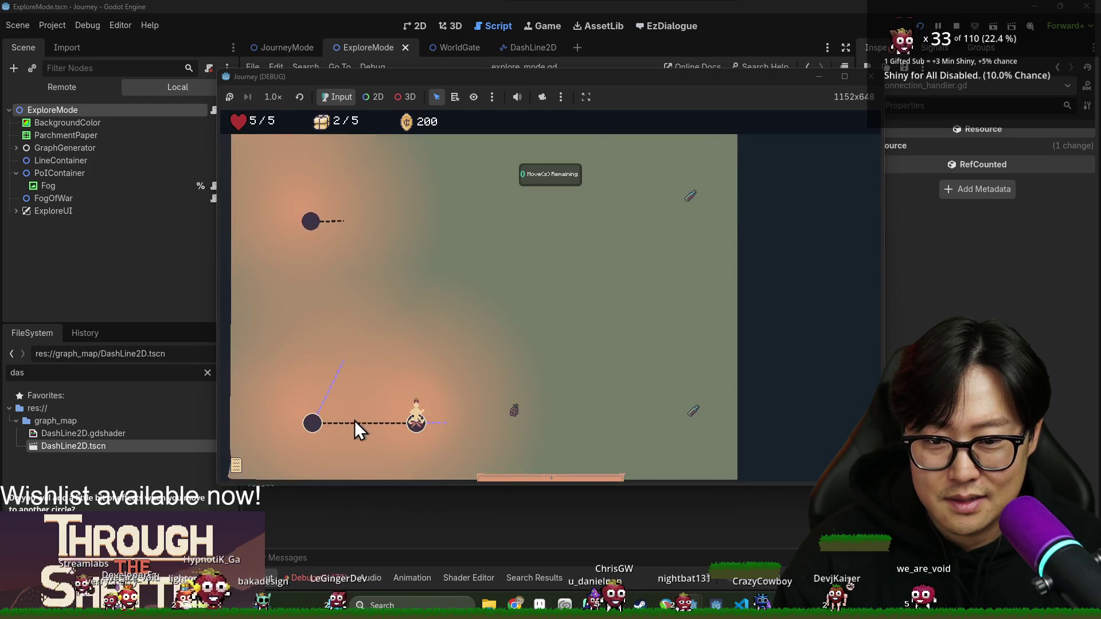
{"action": "left_click", "coordinate": [439, 423]}
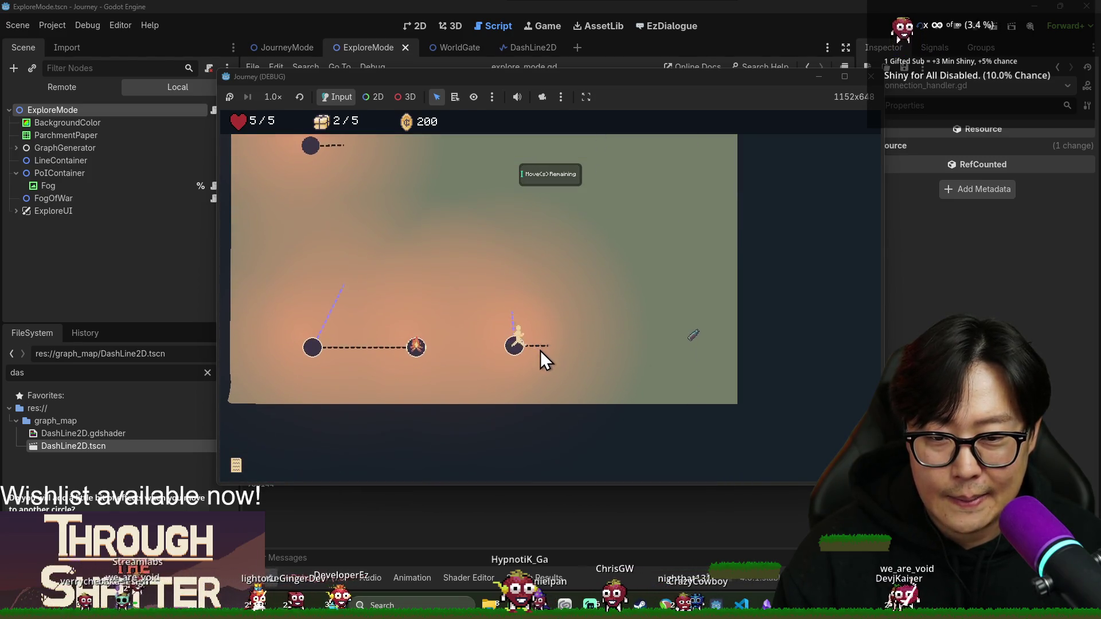
{"action": "left_click", "coordinate": [540, 350]}
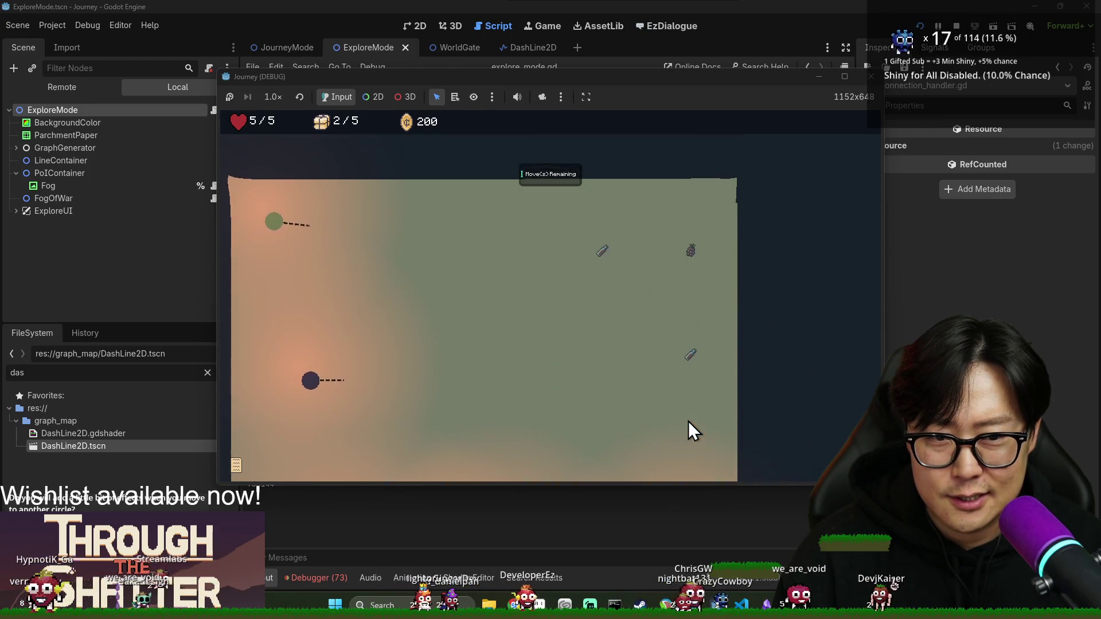
{"action": "left_click", "coordinate": [688, 421]}
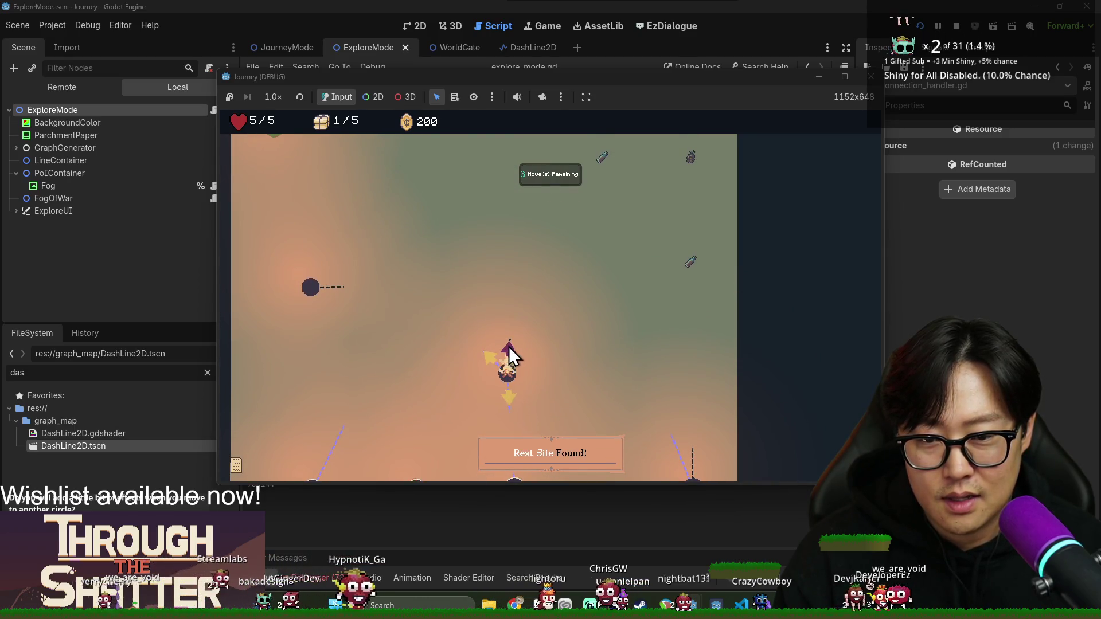
- Continue along the purple path to the spiked node, the potion node, and left from the top
{"action": "left_click", "coordinate": [488, 354]}
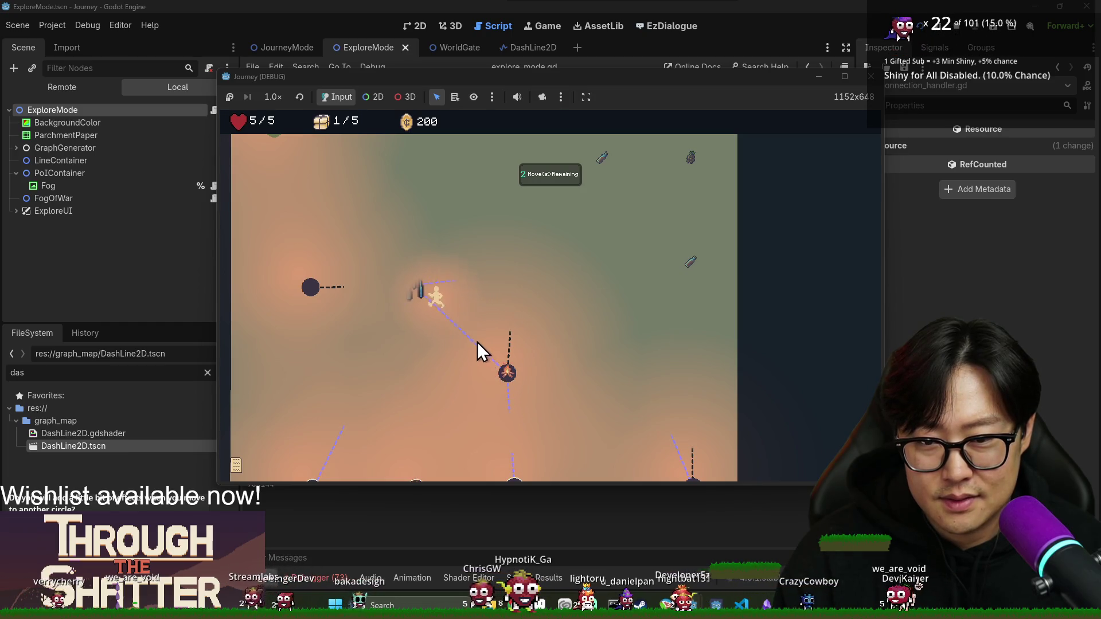
{"action": "left_click", "coordinate": [447, 284]}
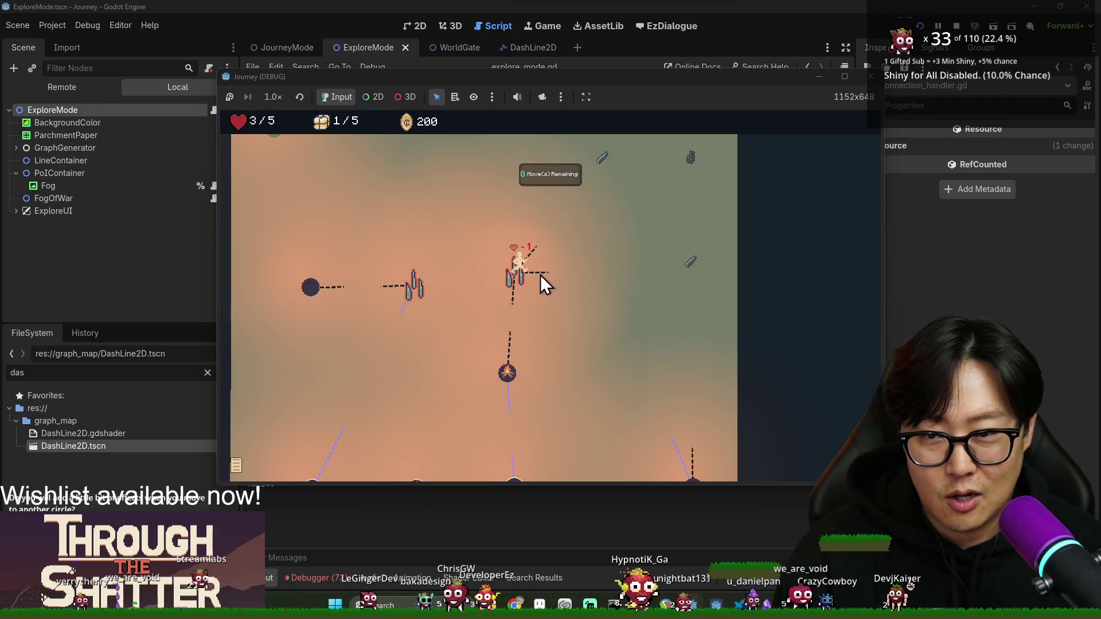
{"action": "left_click", "coordinate": [628, 359]}
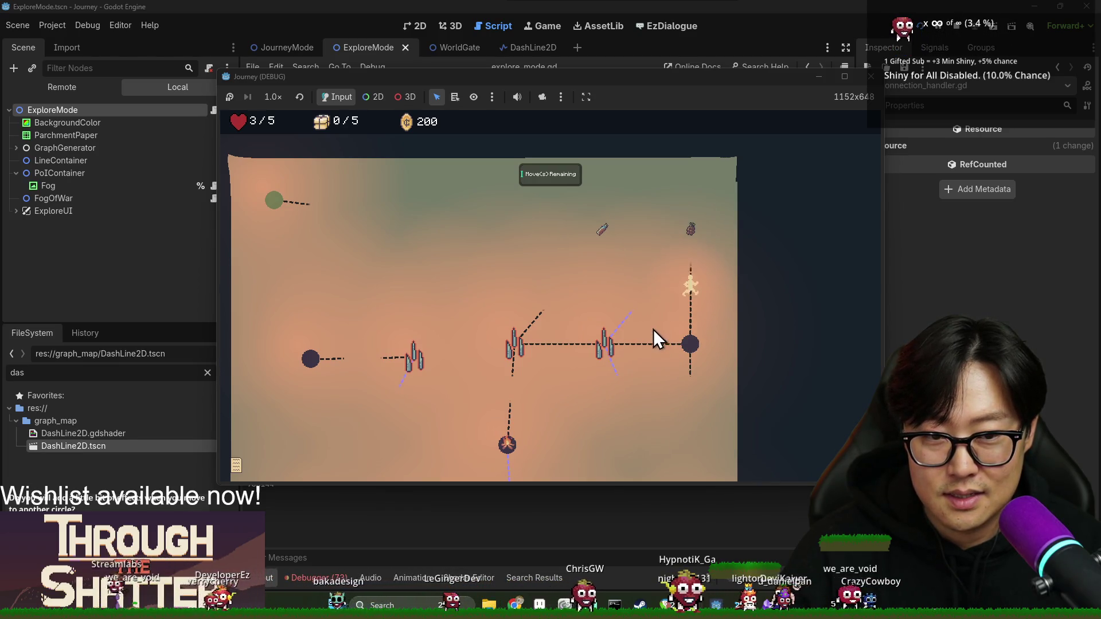
{"action": "left_click", "coordinate": [664, 242]}
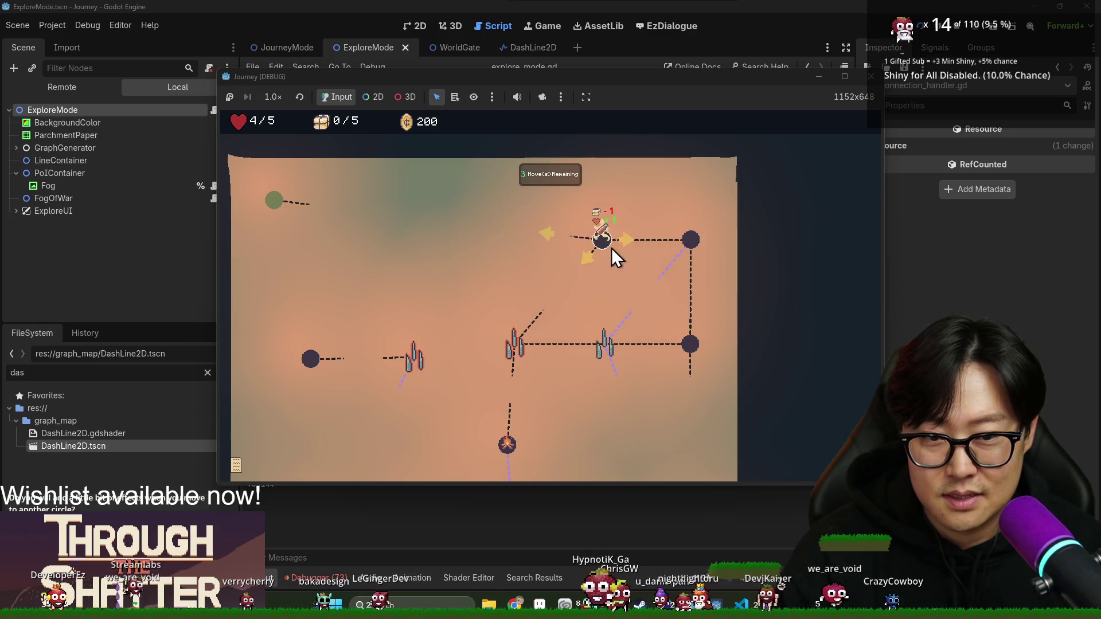
{"action": "scroll", "coordinate": [602, 258], "scroll_direction": "down", "scroll_amount": 5}
{"action": "scroll", "coordinate": [635, 418], "scroll_direction": "up", "scroll_amount": 3}
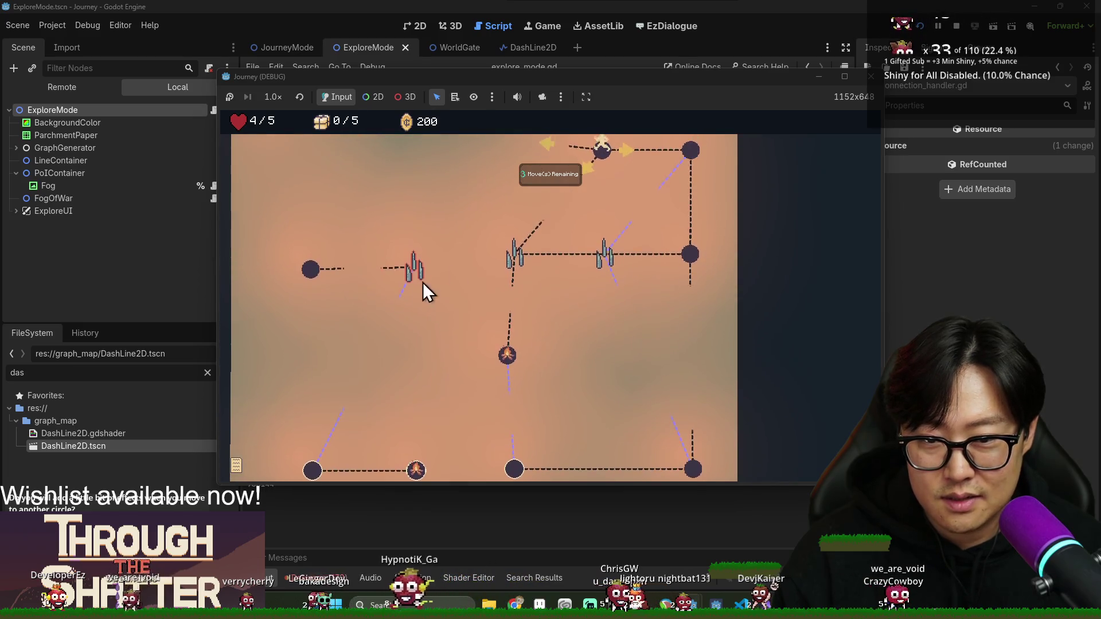
{"action": "scroll", "coordinate": [580, 286], "scroll_direction": "up", "scroll_amount": 3}
{"action": "left_click", "coordinate": [550, 216]}
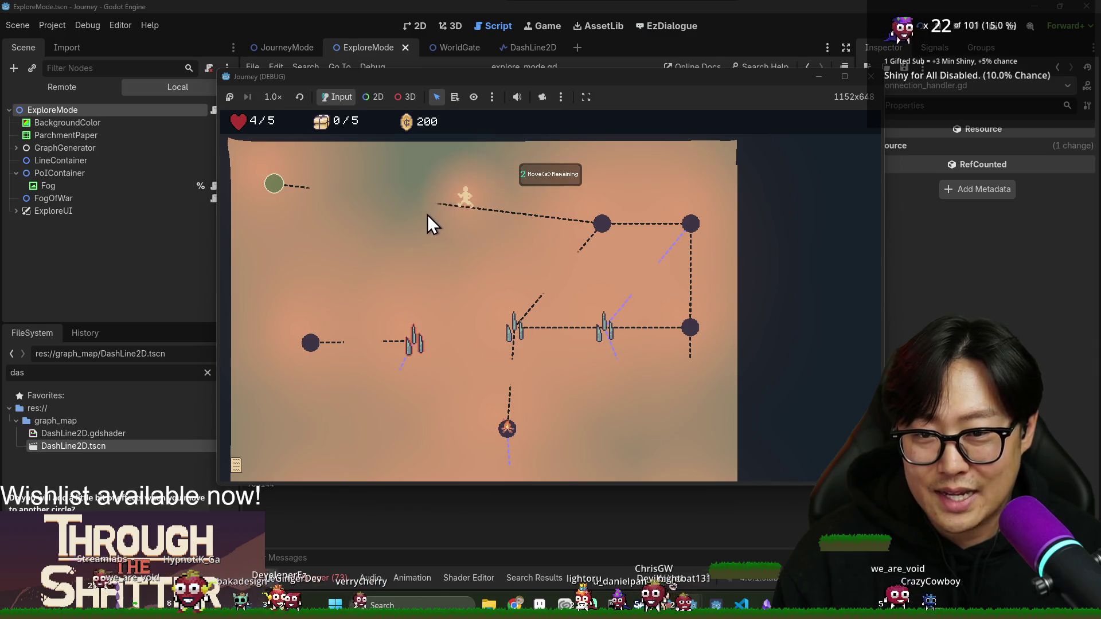
- Bring explore_mode.gd forward and place the caret in _on_poi_pressed at line 394
{"action": "scroll", "coordinate": [400, 224], "scroll_direction": "down", "scroll_amount": 3}
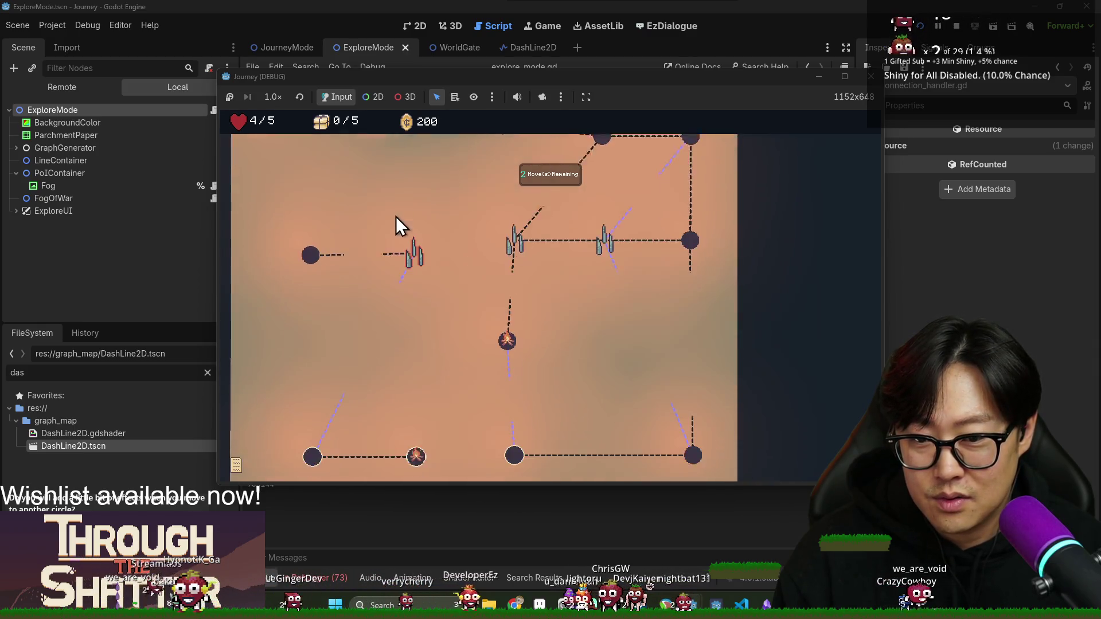
{"action": "scroll", "coordinate": [395, 218], "scroll_direction": "down", "scroll_amount": 3}
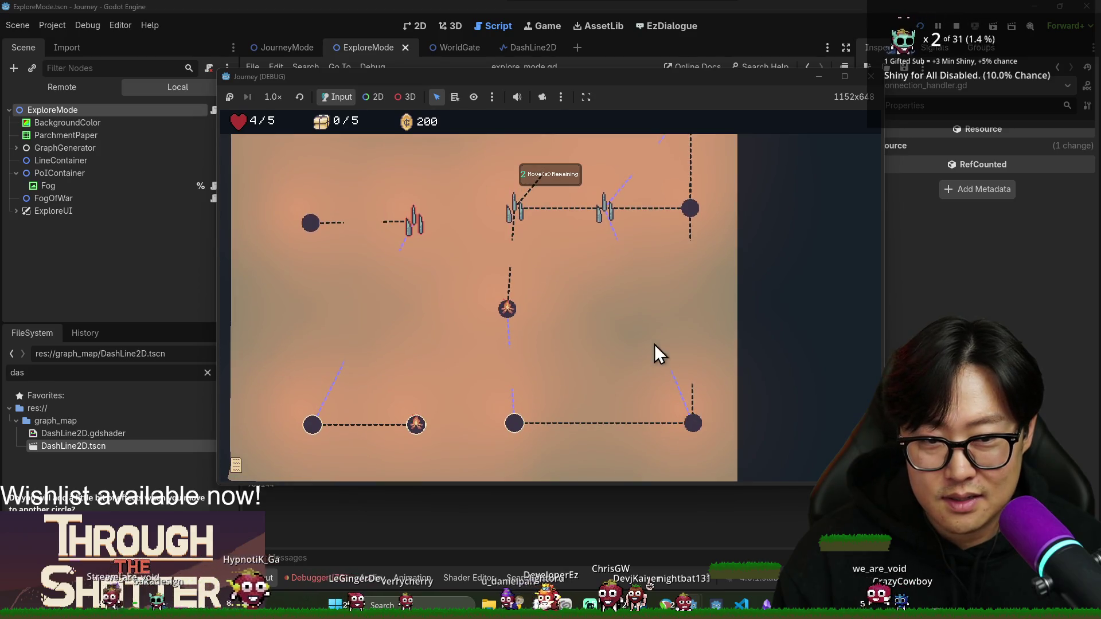
{"action": "scroll", "coordinate": [660, 353], "scroll_direction": "down", "scroll_amount": 5}
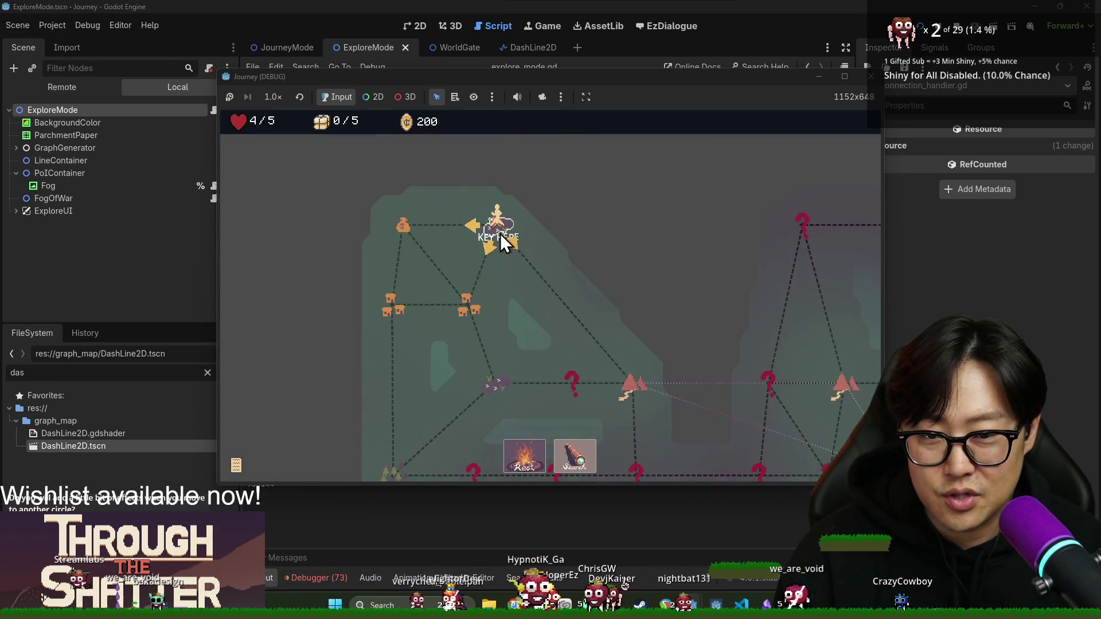
{"action": "left_click", "coordinate": [491, 233]}
{"action": "left_click", "coordinate": [411, 179]}
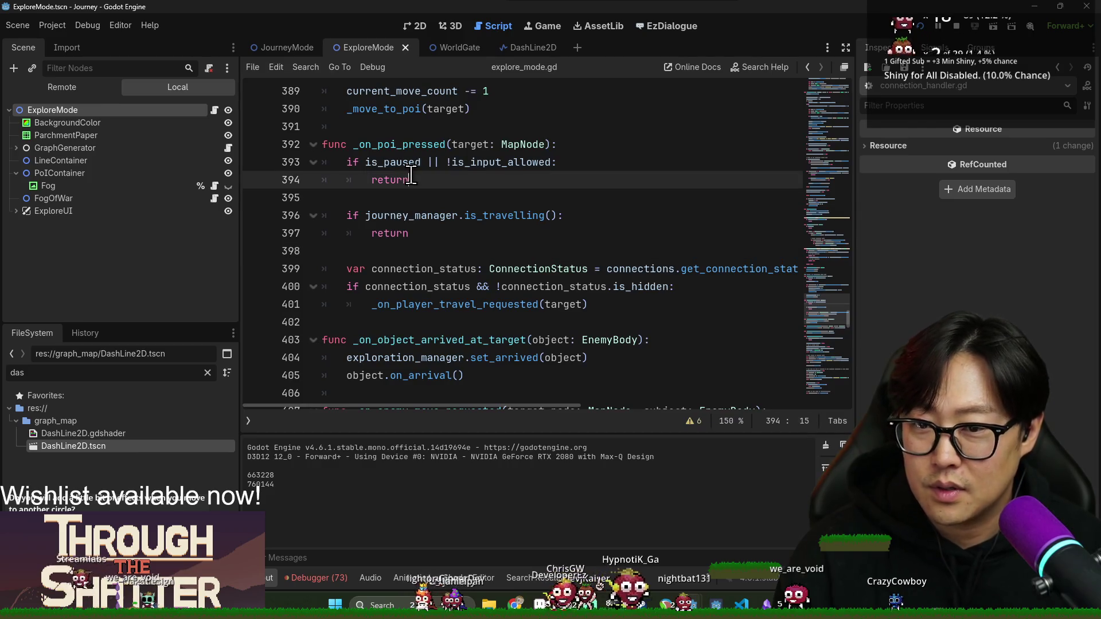
- Search explore_mode.gd for item_scn, set a breakpoint on line 75, and trigger it via the game's Search
{"action": "key", "text": "ctrl+f"}
{"action": "key", "text": "alt+Tab"}
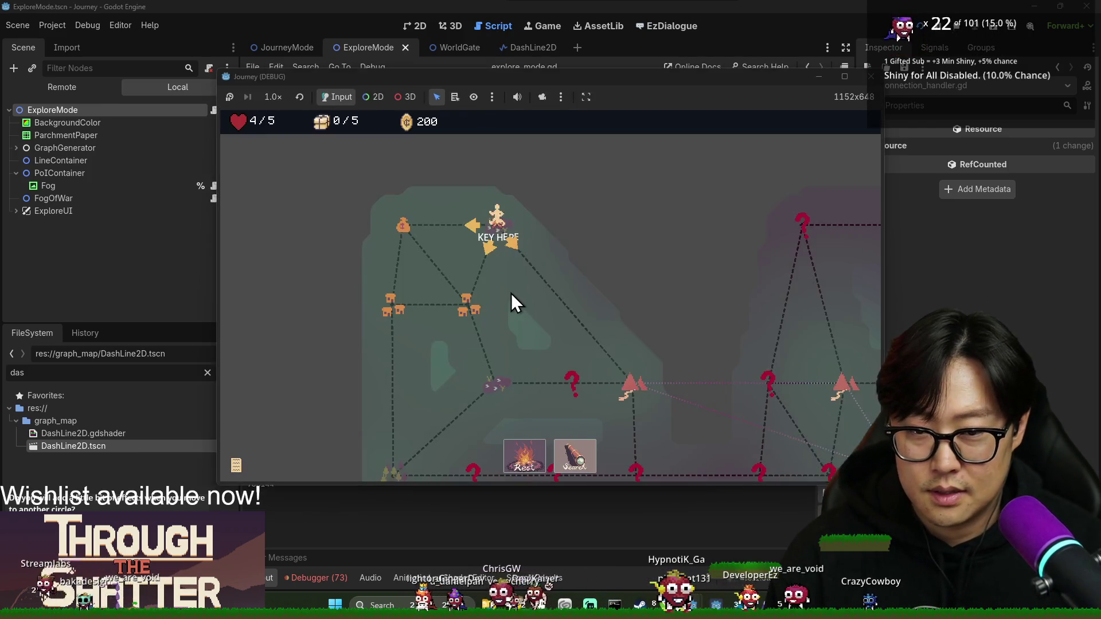
{"action": "key", "text": "alt+Tab"}
{"action": "type", "text": "item"}
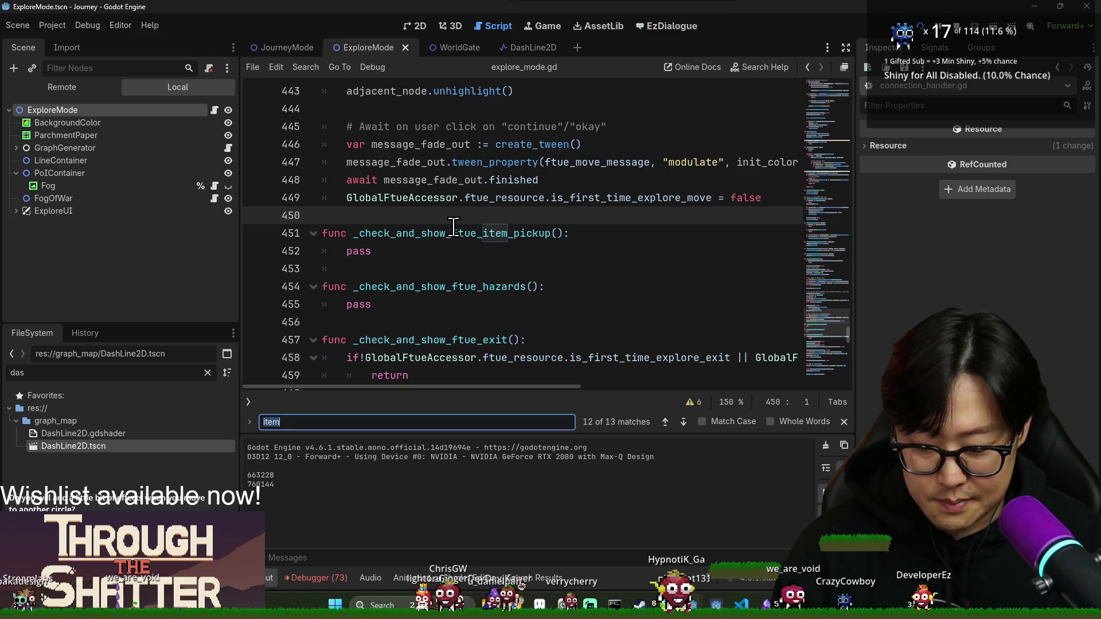
{"action": "double_click", "coordinate": [485, 233]}
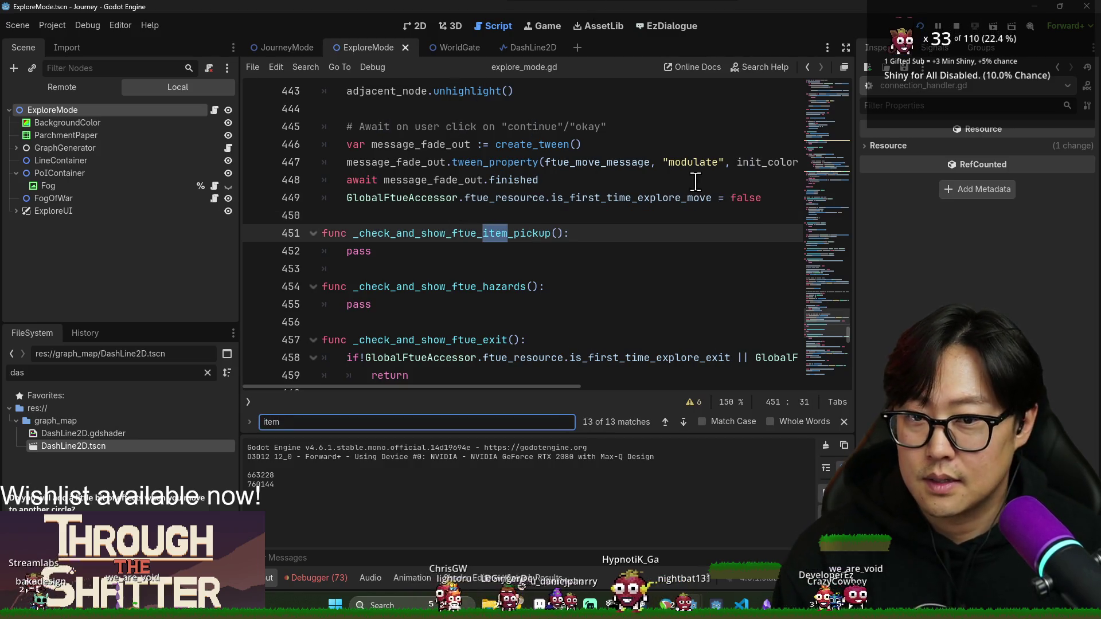
{"action": "type", "text": "s_scn"}
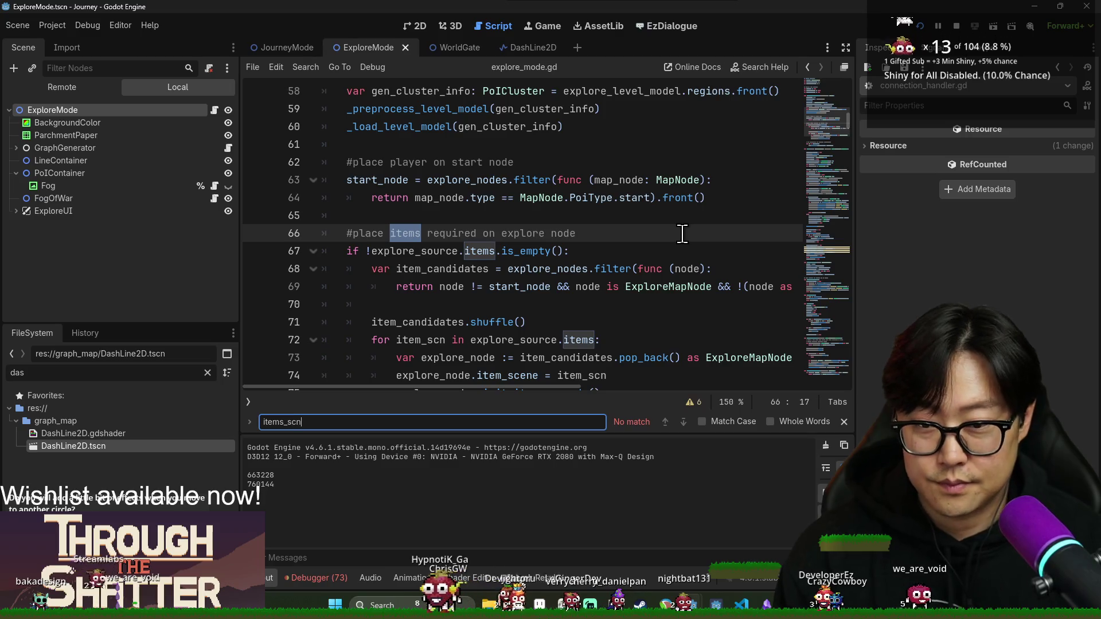
{"action": "key", "text": "BackSpace"}
{"action": "key", "text": "BackSpace"}
{"action": "key", "text": "BackSpace"}
{"action": "key", "text": "BackSpace"}
{"action": "key", "text": "BackSpace"}
{"action": "type", "text": "_scn"}
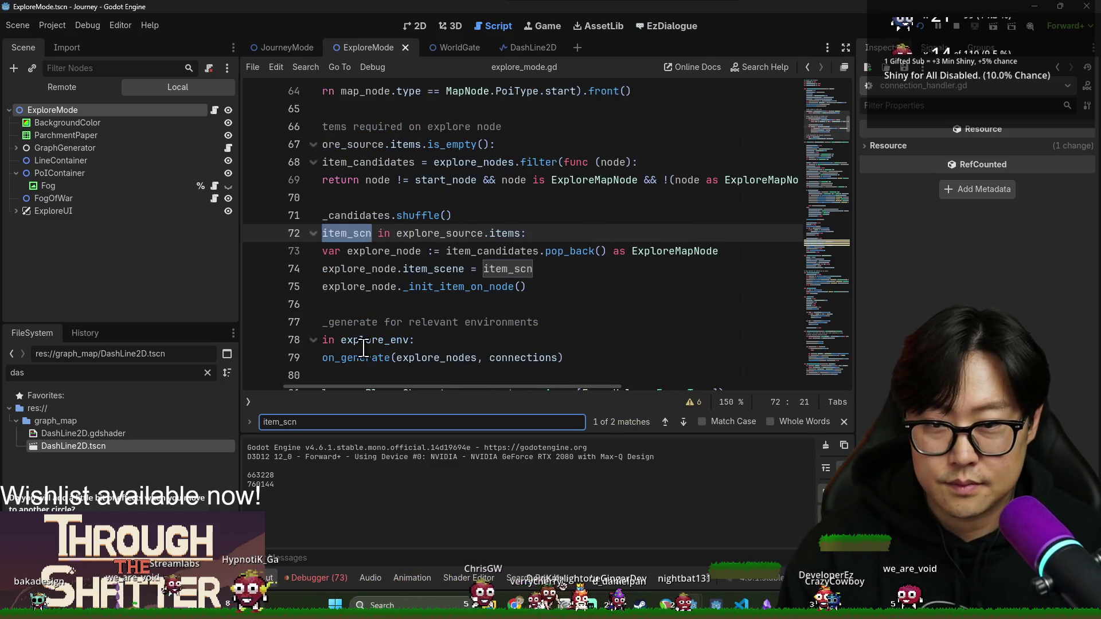
{"action": "left_click_drag", "start_coordinate": [437, 390], "coordinate": [267, 367]}
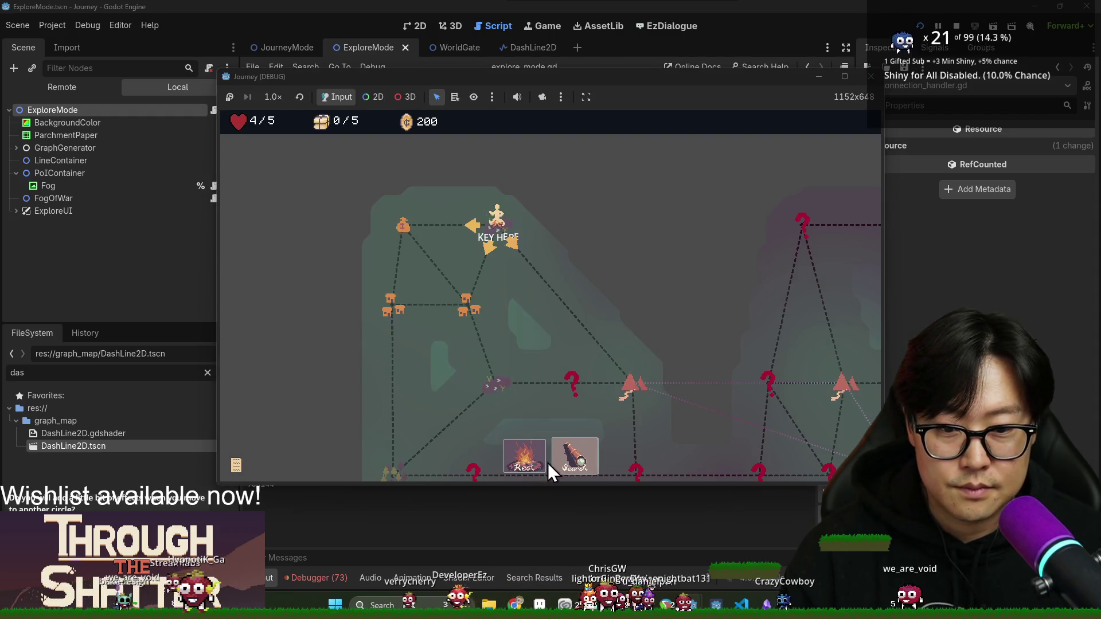
{"action": "left_click", "coordinate": [567, 459]}
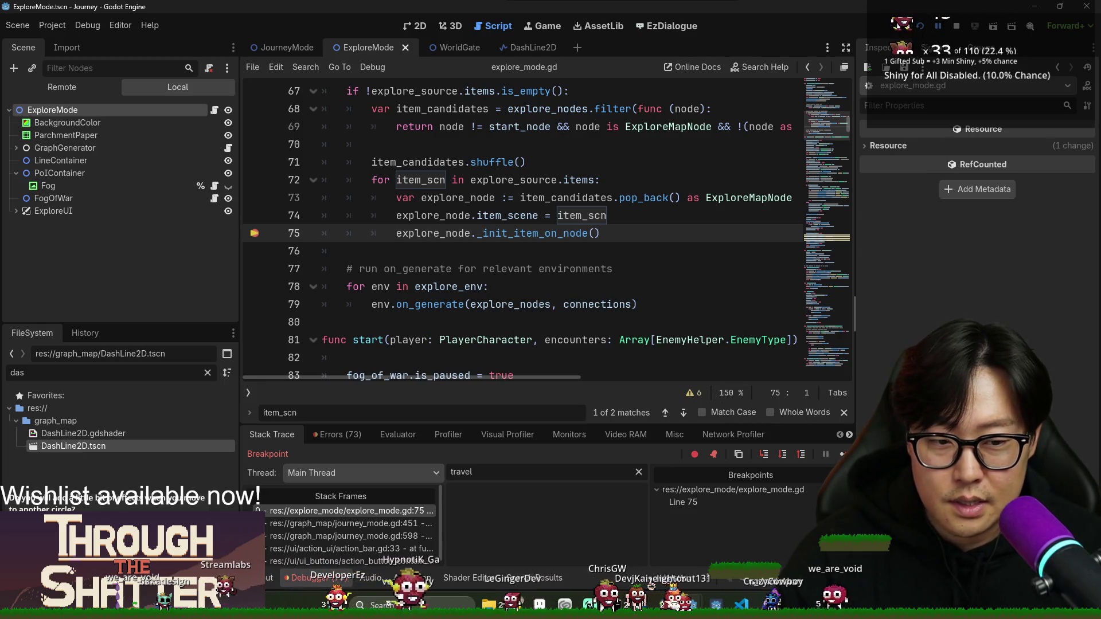
- Resume execution from the line 75 breakpoint and pan around the newly generated exploration map
{"action": "key", "text": "F12"}
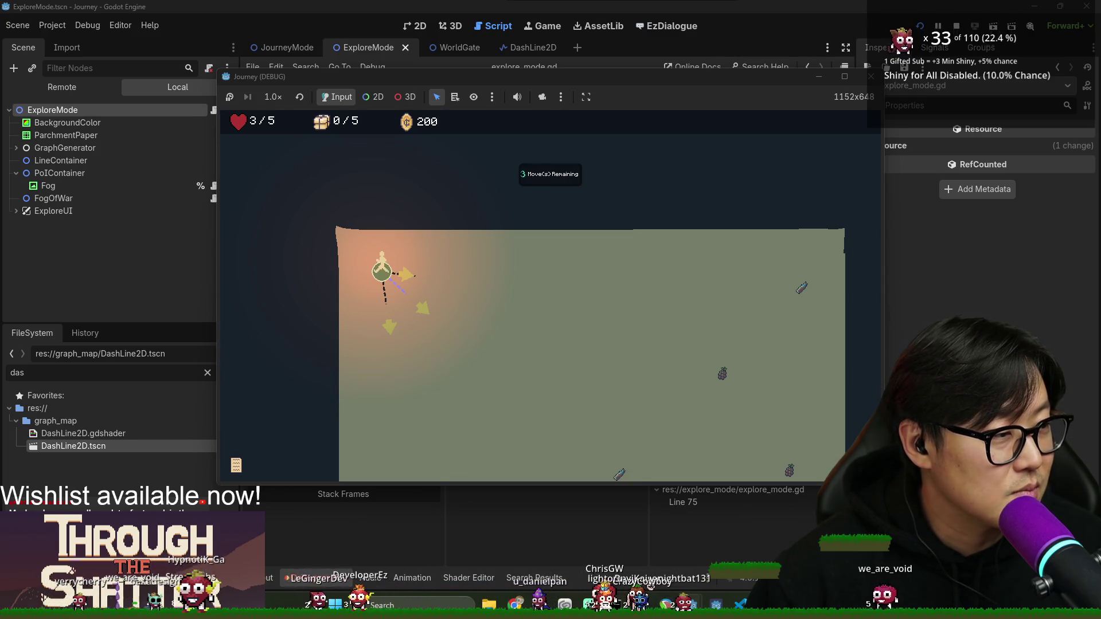
{"action": "scroll", "coordinate": [492, 284], "scroll_direction": "down", "scroll_amount": 3}
{"action": "scroll", "coordinate": [572, 338], "scroll_direction": "up", "scroll_amount": 2}
{"action": "scroll", "coordinate": [404, 290], "scroll_direction": "down", "scroll_amount": 3}
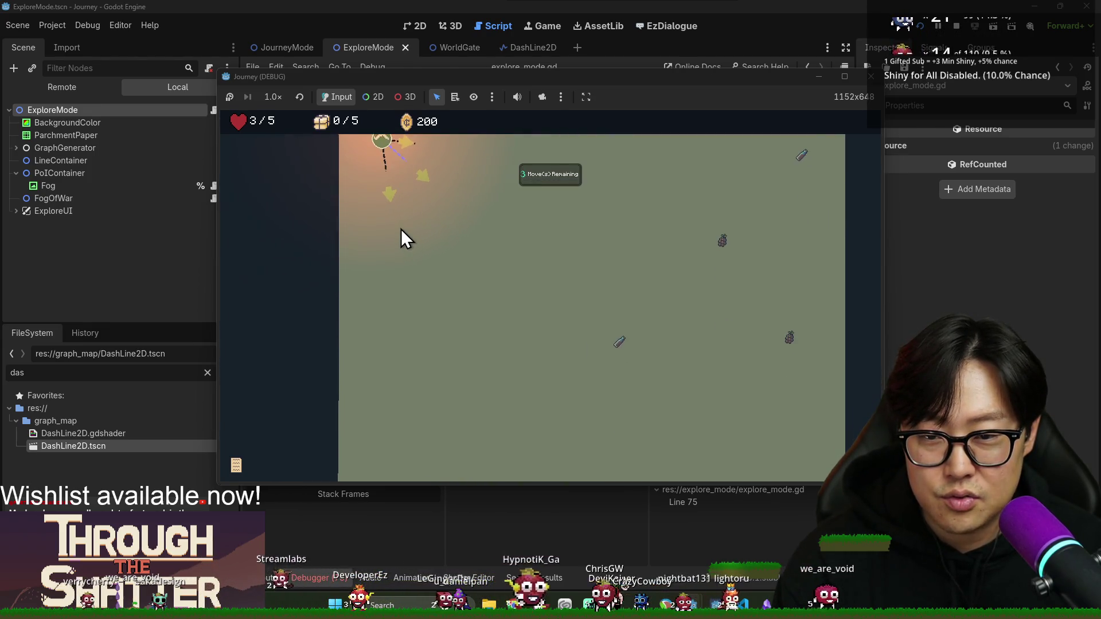
{"action": "scroll", "coordinate": [417, 261], "scroll_direction": "up", "scroll_amount": 1}
{"action": "scroll", "coordinate": [430, 297], "scroll_direction": "down", "scroll_amount": 1}
{"action": "scroll", "coordinate": [404, 265], "scroll_direction": "up", "scroll_amount": 1}
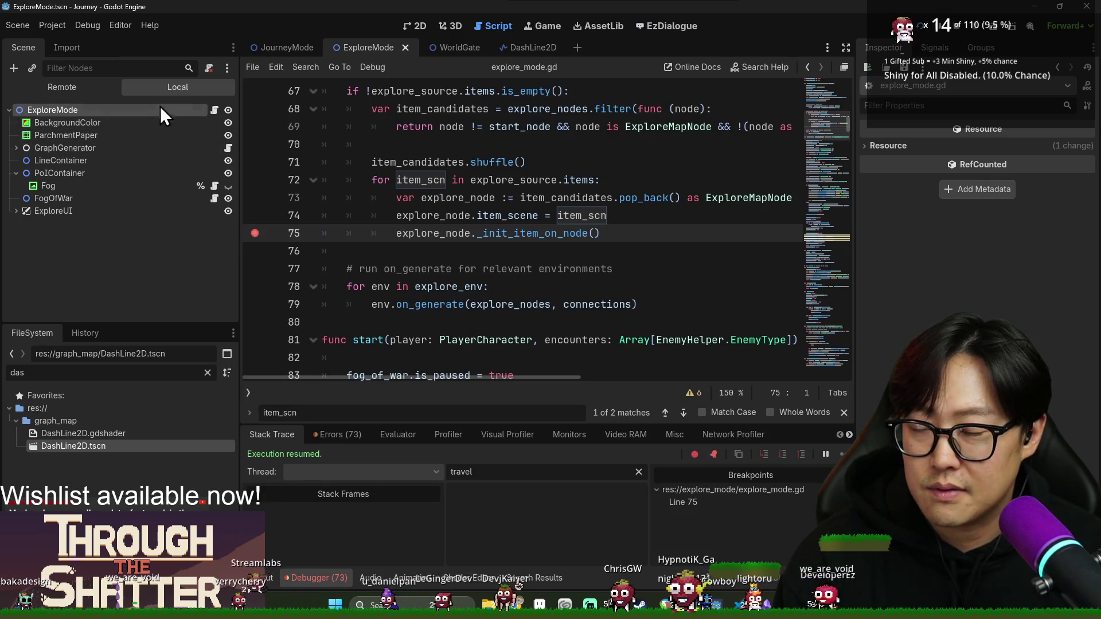
- In the Remote scene tree, expand Game, JourneyMode, CanvasLayer and ExploreMode to see their children
{"action": "left_click", "coordinate": [101, 89]}
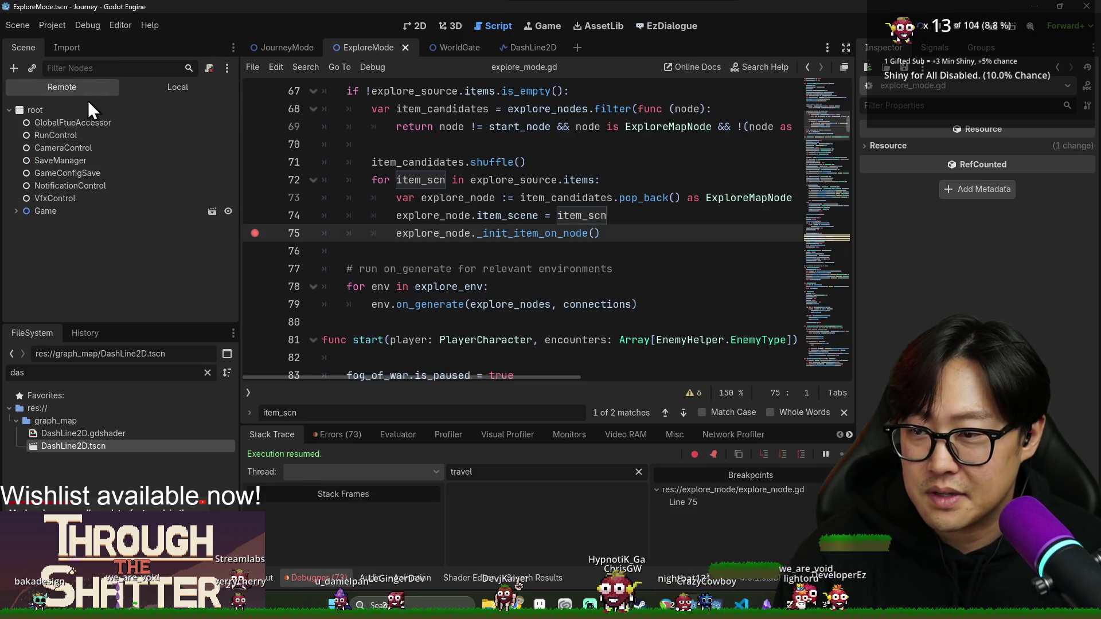
{"action": "left_click", "coordinate": [16, 211]}
{"action": "left_click", "coordinate": [32, 229]}
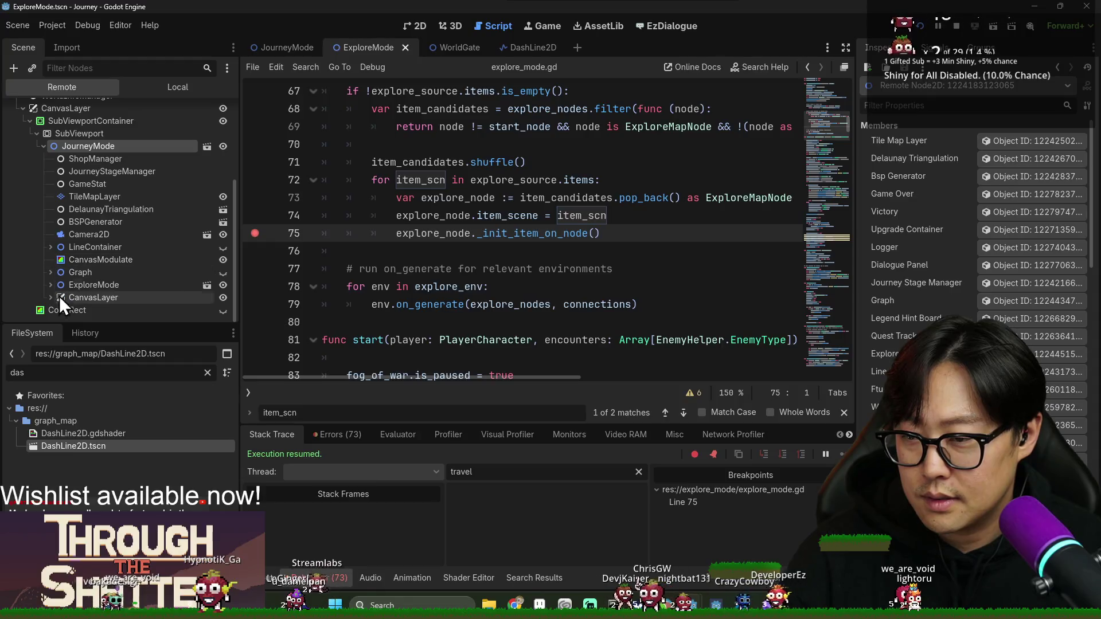
{"action": "left_click", "coordinate": [51, 297]}
{"action": "scroll", "coordinate": [95, 273], "scroll_direction": "down", "scroll_amount": 5}
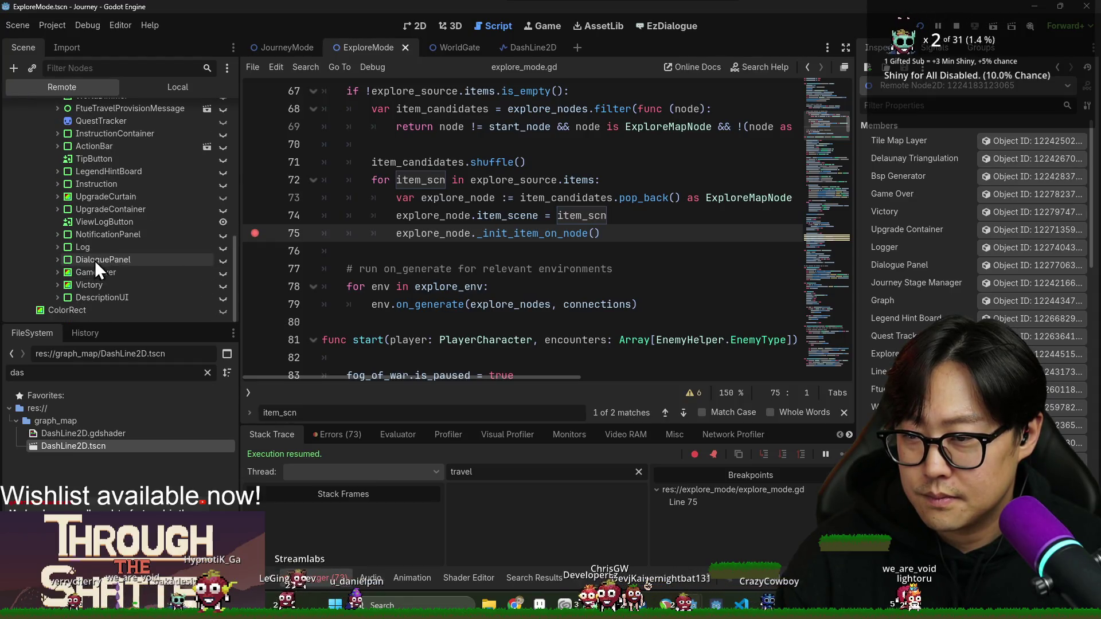
{"action": "scroll", "coordinate": [103, 297], "scroll_direction": "up", "scroll_amount": 3}
{"action": "left_click", "coordinate": [51, 153]}
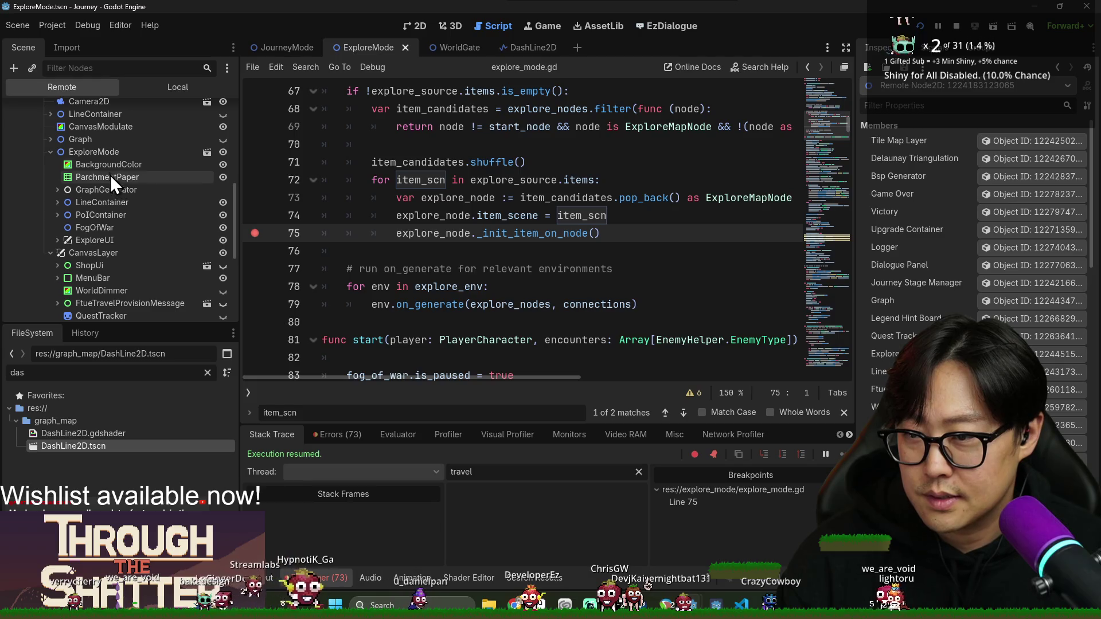
- Toggle FogOfWar visibility, expand PoIContainer, and toggle the Fog node's visibility
{"action": "left_click", "coordinate": [224, 228]}
{"action": "left_click", "coordinate": [222, 230]}
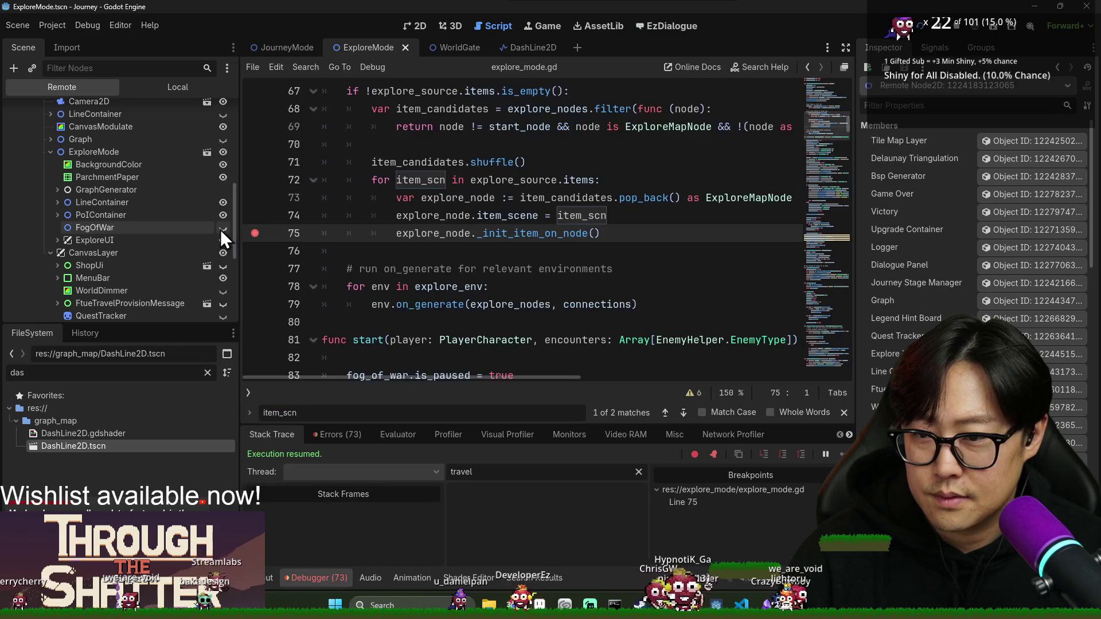
{"action": "left_click", "coordinate": [58, 215]}
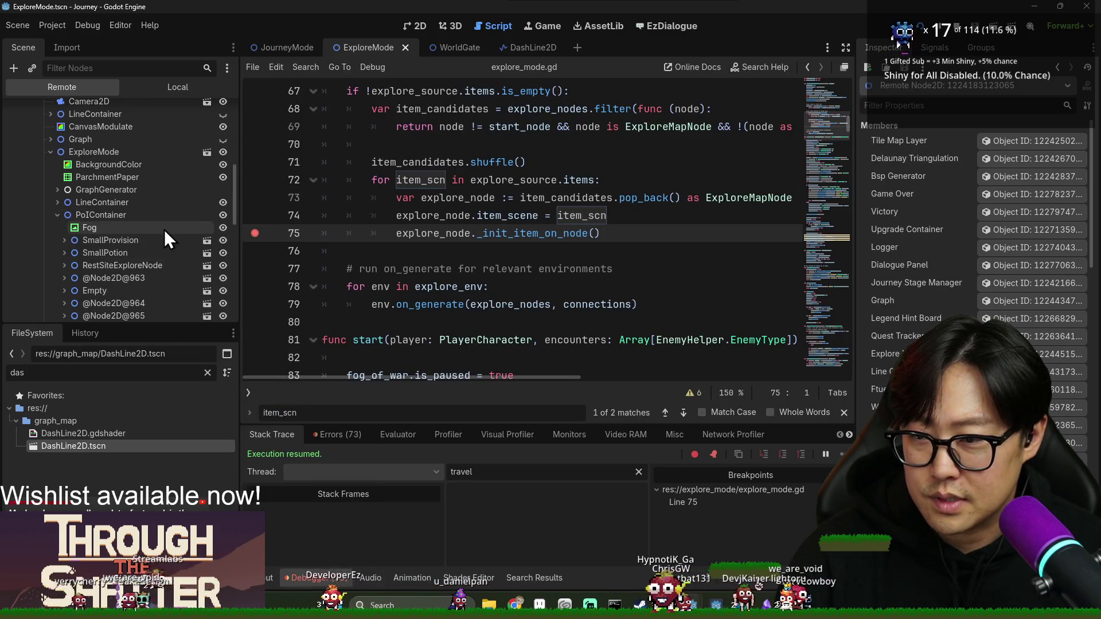
{"action": "left_click", "coordinate": [229, 229]}
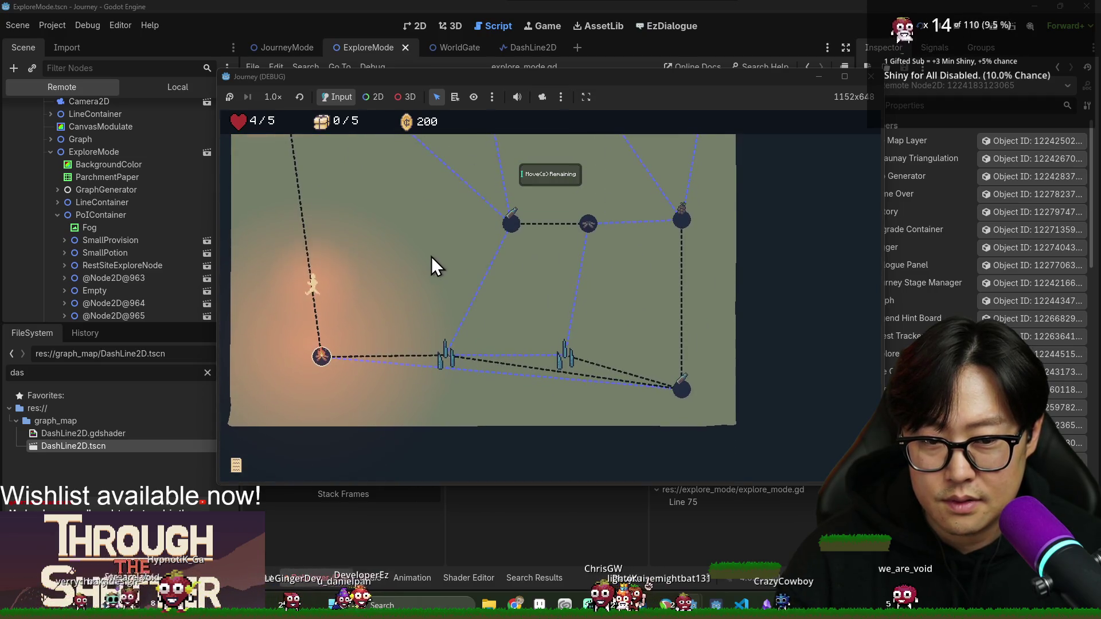
- Regenerate the explore map to hit the line 75 breakpoint, step the item loop and check variable values
{"action": "left_click", "coordinate": [588, 1]}
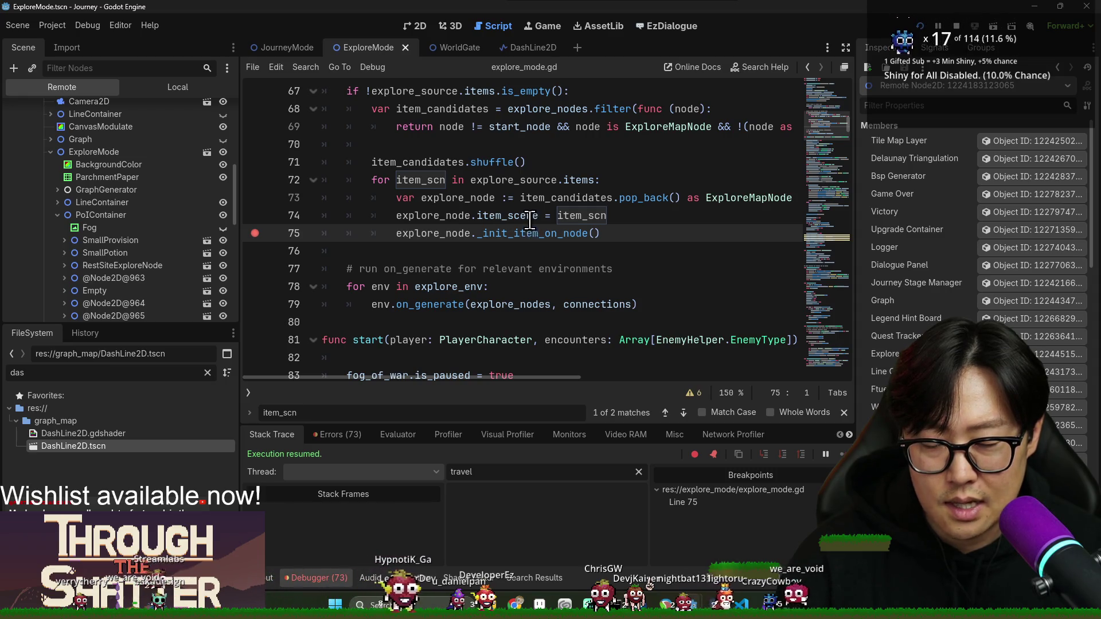
{"action": "key", "text": "alt+Tab"}
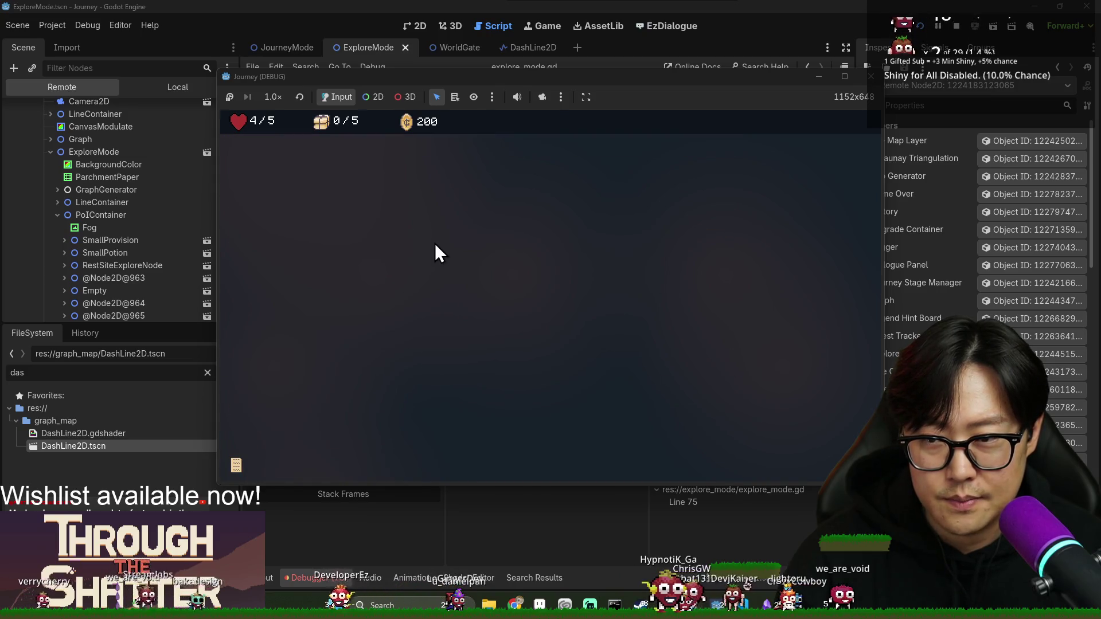
{"action": "key", "text": "alt+Tab"}
{"action": "key", "text": "alt+Tab"}
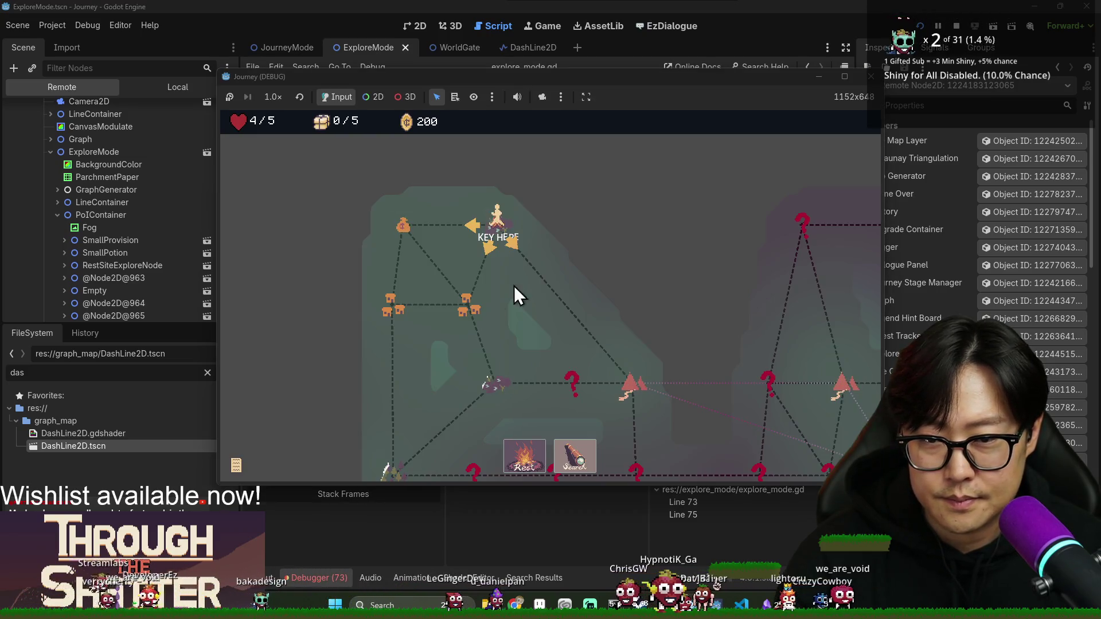
{"action": "left_click", "coordinate": [584, 450]}
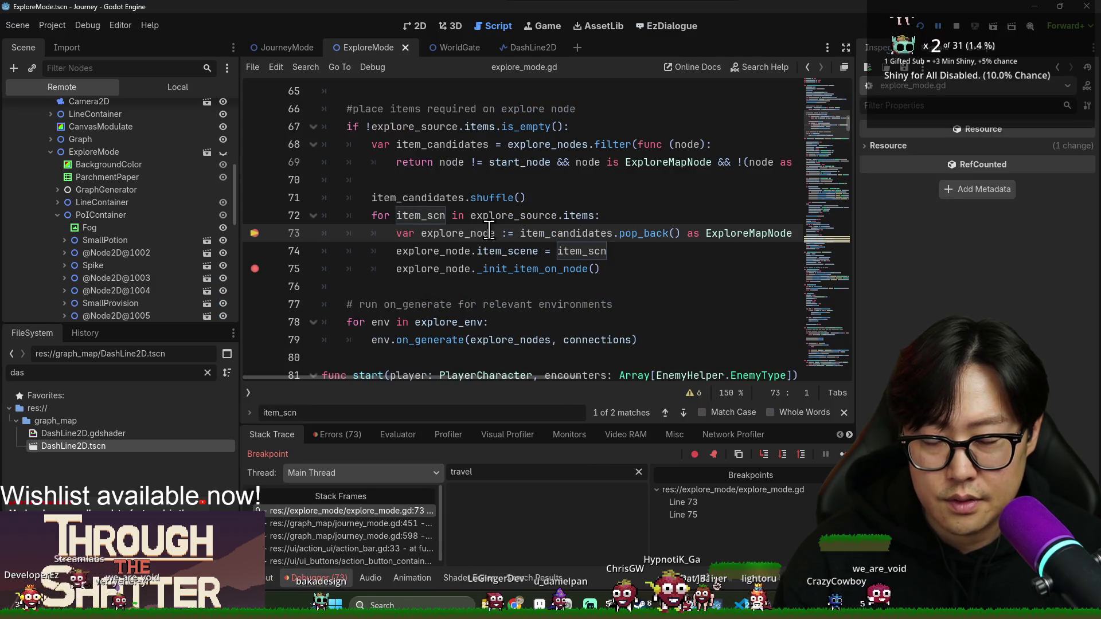
{"action": "left_click", "coordinate": [783, 454]}
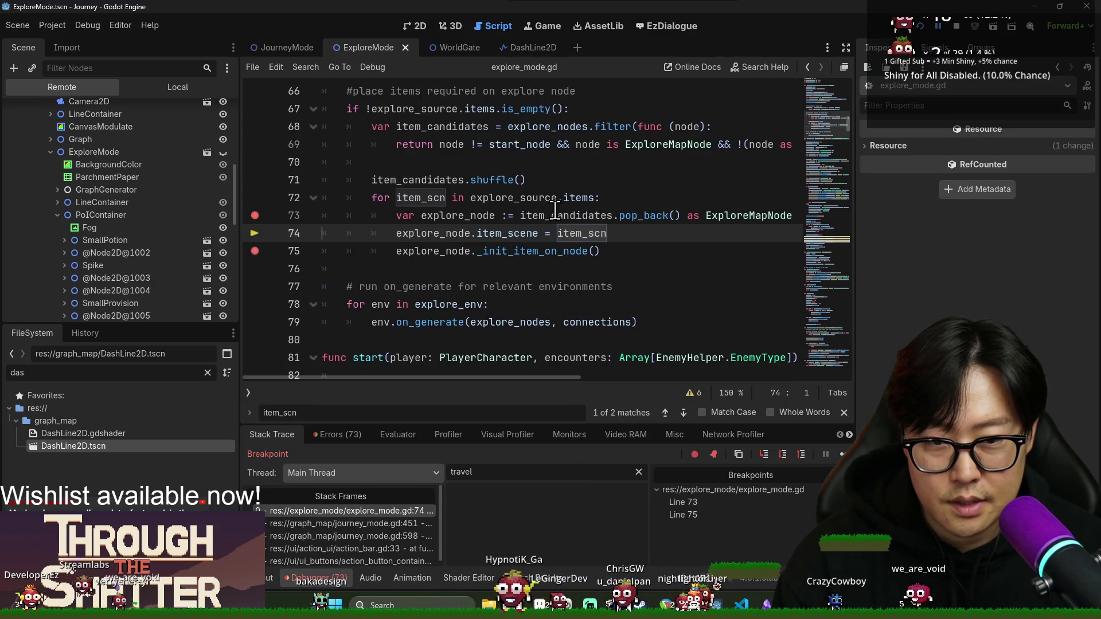
{"action": "mouse_move", "coordinate": [555, 210]}
{"action": "mouse_move", "coordinate": [473, 215]}
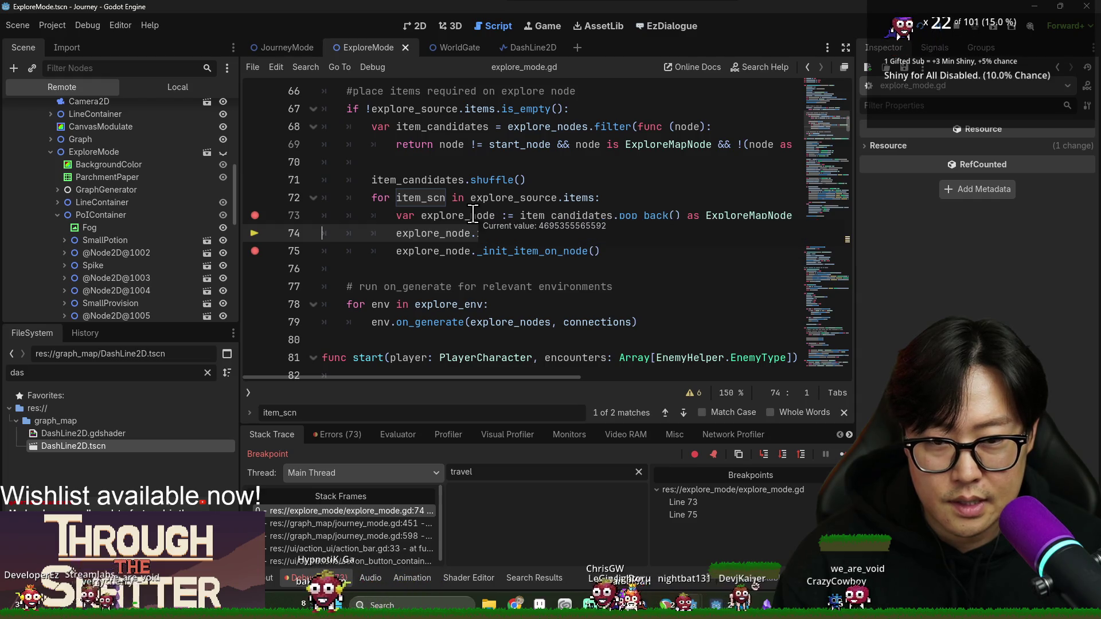
{"action": "mouse_move", "coordinate": [460, 234]}
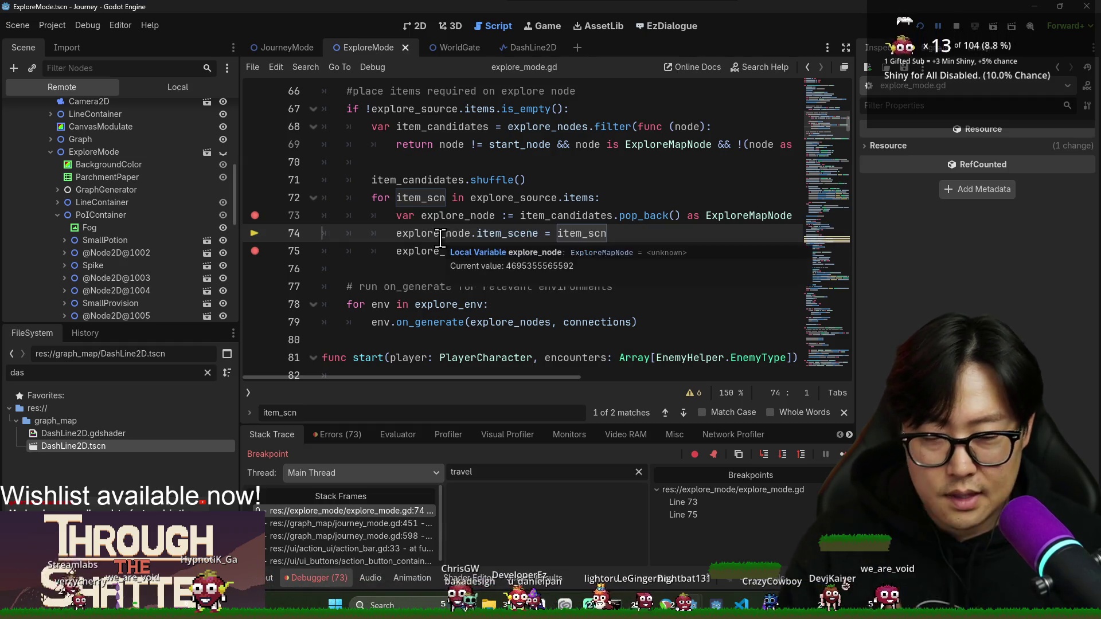
- Step into _init_item_on_node in ExploreMapNode.gd, reverting an accidental edit to the script
{"action": "left_click", "coordinate": [783, 455]}
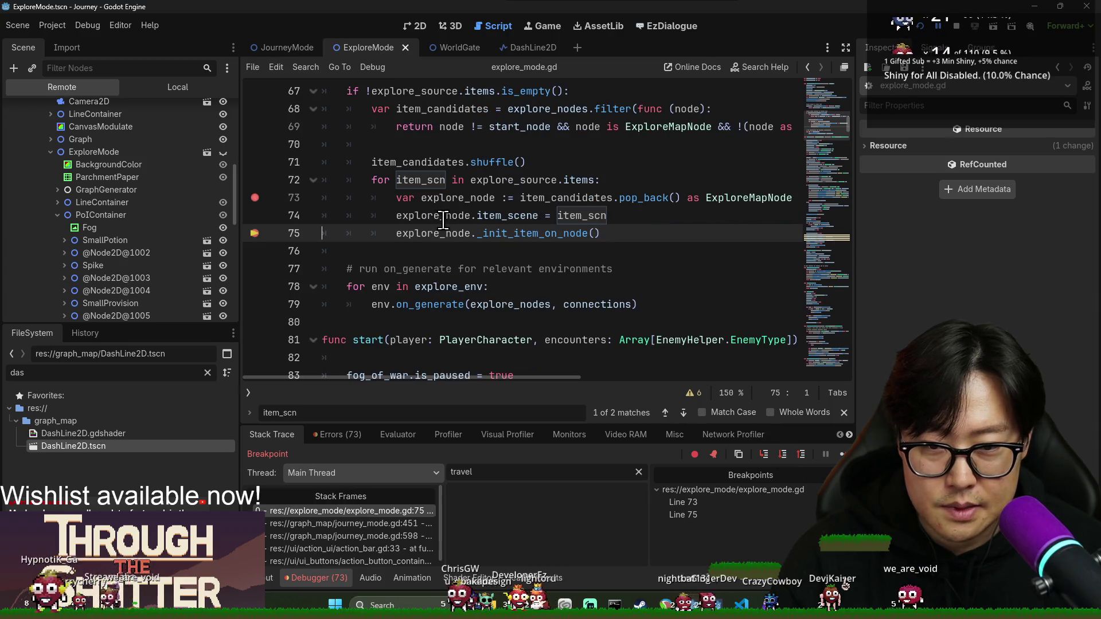
{"action": "left_click", "coordinate": [764, 455]}
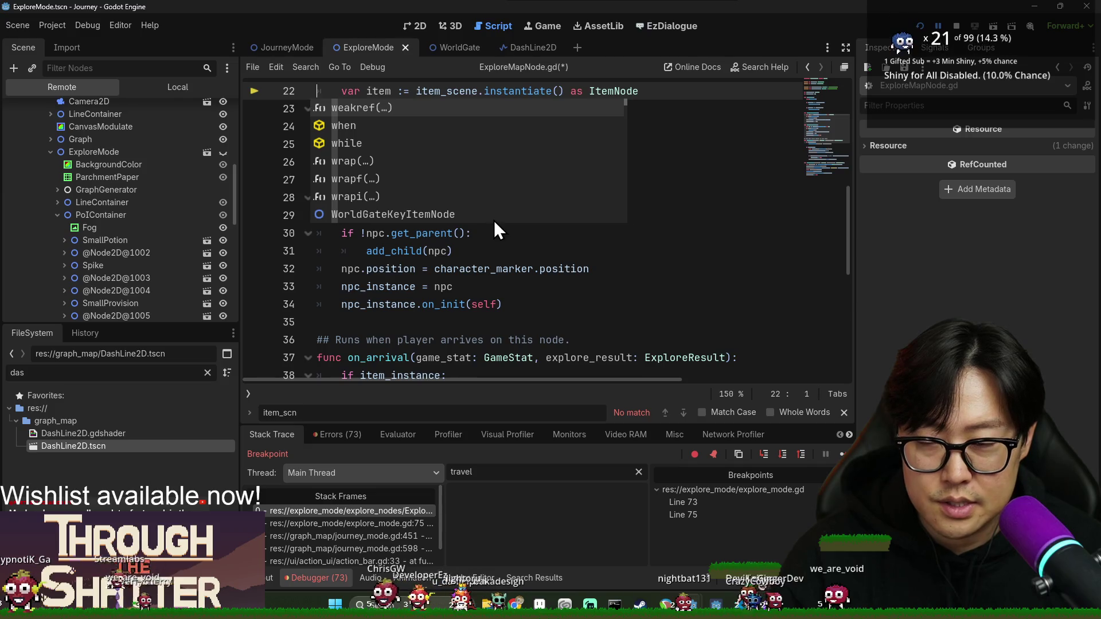
{"action": "left_click", "coordinate": [602, 181]}
{"action": "scroll", "coordinate": [602, 175], "scroll_direction": "up", "scroll_amount": 2}
{"action": "key", "text": "ctrl+s"}
{"action": "mouse_move", "coordinate": [378, 204]}
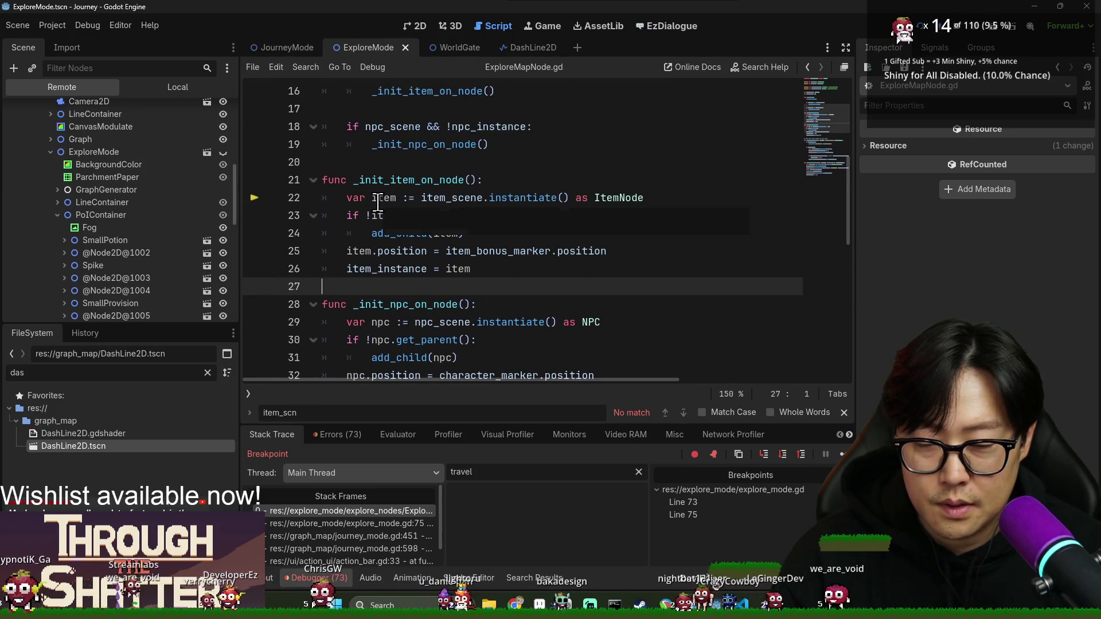
- Step through item instantiation, add_child and positioning until execution returns to line 78 of explore_mode.gd
{"action": "left_click", "coordinate": [785, 453]}
{"action": "mouse_move", "coordinate": [390, 216]}
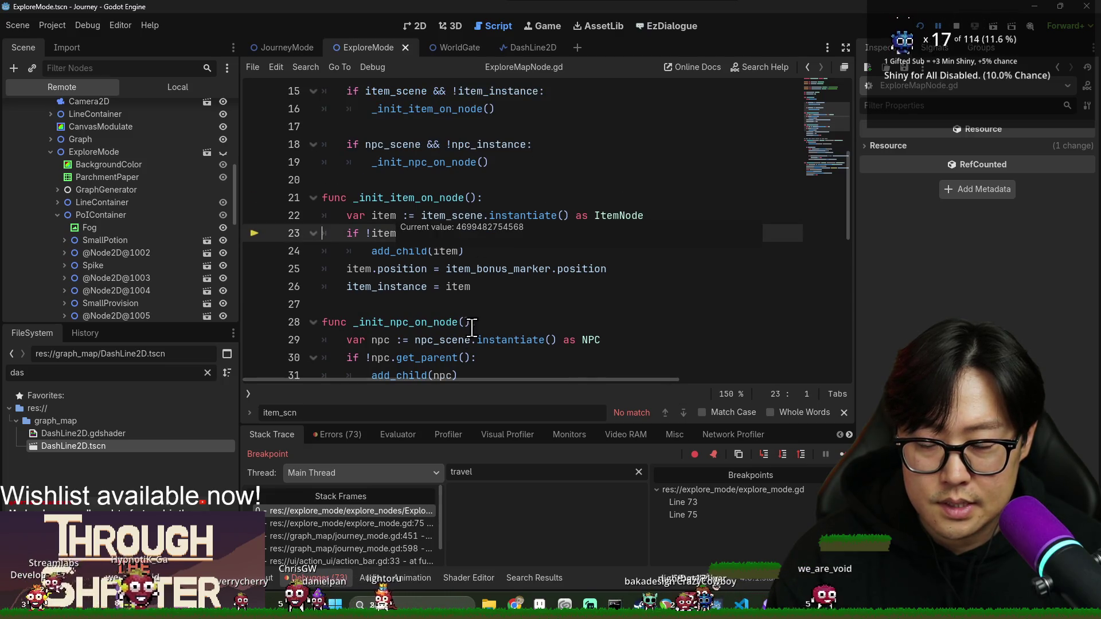
{"action": "mouse_move", "coordinate": [378, 234]}
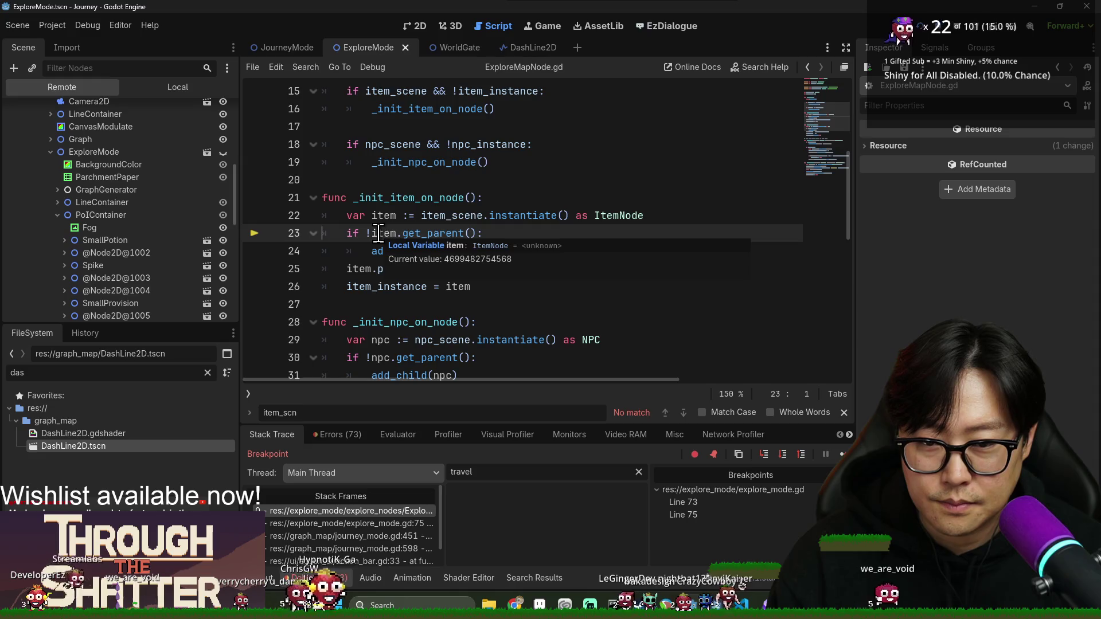
{"action": "left_click", "coordinate": [786, 455]}
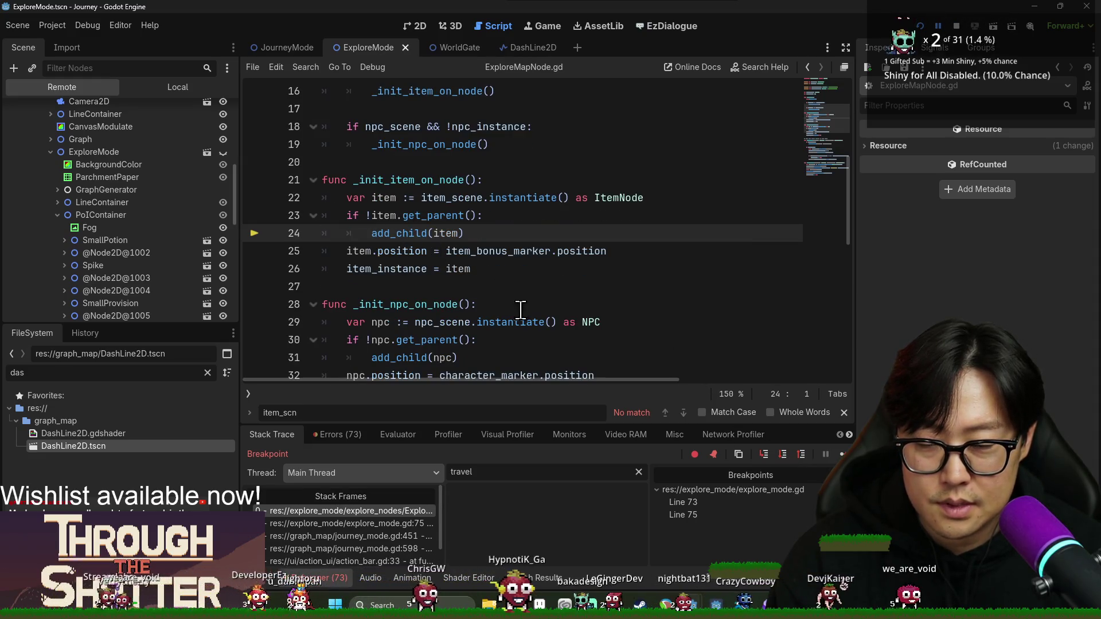
{"action": "left_click", "coordinate": [784, 454]}
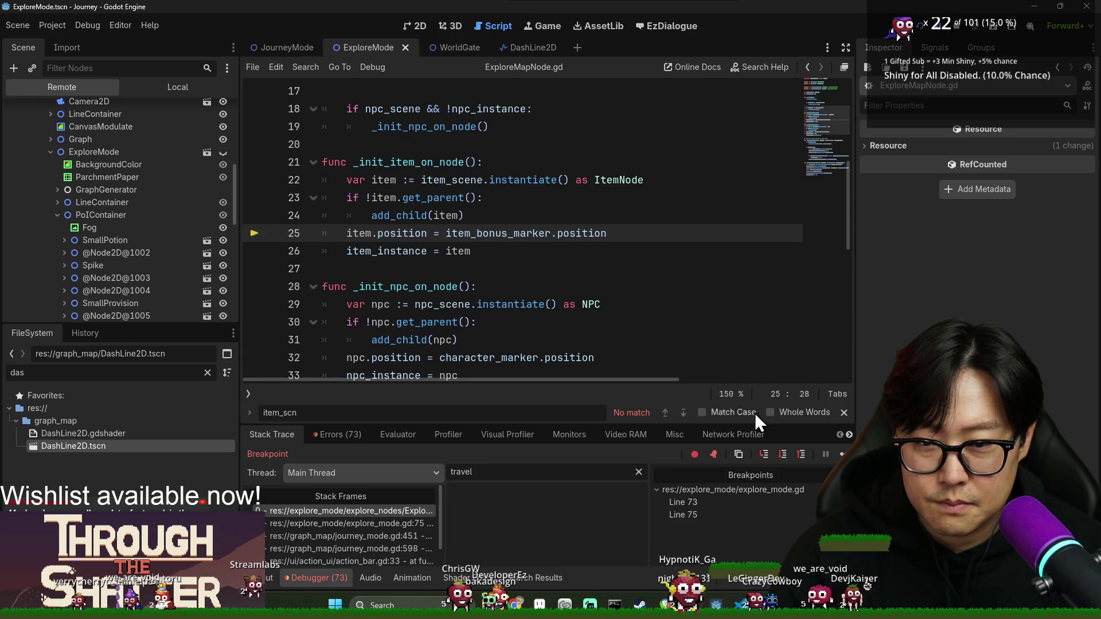
{"action": "left_click", "coordinate": [785, 455]}
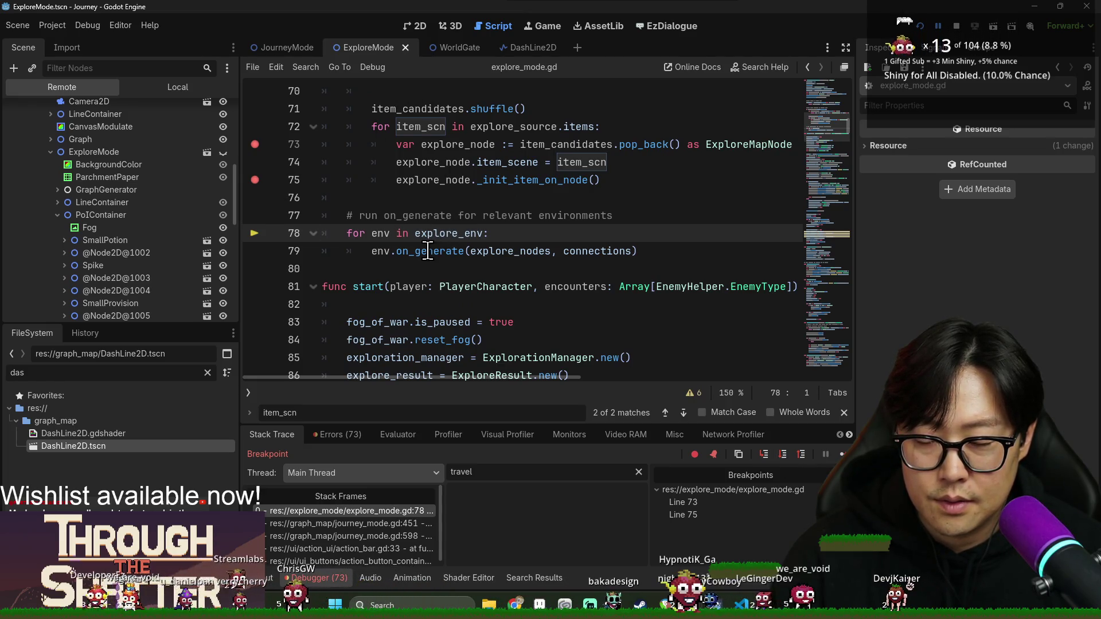
{"action": "mouse_move", "coordinate": [428, 252]}
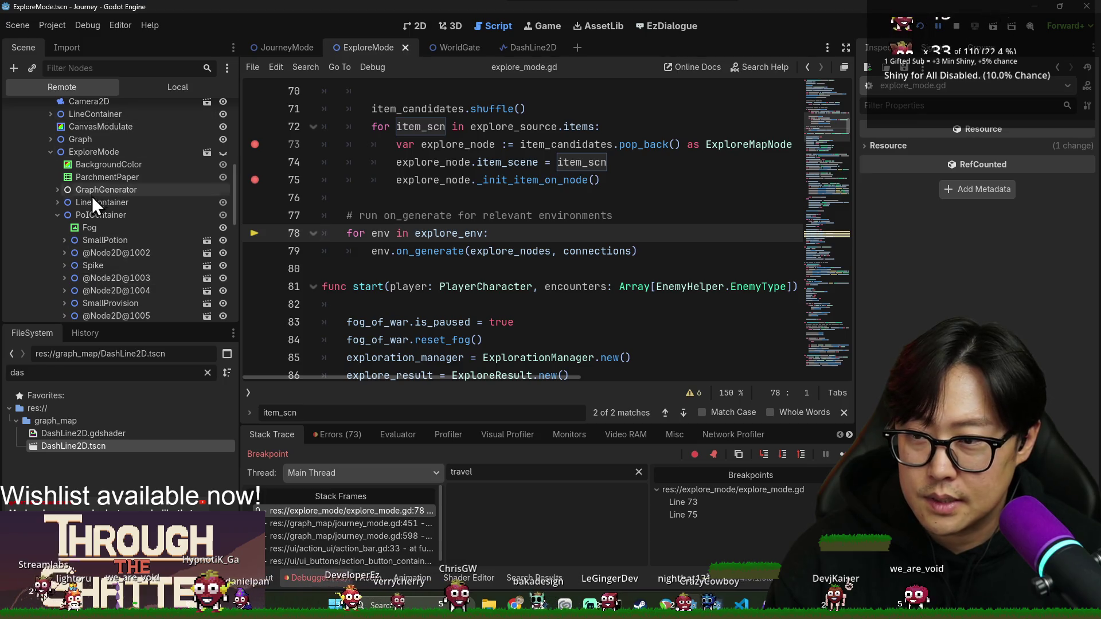
{"action": "scroll", "coordinate": [80, 225], "scroll_direction": "down", "scroll_amount": 3}
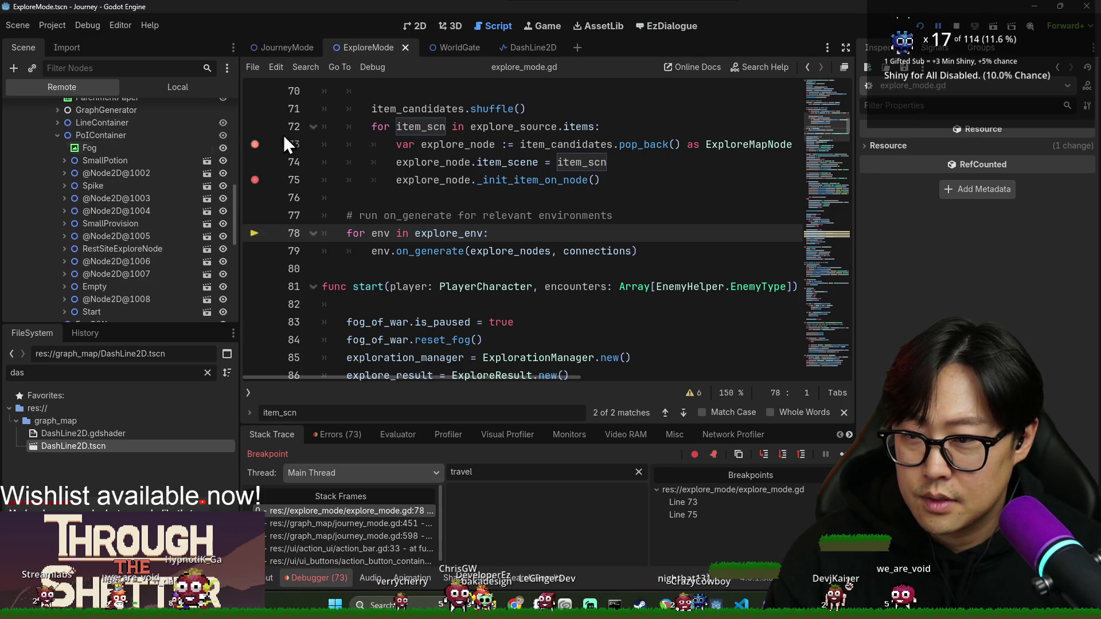
{"action": "left_click", "coordinate": [61, 172]}
{"action": "scroll", "coordinate": [66, 179], "scroll_direction": "down", "scroll_amount": 1}
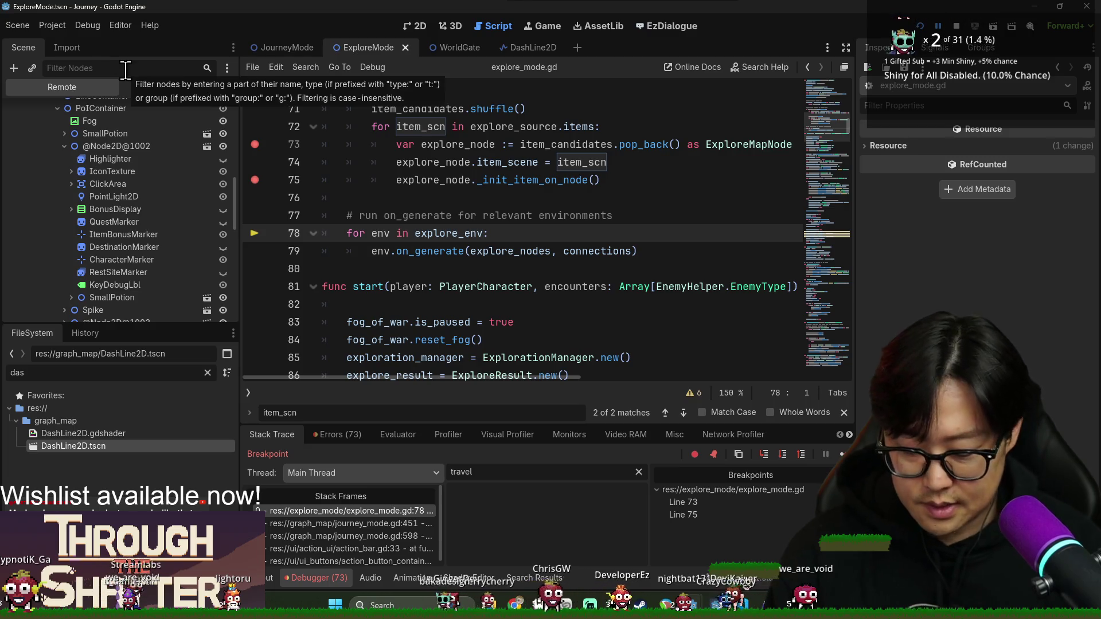
- Filter the Remote tree by 'key', inspect WorldGateKeyItemNode's World Gate Key properties, then resume the game
{"action": "type", "text": "key"}
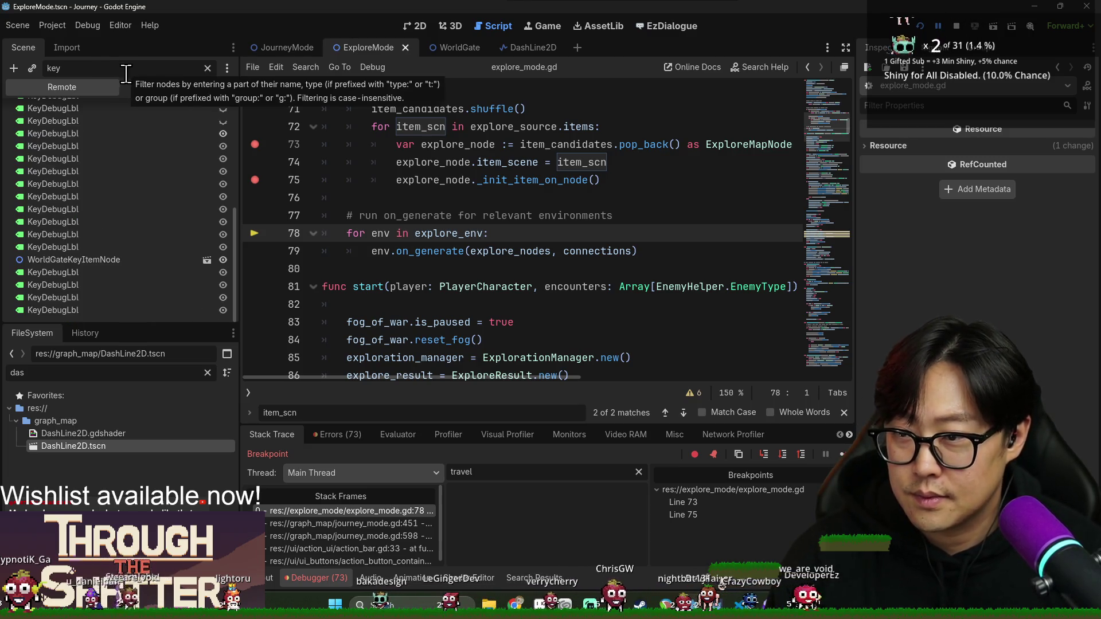
{"action": "scroll", "coordinate": [160, 284], "scroll_direction": "up", "scroll_amount": 5}
{"action": "scroll", "coordinate": [155, 284], "scroll_direction": "down", "scroll_amount": 4}
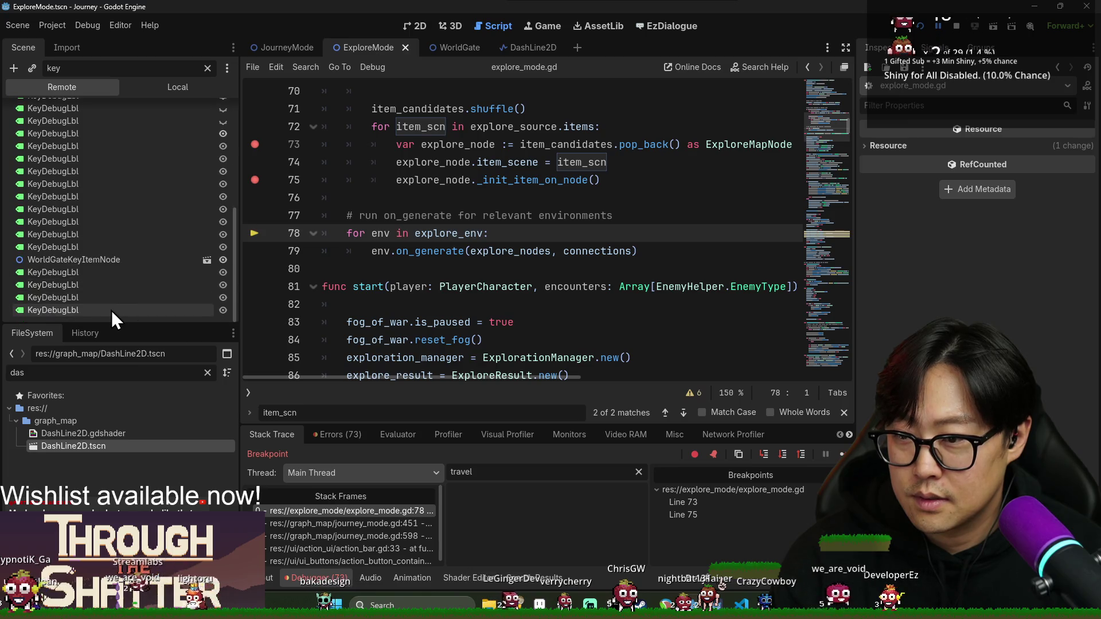
{"action": "left_click", "coordinate": [80, 261]}
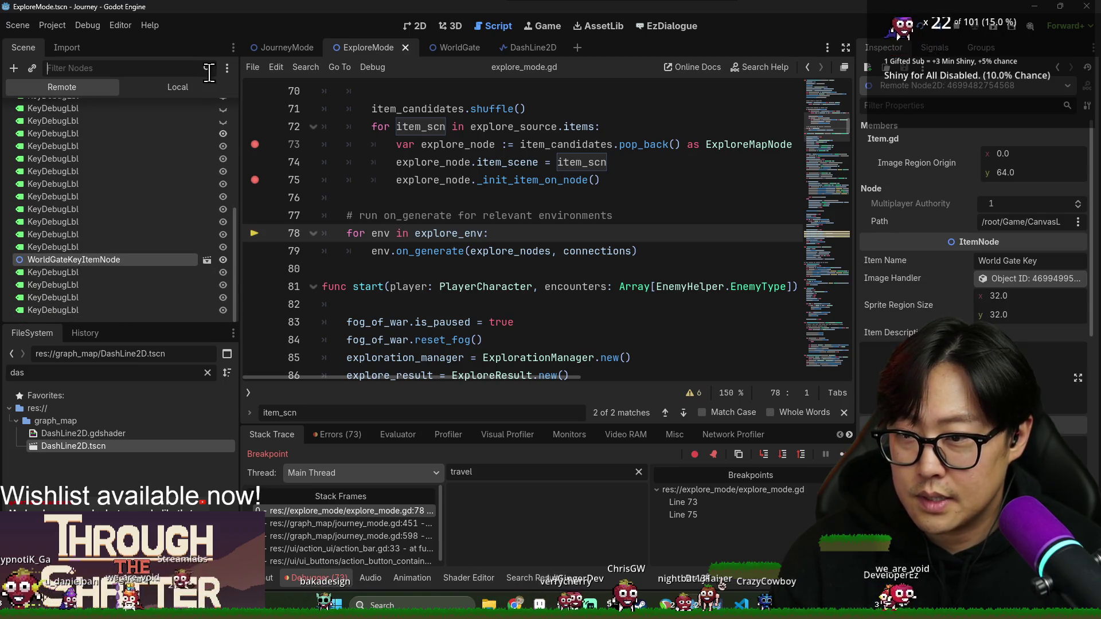
{"action": "scroll", "coordinate": [135, 250], "scroll_direction": "up", "scroll_amount": 2}
{"action": "scroll", "coordinate": [172, 262], "scroll_direction": "down", "scroll_amount": 3}
{"action": "scroll", "coordinate": [136, 218], "scroll_direction": "up", "scroll_amount": 3}
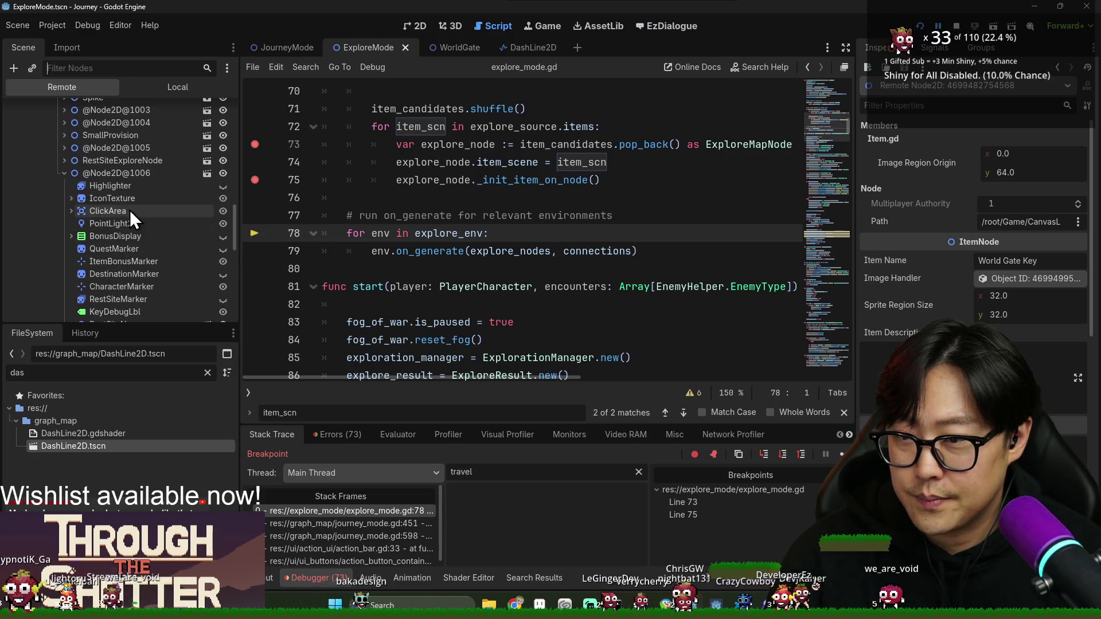
{"action": "scroll", "coordinate": [100, 197], "scroll_direction": "down", "scroll_amount": 3}
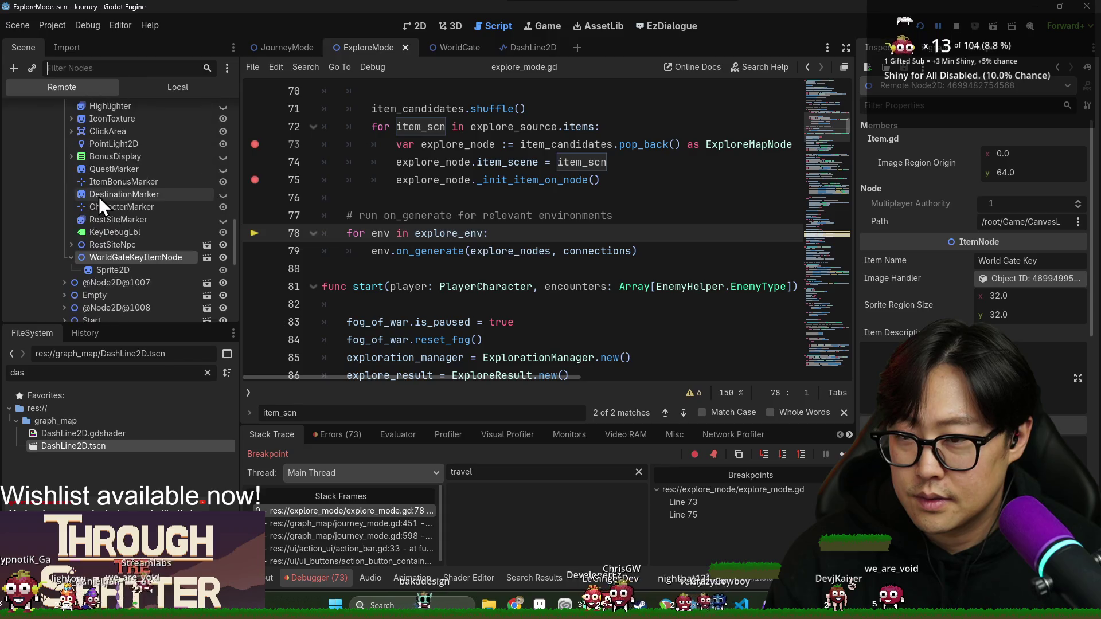
{"action": "key", "text": "F12"}
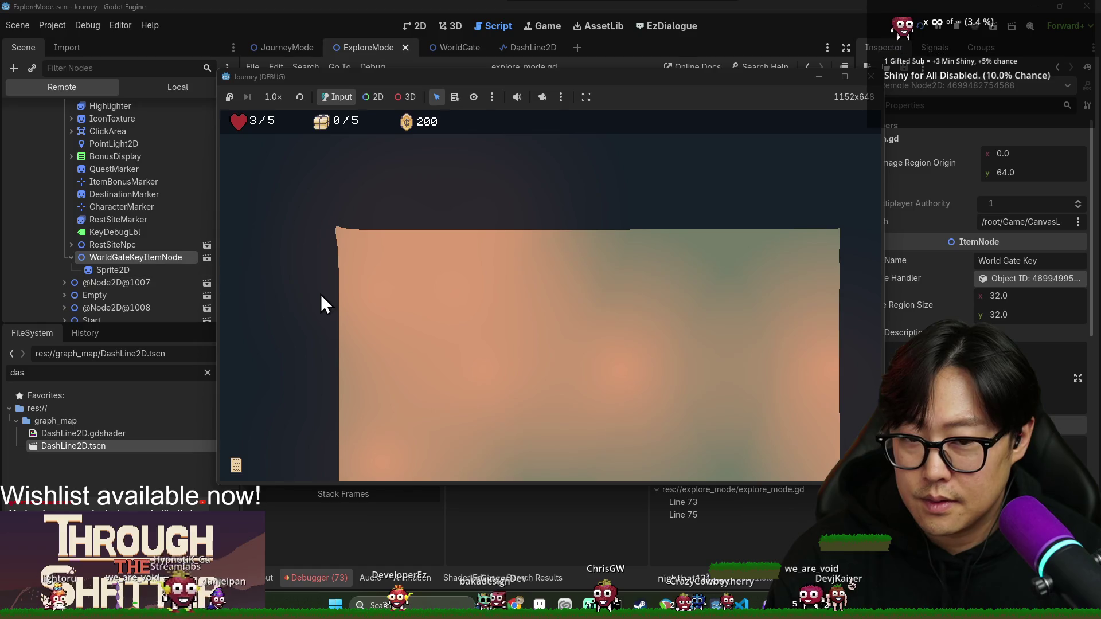
- Inspect the key item's Sprite2D and the Fog node in the running game's remote tree
{"action": "left_click", "coordinate": [139, 269]}
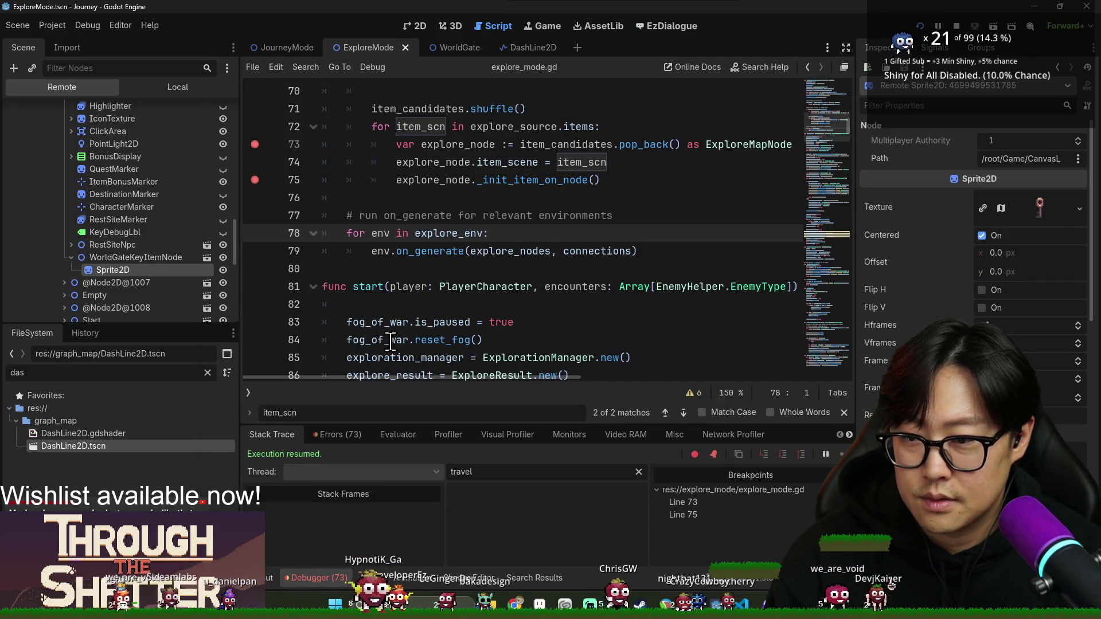
{"action": "left_click", "coordinate": [395, 335]}
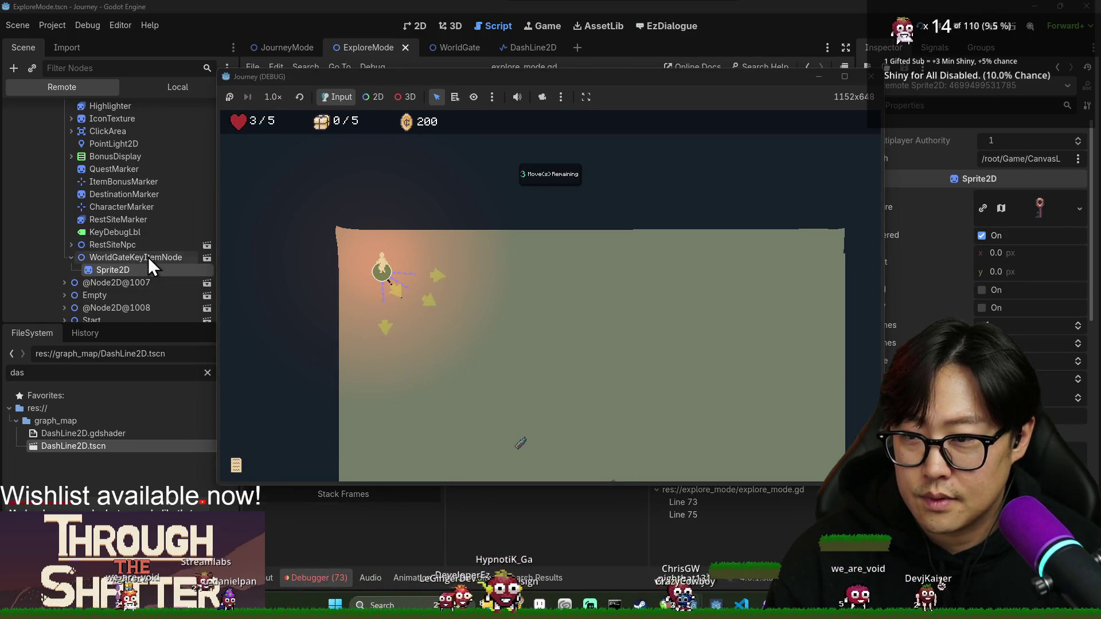
{"action": "scroll", "coordinate": [122, 202], "scroll_direction": "down", "scroll_amount": 3}
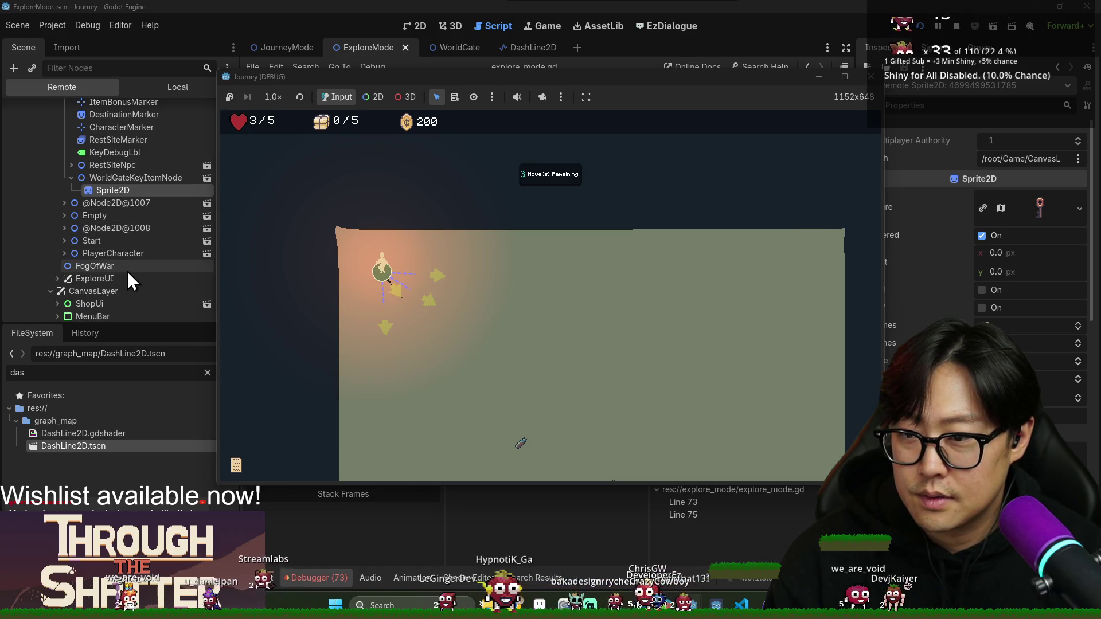
{"action": "scroll", "coordinate": [90, 240], "scroll_direction": "up", "scroll_amount": 2}
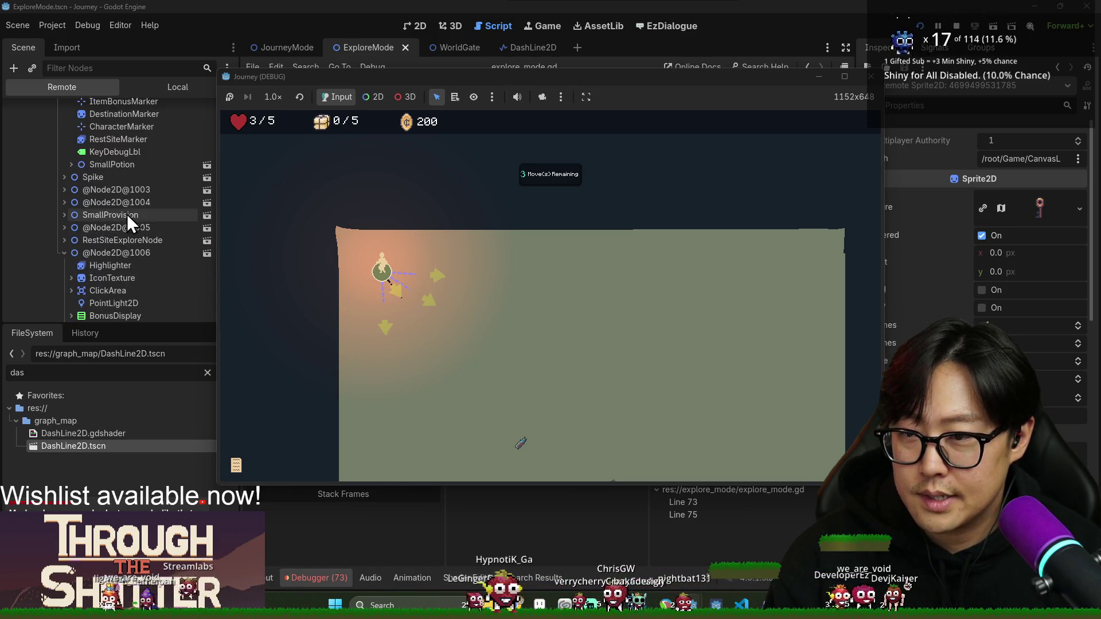
{"action": "scroll", "coordinate": [158, 217], "scroll_direction": "up", "scroll_amount": 5}
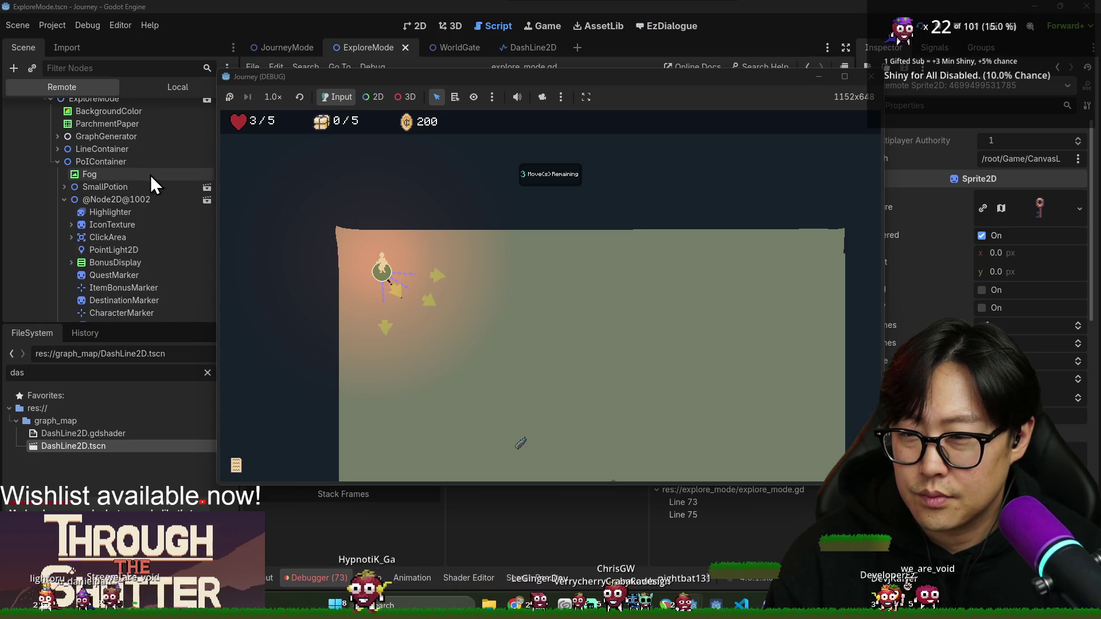
{"action": "left_click", "coordinate": [210, 177]}
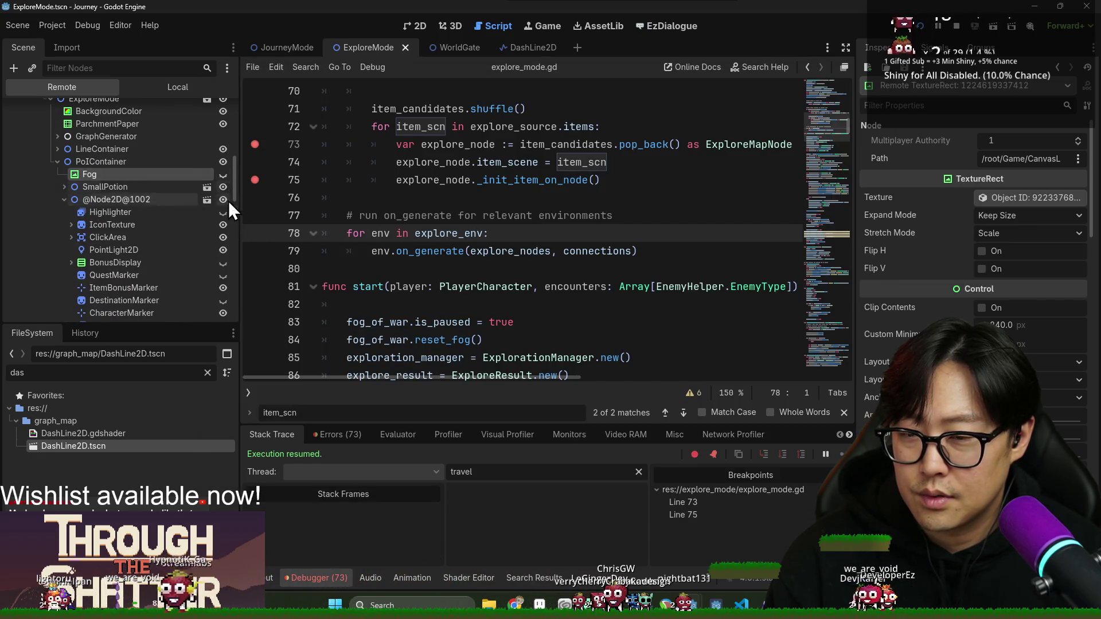
{"action": "key", "text": "alt+Tab"}
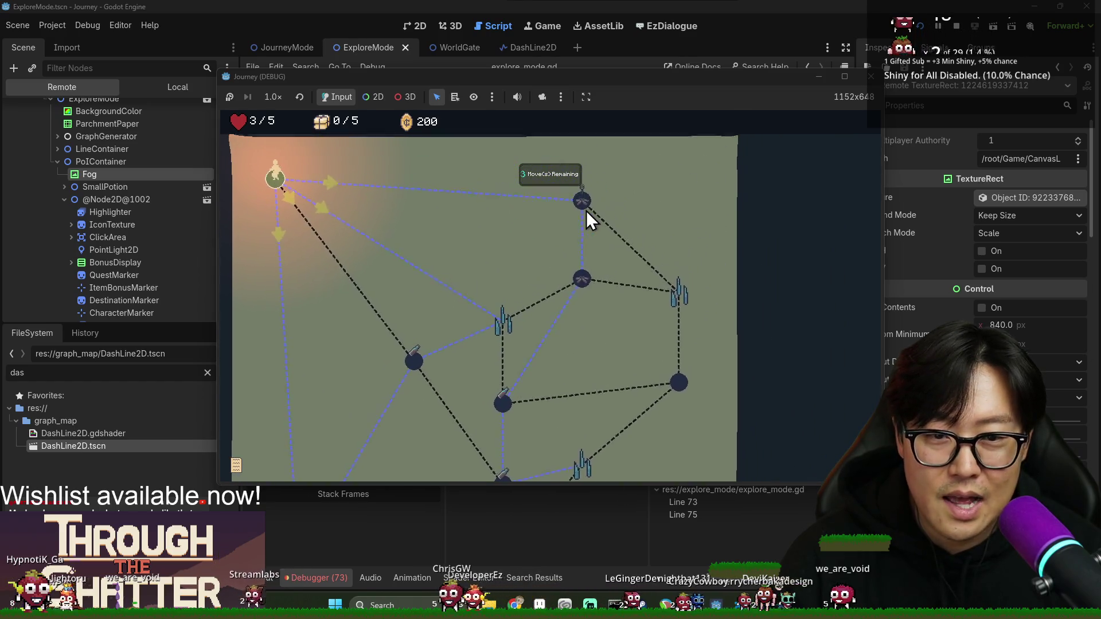
- Walk the character from the upper-right node down to the bottom row, left, then up to the top-left node
{"action": "left_click", "coordinate": [586, 210]}
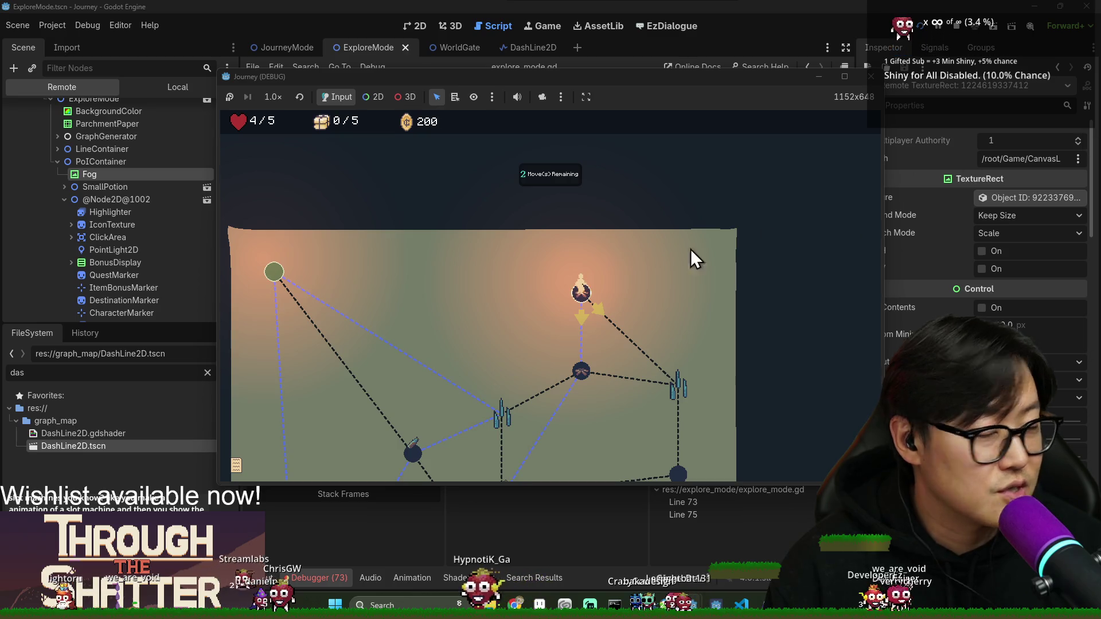
{"action": "left_click", "coordinate": [583, 309]}
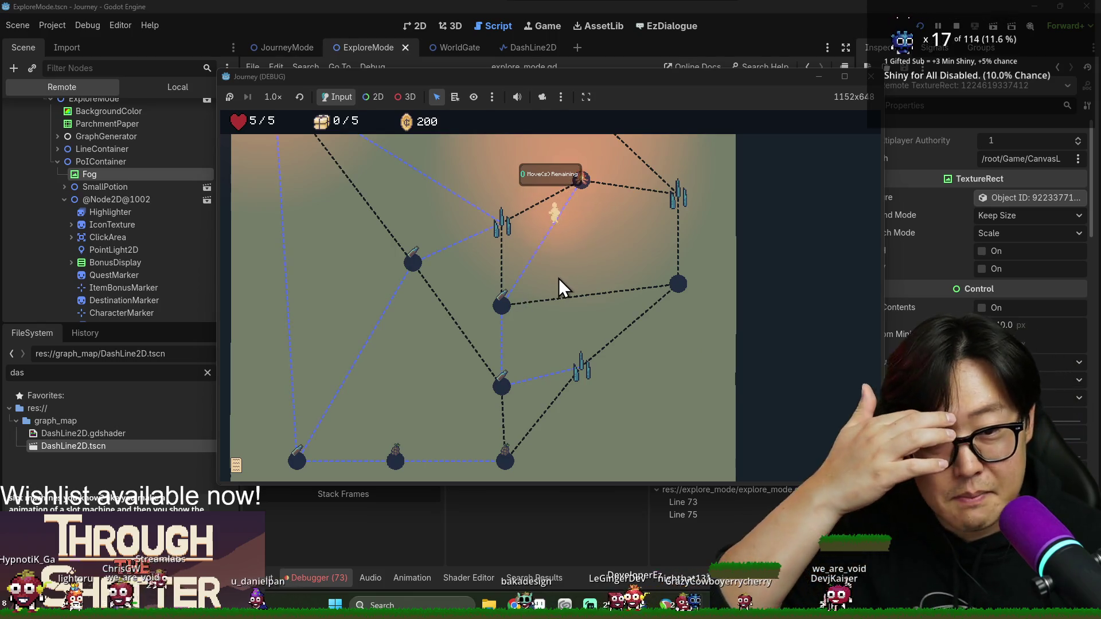
{"action": "left_click", "coordinate": [502, 396]}
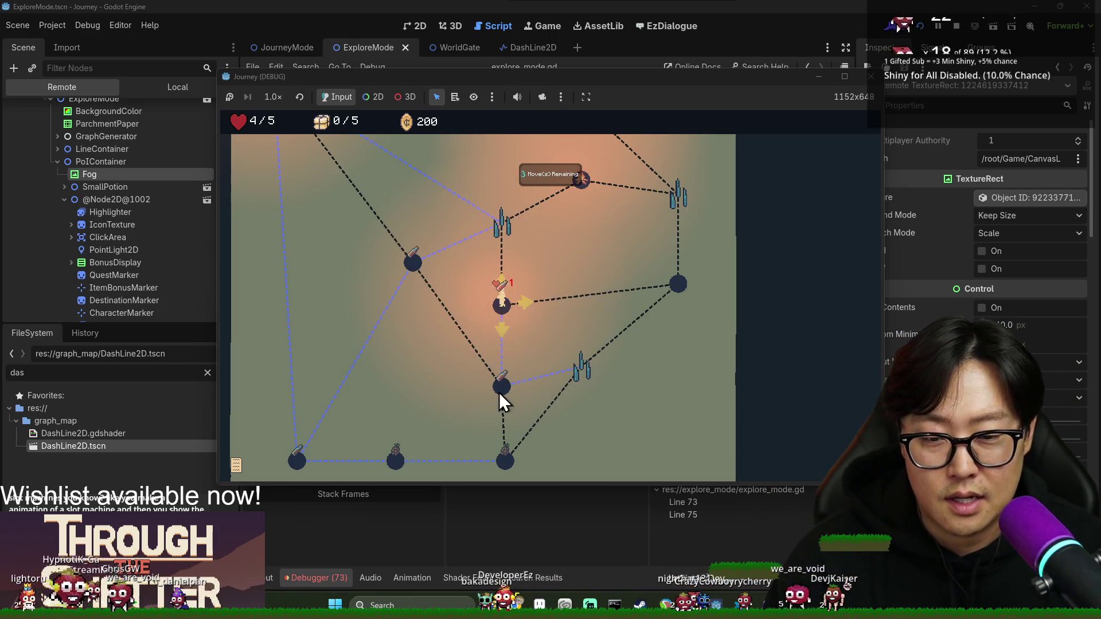
{"action": "left_click", "coordinate": [505, 461]}
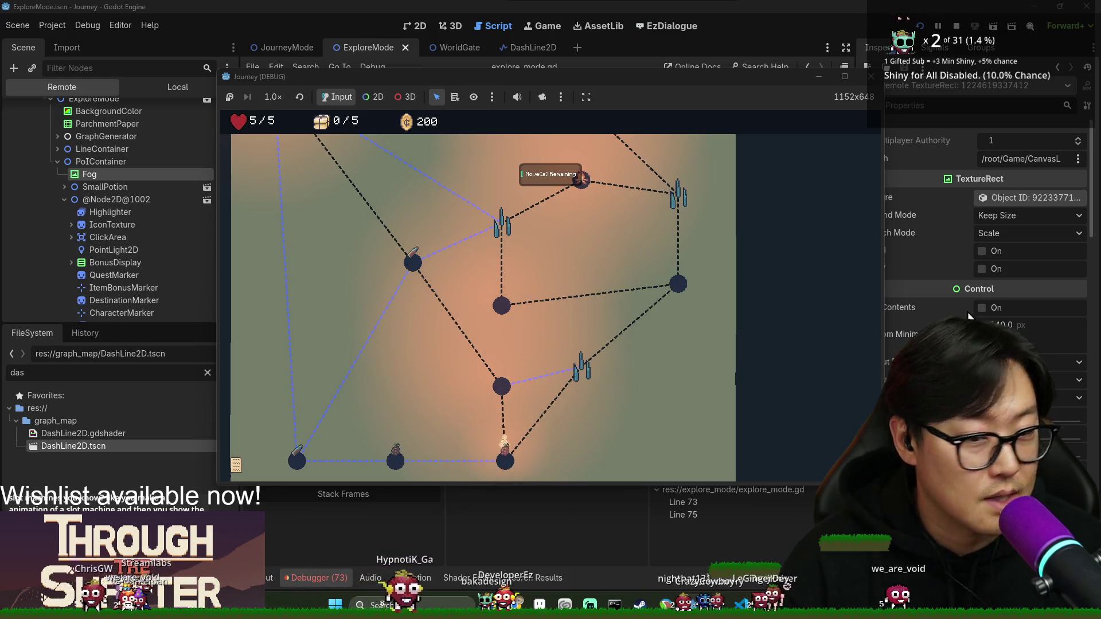
{"action": "left_click", "coordinate": [397, 460]}
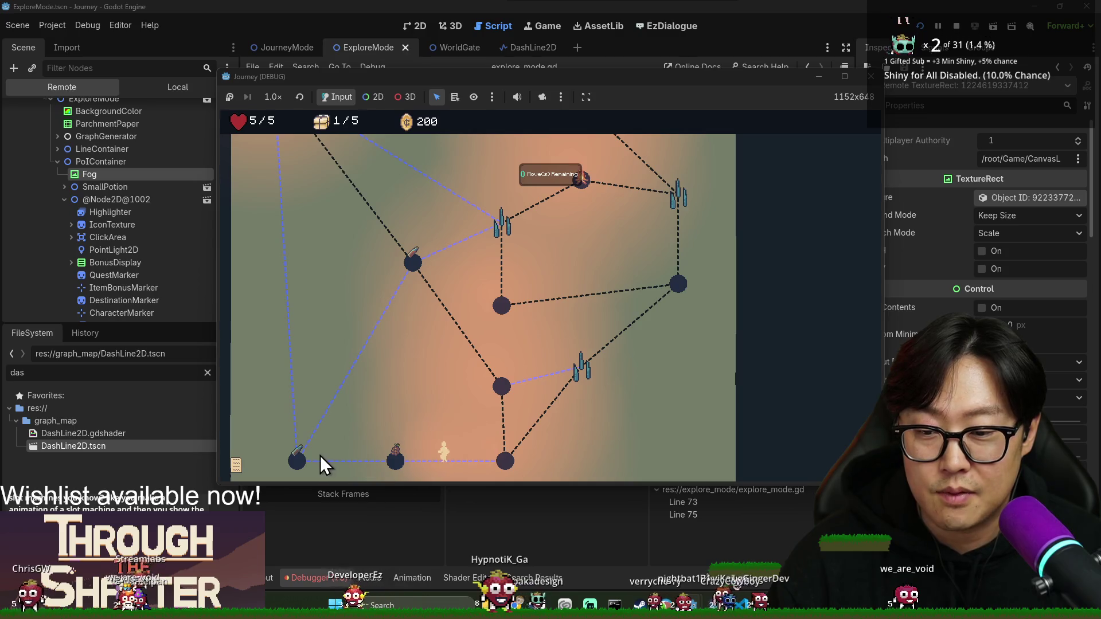
{"action": "left_click", "coordinate": [295, 463]}
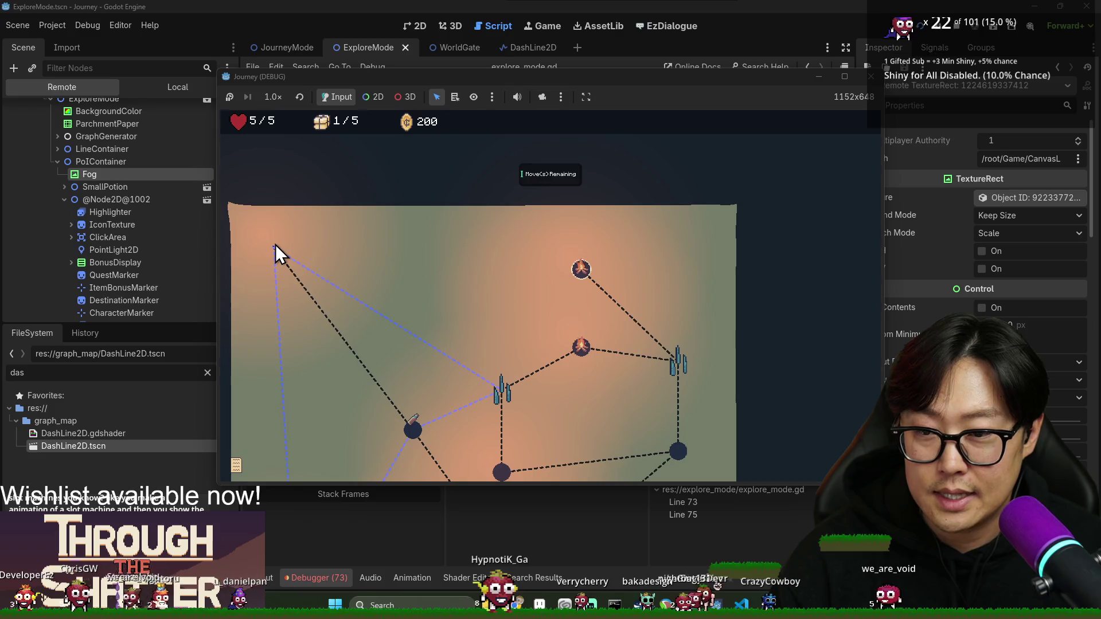
{"action": "left_click", "coordinate": [275, 245]}
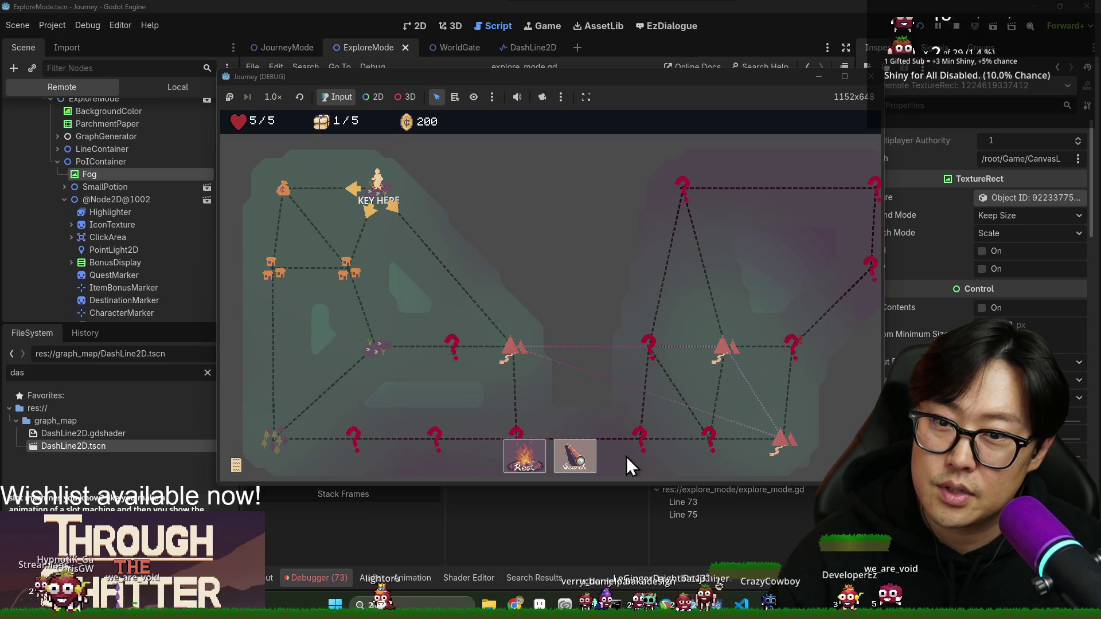
- Start a new exploration to hit the breakpoint, resume with F12, and inspect the Fog node
{"action": "left_click", "coordinate": [576, 463]}
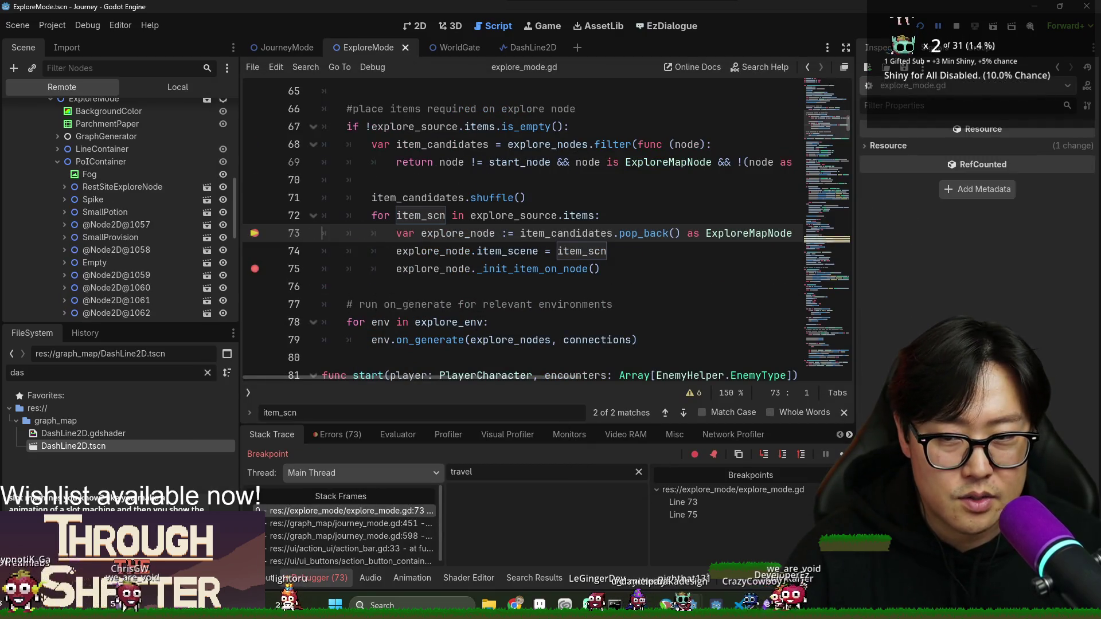
{"action": "key", "text": "F12"}
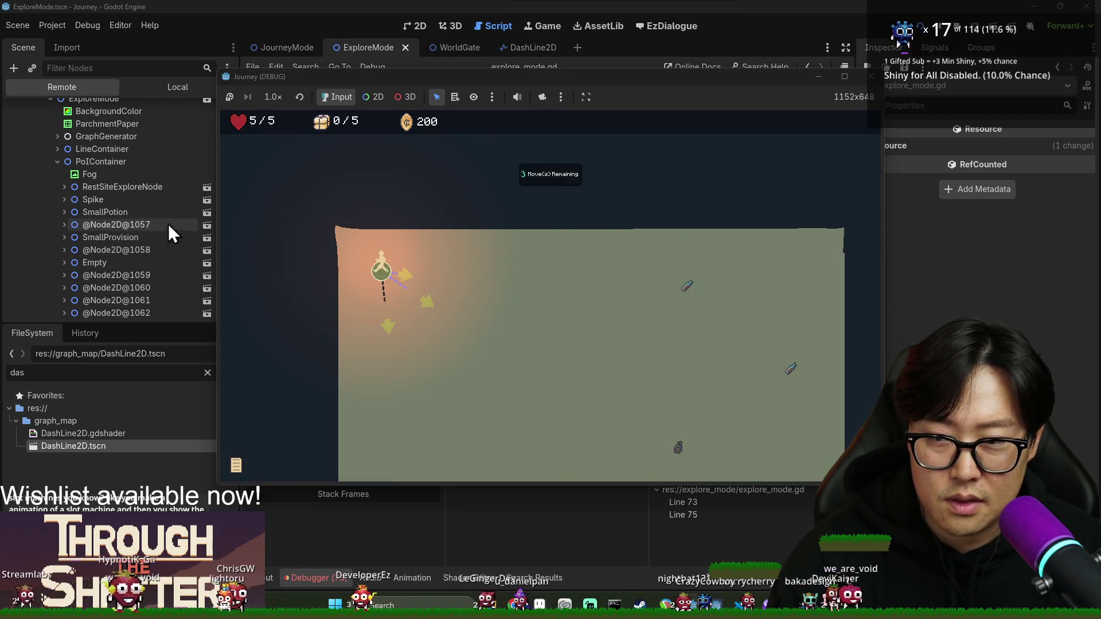
{"action": "left_click", "coordinate": [127, 176]}
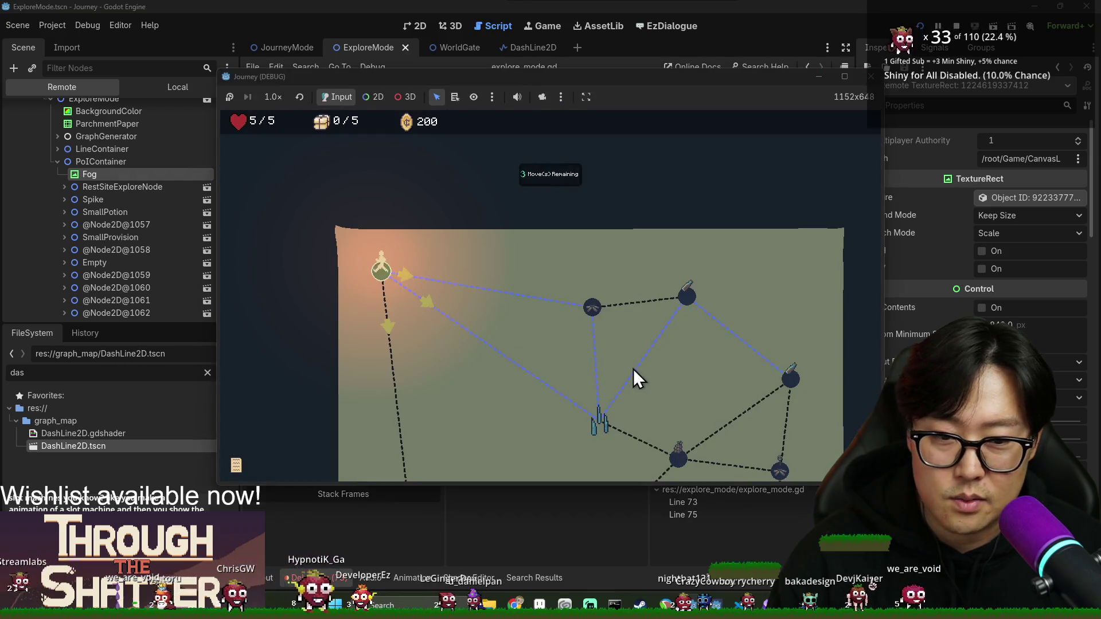
{"action": "scroll", "coordinate": [603, 353], "scroll_direction": "down", "scroll_amount": 3}
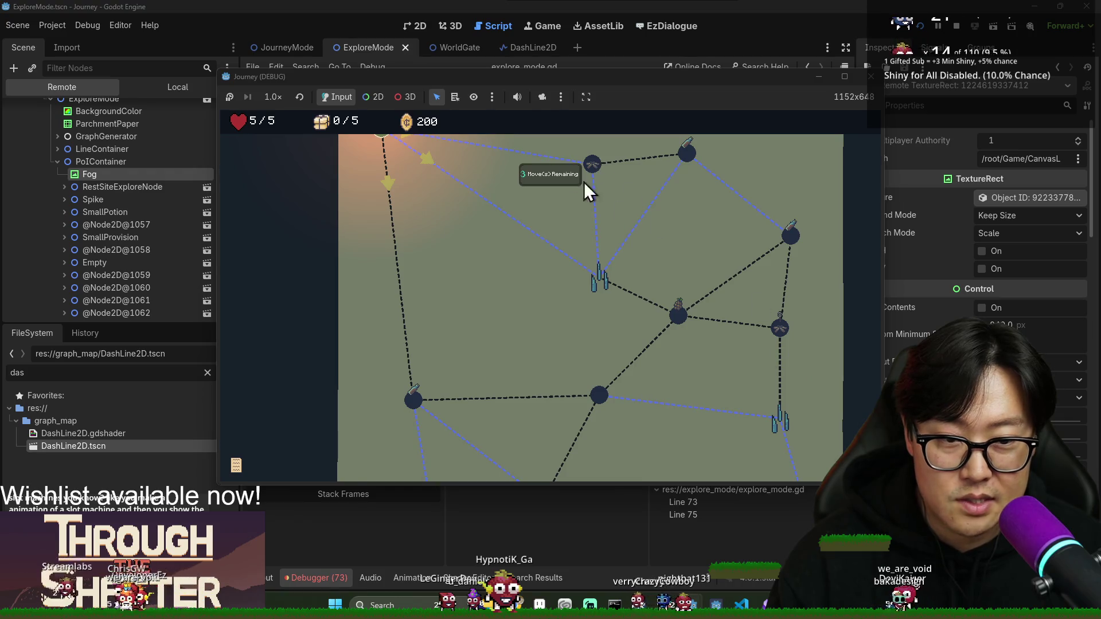
{"action": "scroll", "coordinate": [764, 346], "scroll_direction": "down", "scroll_amount": 2}
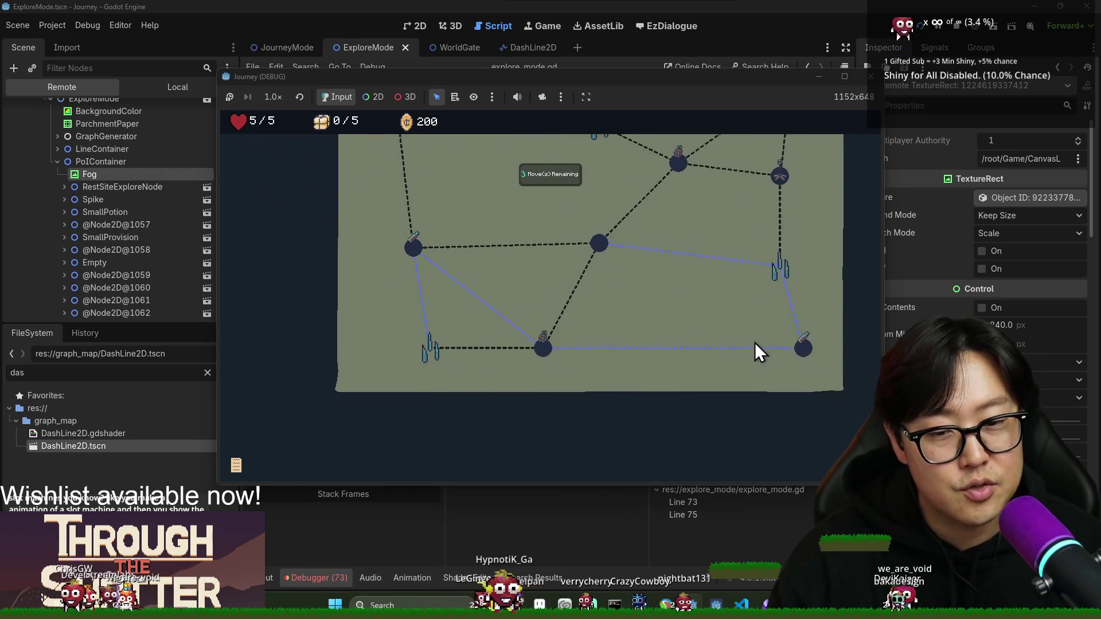
{"action": "scroll", "coordinate": [738, 283], "scroll_direction": "up", "scroll_amount": 5}
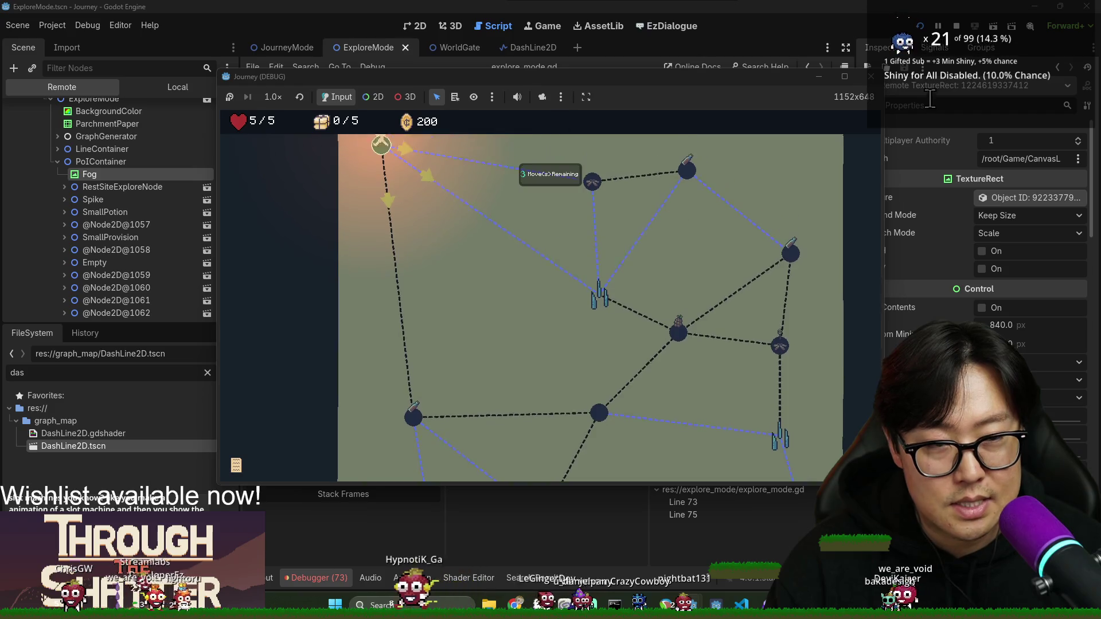
- Stop the running game and remove the breakpoints on lines 75 and 73
{"action": "left_click", "coordinate": [957, 26]}
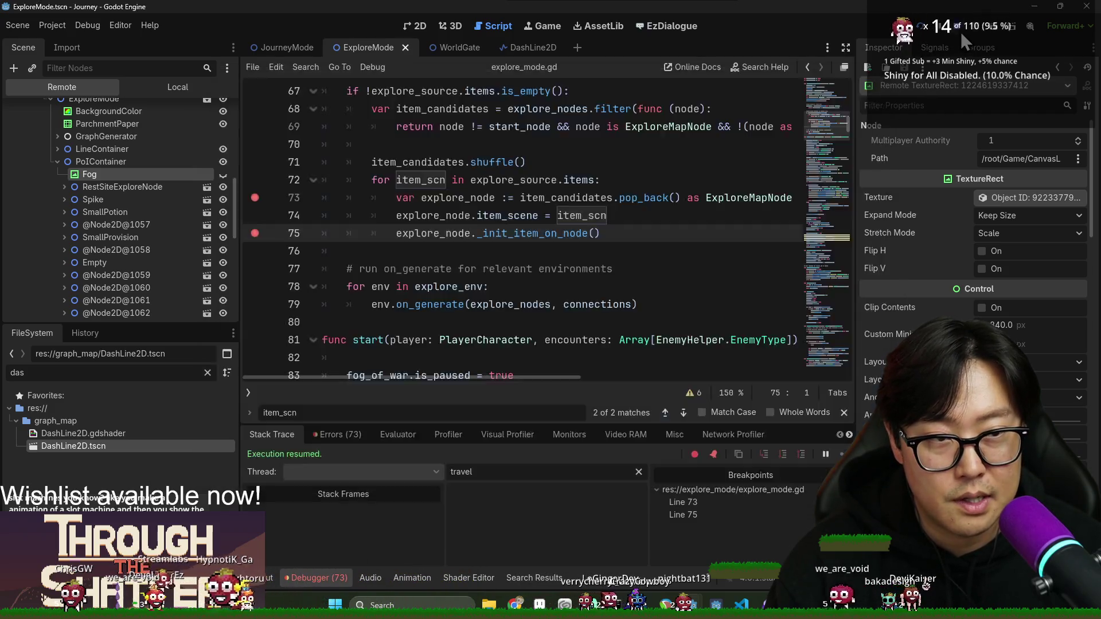
{"action": "key", "text": "ctrl+s"}
{"action": "left_click", "coordinate": [255, 233]}
{"action": "left_click", "coordinate": [255, 197]}
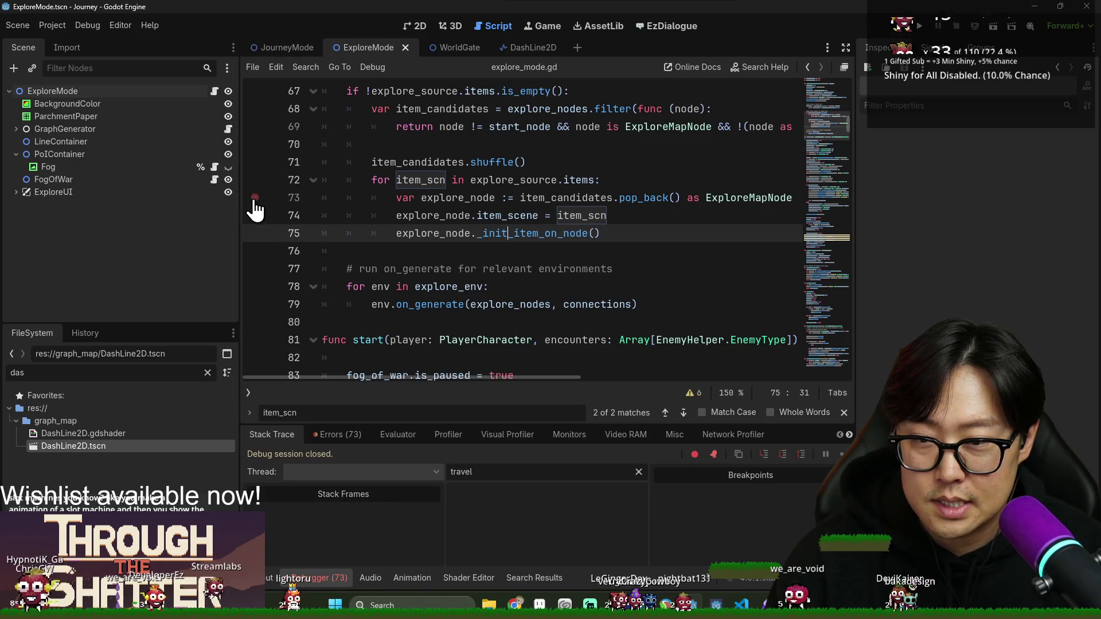
- Search explore_mode.gd for 'rest' and select rest_site_found on line 248
{"action": "left_click", "coordinate": [536, 257]}
{"action": "key", "text": "ctrl+f"}
{"action": "type", "text": "rest_s"}
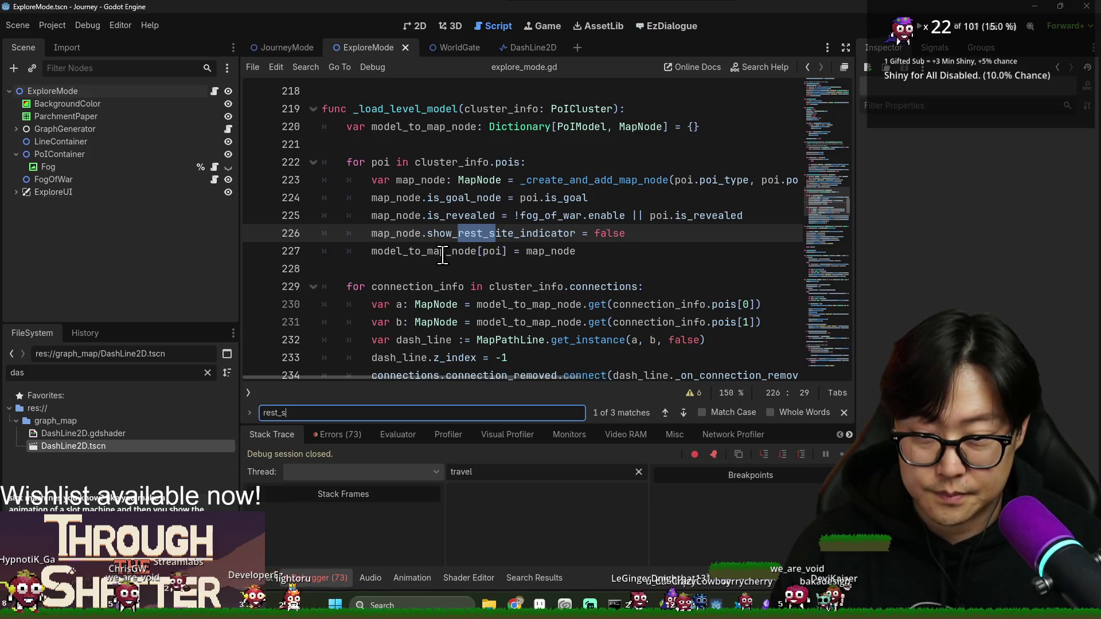
{"action": "key", "text": "Return"}
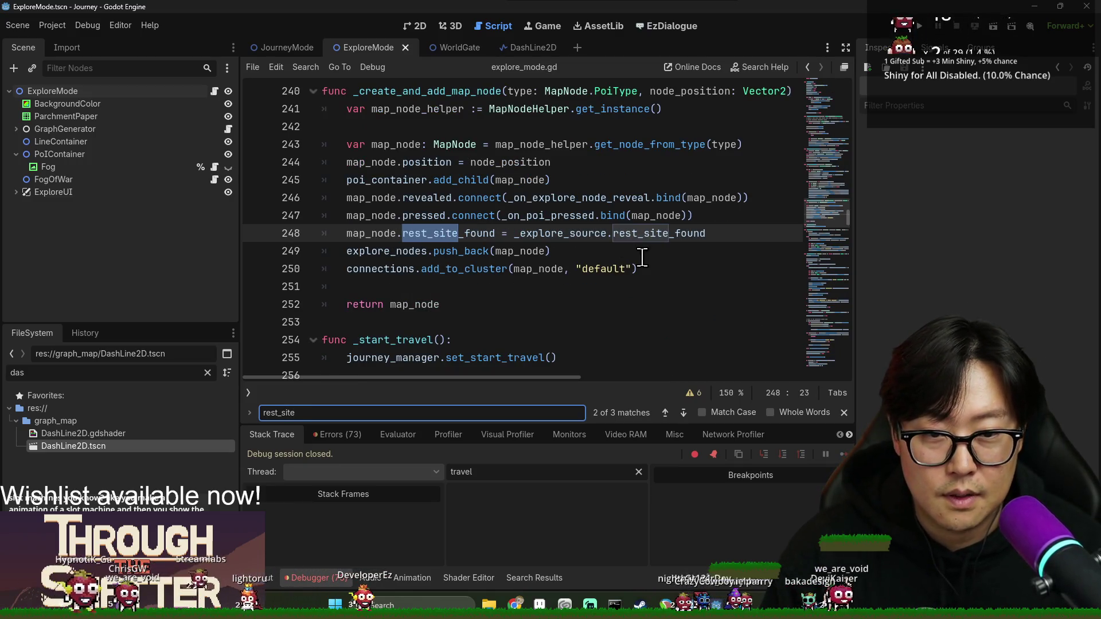
{"action": "left_click", "coordinate": [657, 235]}
{"action": "double_click", "coordinate": [657, 235]}
{"action": "left_click", "coordinate": [464, 233]}
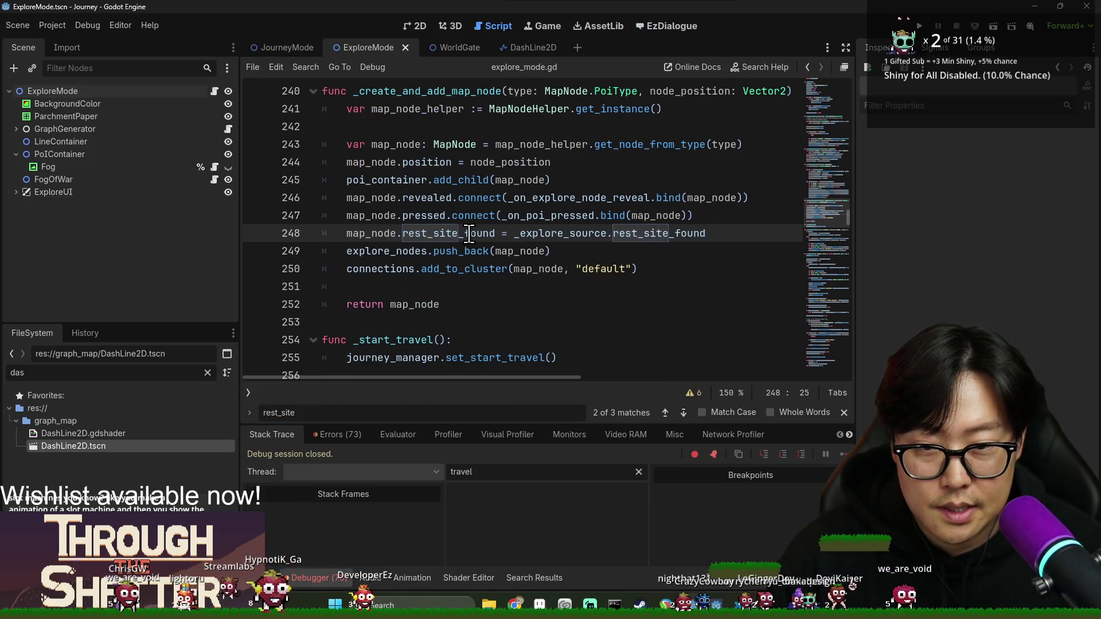
- Close the search, check rest_site_found's description, and clear the FileSystem file filter
{"action": "key", "text": "Escape"}
{"action": "left_click", "coordinate": [460, 223]}
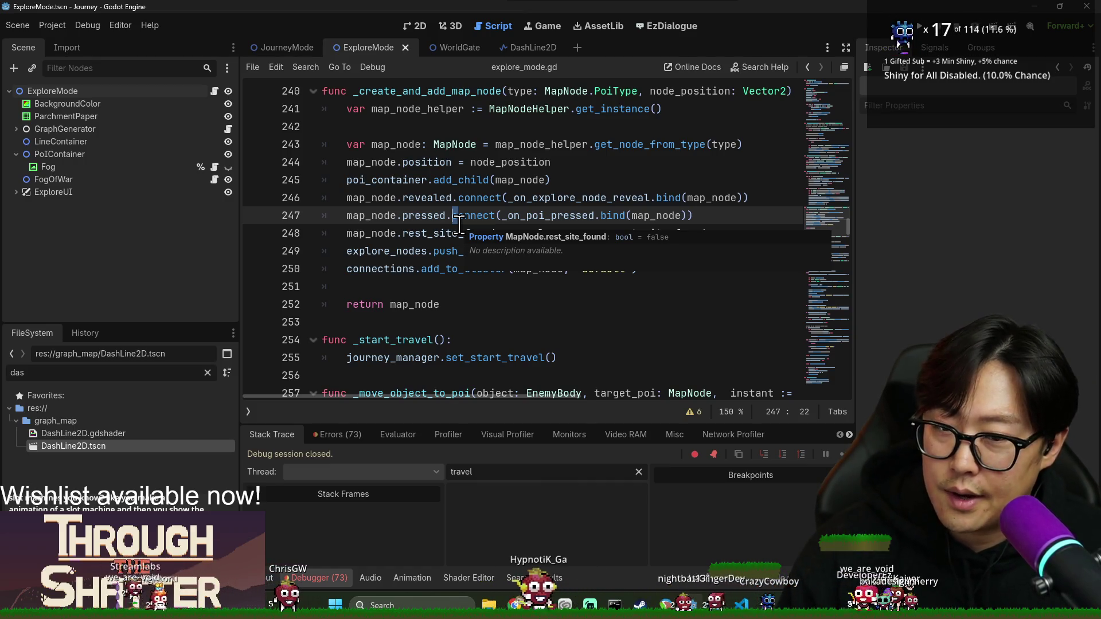
{"action": "key", "text": "alt+Tab"}
{"action": "key", "text": "alt+Tab"}
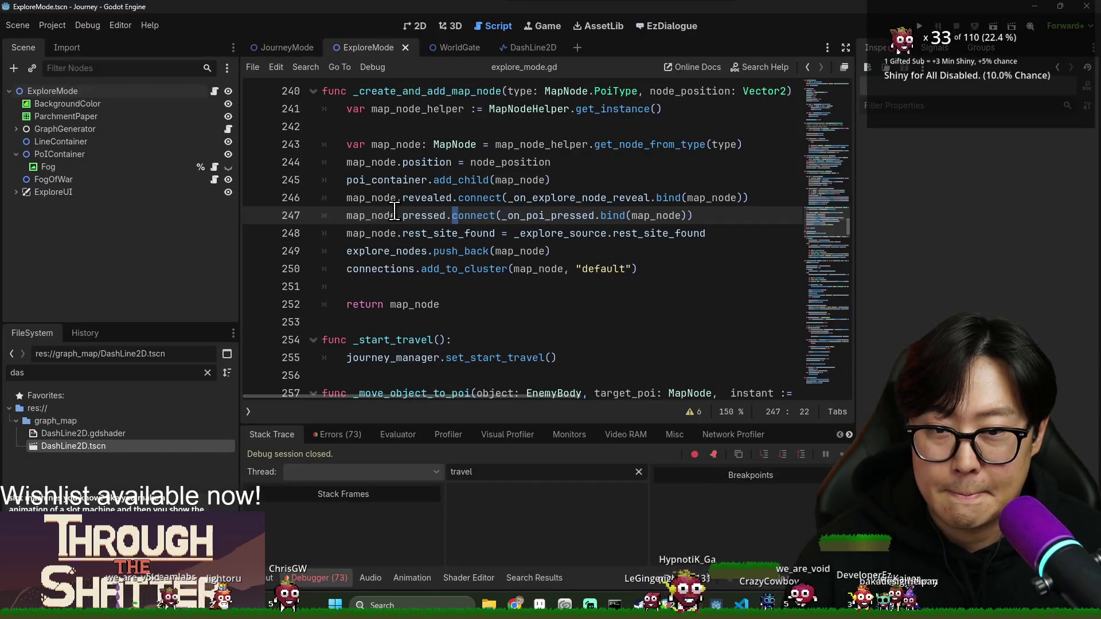
{"action": "key", "text": "BackSpace"}
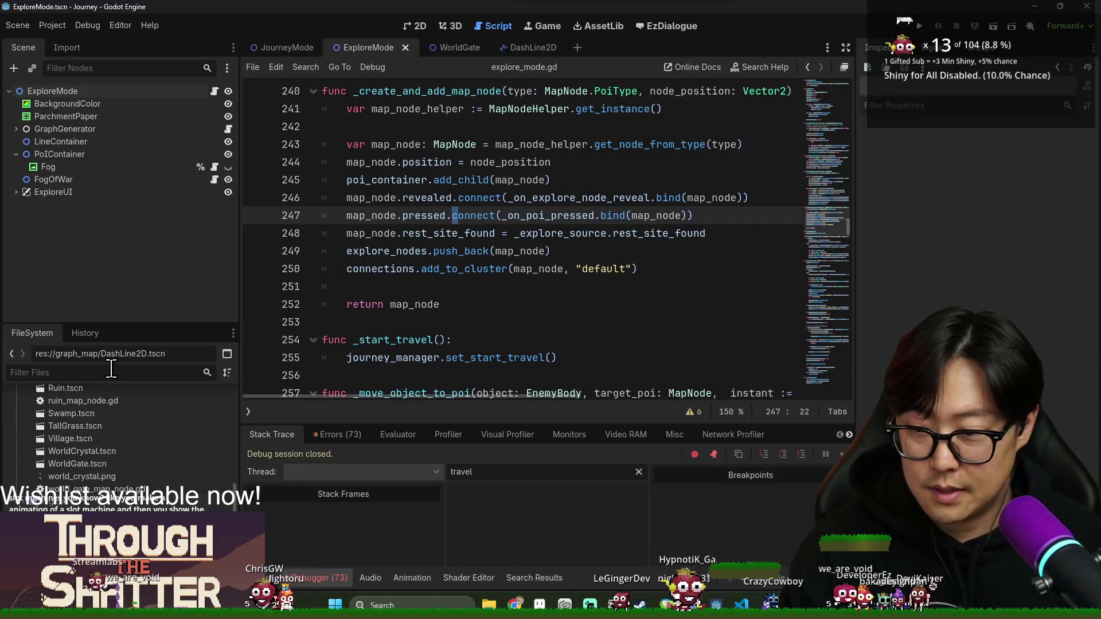
- Filter the FileSystem for 'provision' and open the BigProvision scene
{"action": "type", "text": "provsion"}
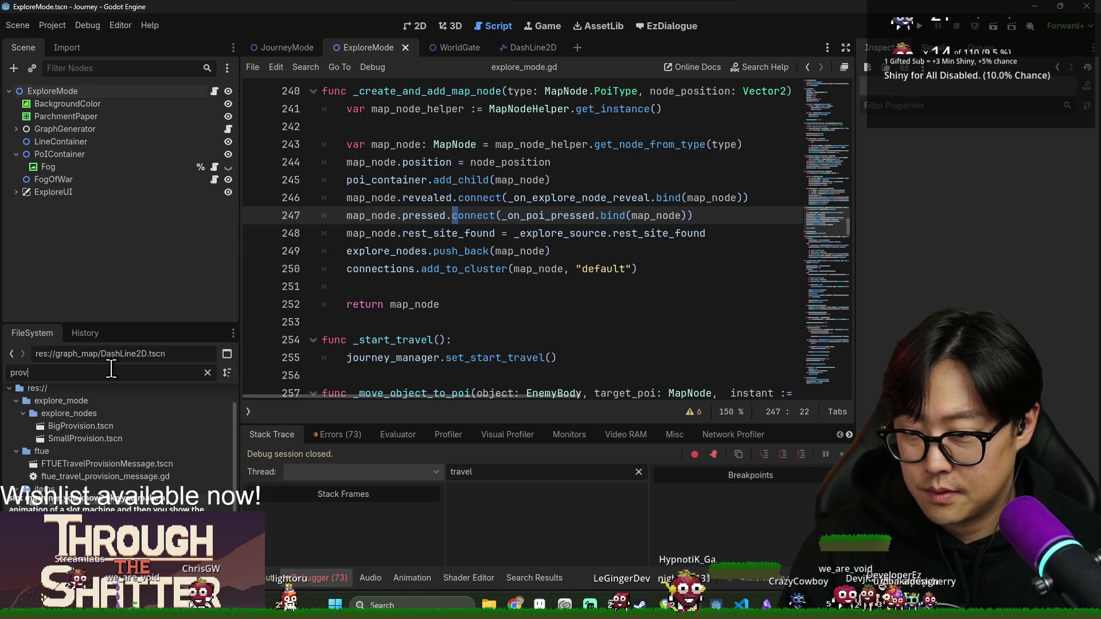
{"action": "key", "text": "BackSpace"}
{"action": "key", "text": "BackSpace"}
{"action": "key", "text": "BackSpace"}
{"action": "type", "text": "os"}
{"action": "key", "text": "BackSpace"}
{"action": "key", "text": "BackSpace"}
{"action": "type", "text": "ision"}
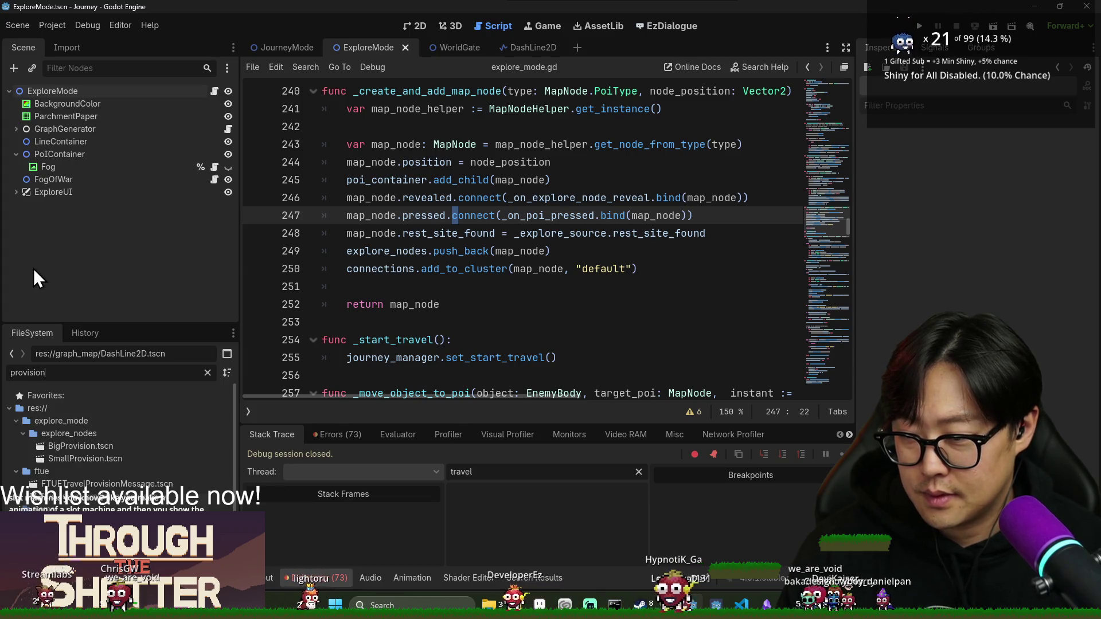
{"action": "double_click", "coordinate": [120, 451]}
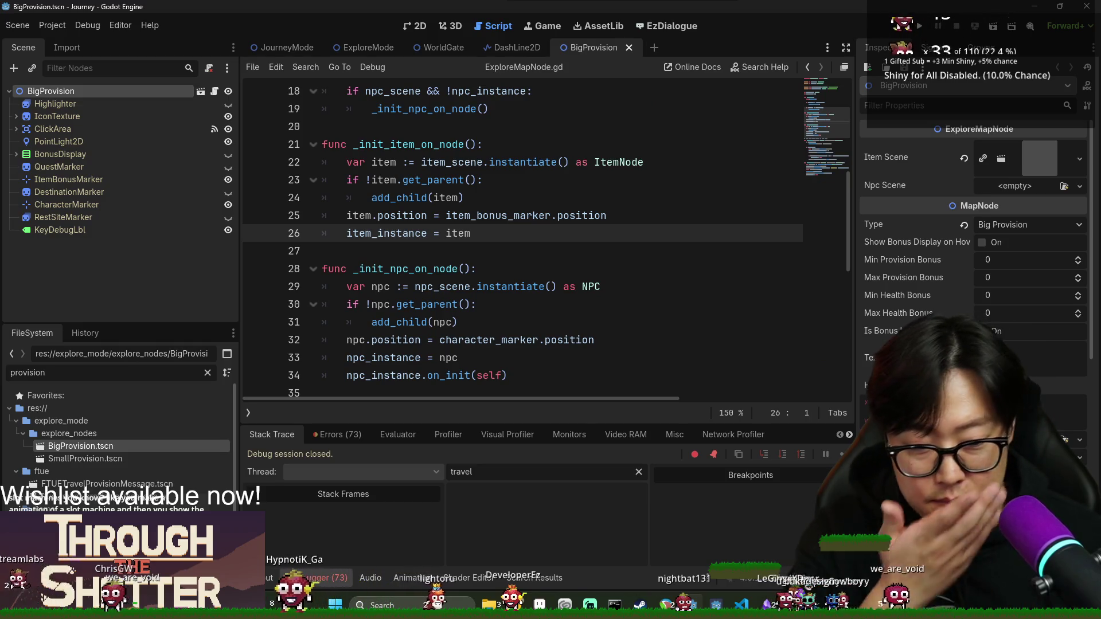
- Select the IconTexture node and scroll through its Inspector properties
{"action": "scroll", "coordinate": [975, 258], "scroll_direction": "down", "scroll_amount": 5}
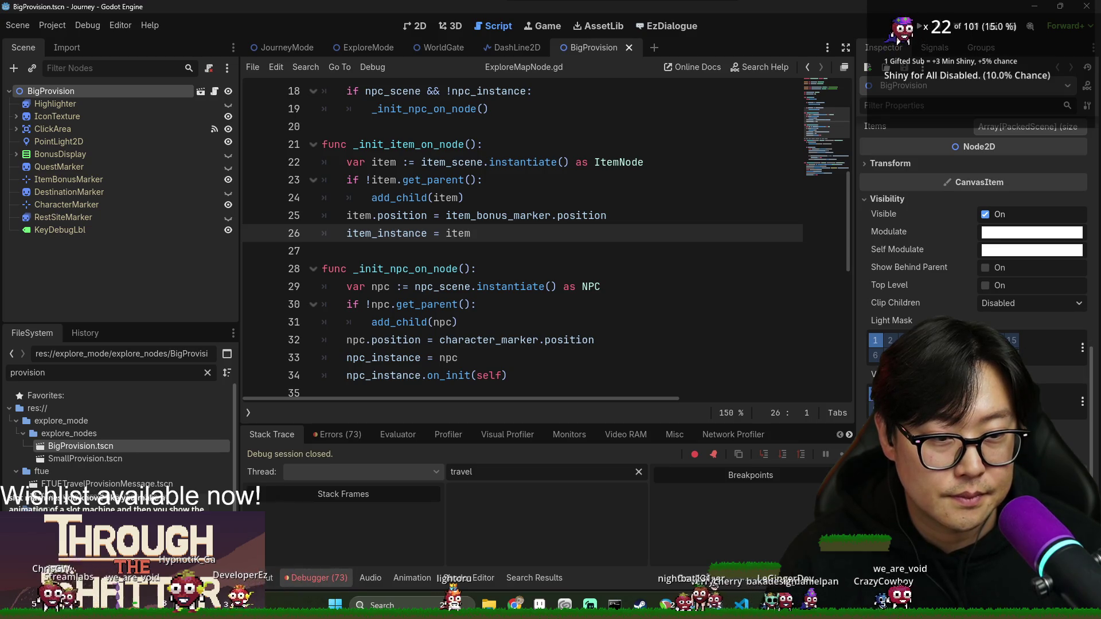
{"action": "scroll", "coordinate": [975, 230], "scroll_direction": "up", "scroll_amount": 5}
{"action": "scroll", "coordinate": [974, 258], "scroll_direction": "down", "scroll_amount": 5}
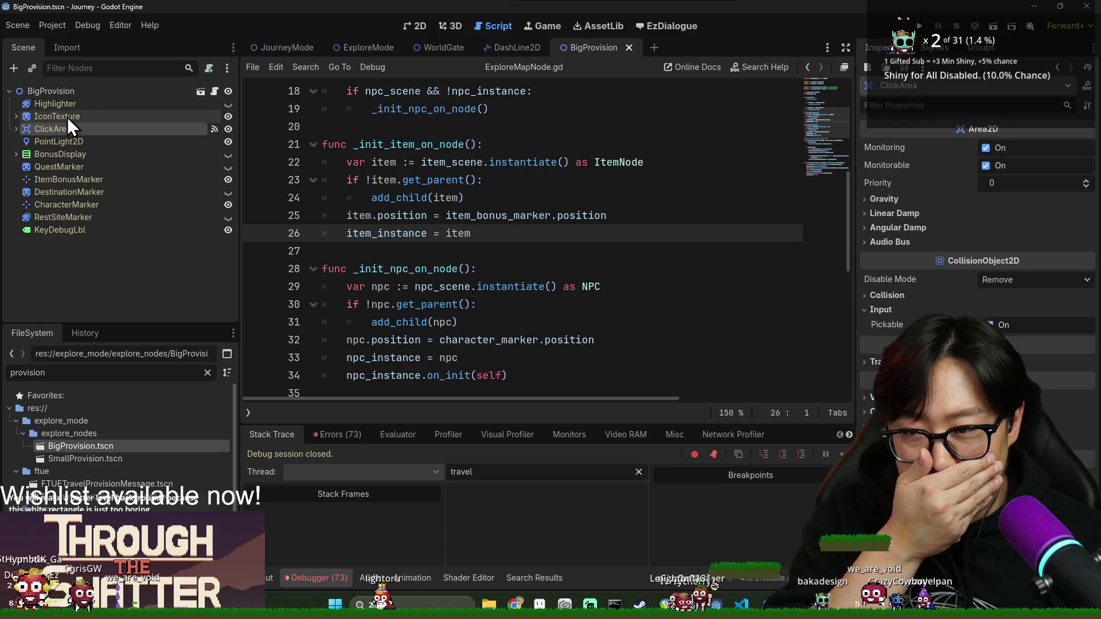
{"action": "left_click", "coordinate": [65, 118]}
{"action": "scroll", "coordinate": [917, 258], "scroll_direction": "down", "scroll_amount": 3}
{"action": "scroll", "coordinate": [975, 258], "scroll_direction": "down", "scroll_amount": 3}
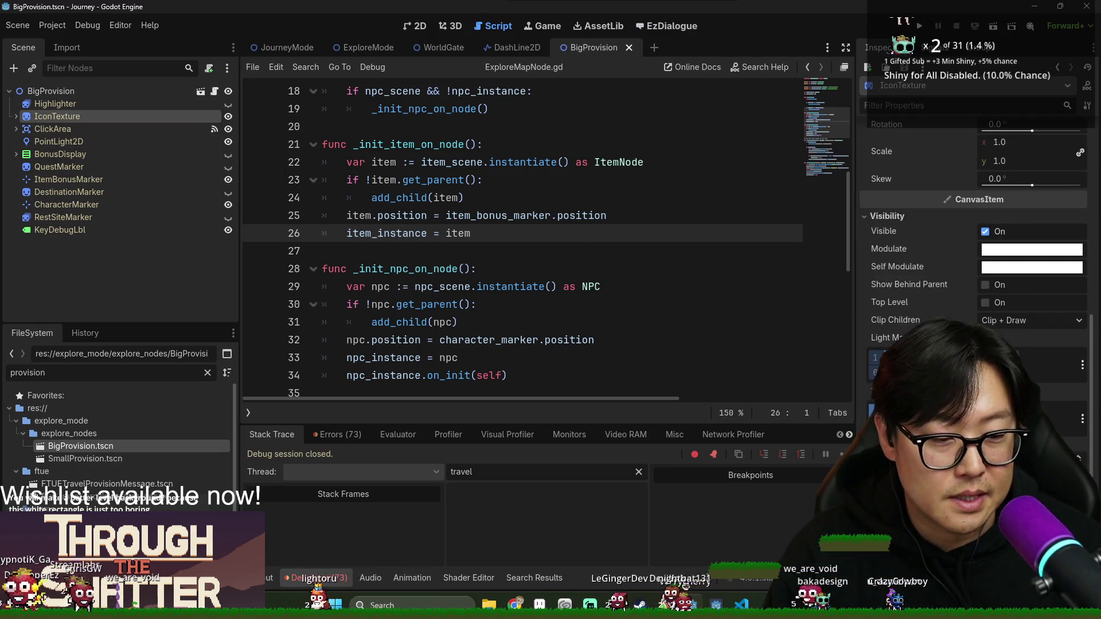
{"action": "scroll", "coordinate": [975, 258], "scroll_direction": "down", "scroll_amount": 5}
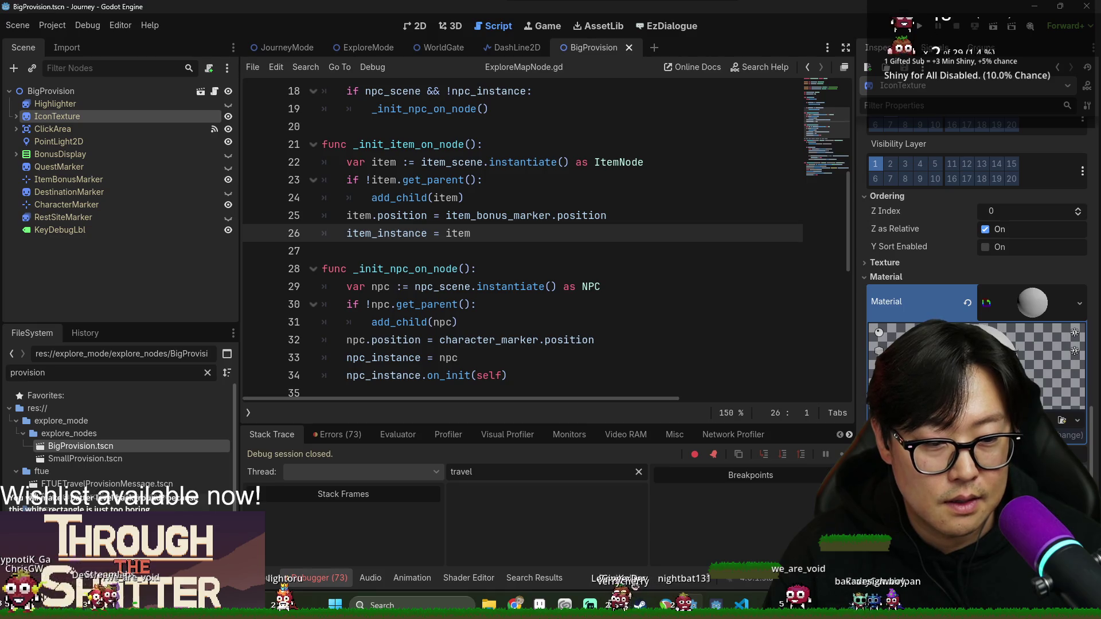
{"action": "scroll", "coordinate": [975, 242], "scroll_direction": "up", "scroll_amount": 5}
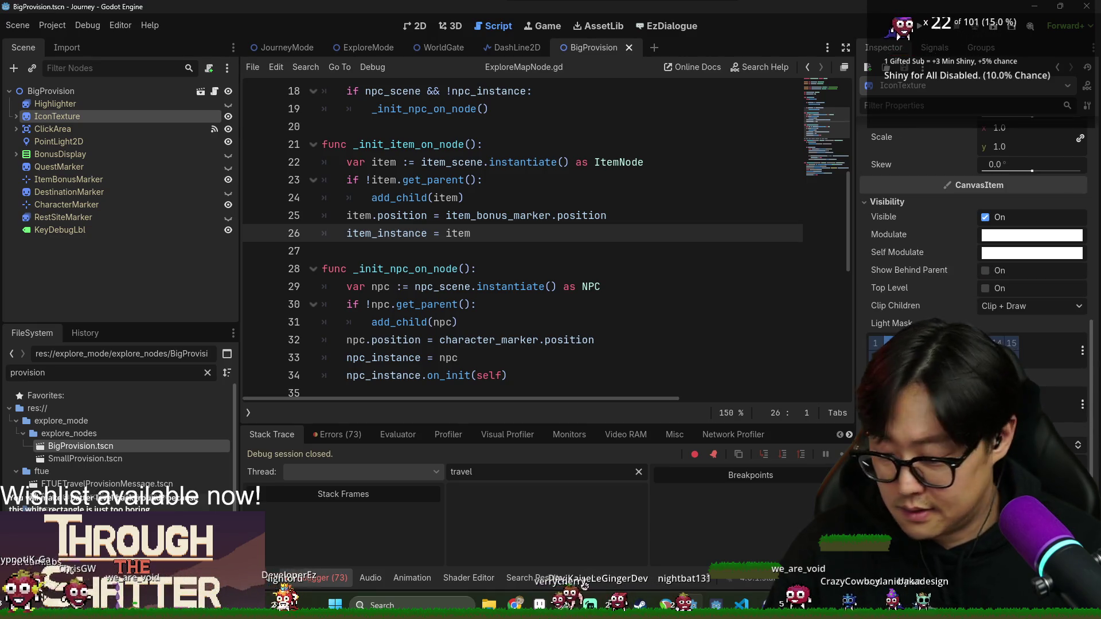
{"action": "scroll", "coordinate": [975, 241], "scroll_direction": "down", "scroll_amount": 3}
{"action": "scroll", "coordinate": [974, 241], "scroll_direction": "down", "scroll_amount": 2}
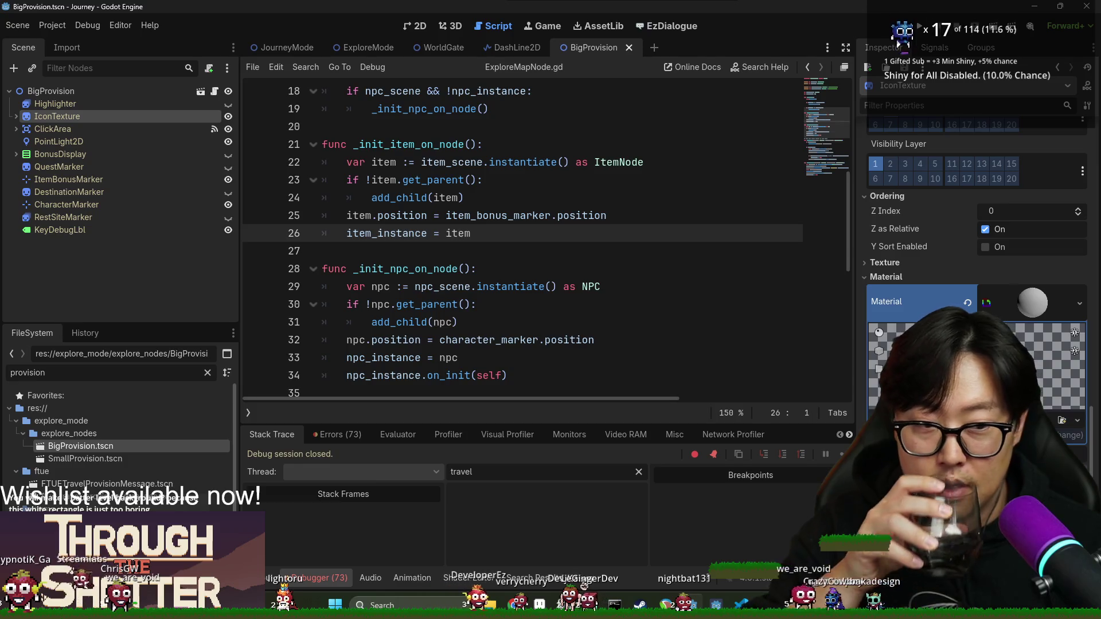
- Expand IconTexture's texture filter settings and its Transform to check position and scale
{"action": "left_click", "coordinate": [936, 260]}
{"action": "scroll", "coordinate": [937, 266], "scroll_direction": "up", "scroll_amount": 3}
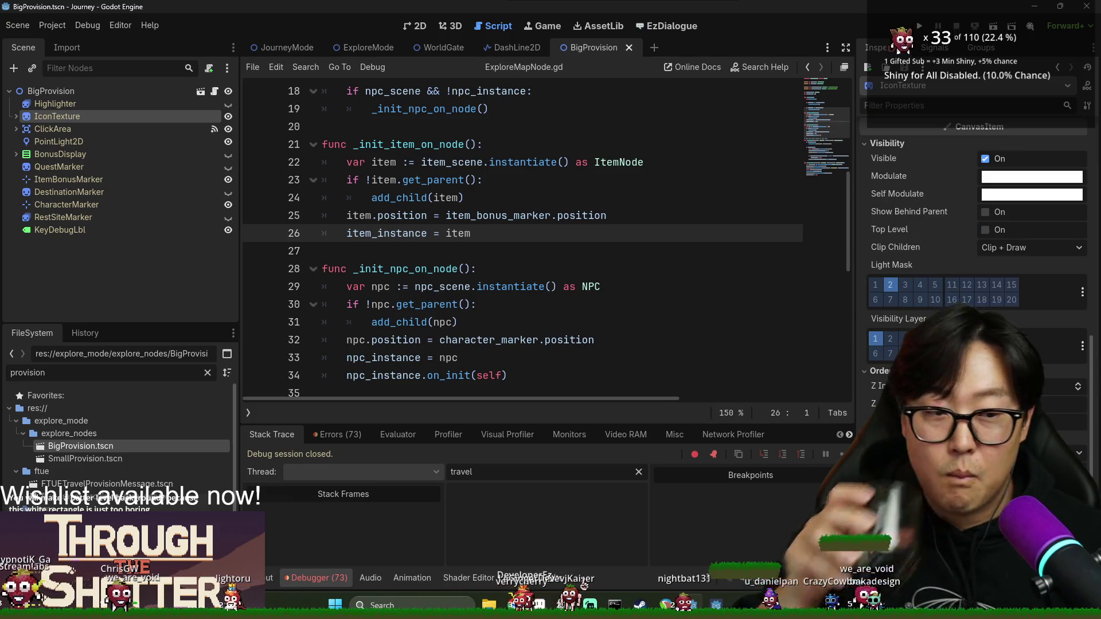
{"action": "scroll", "coordinate": [949, 230], "scroll_direction": "up", "scroll_amount": 3}
{"action": "left_click", "coordinate": [907, 231]}
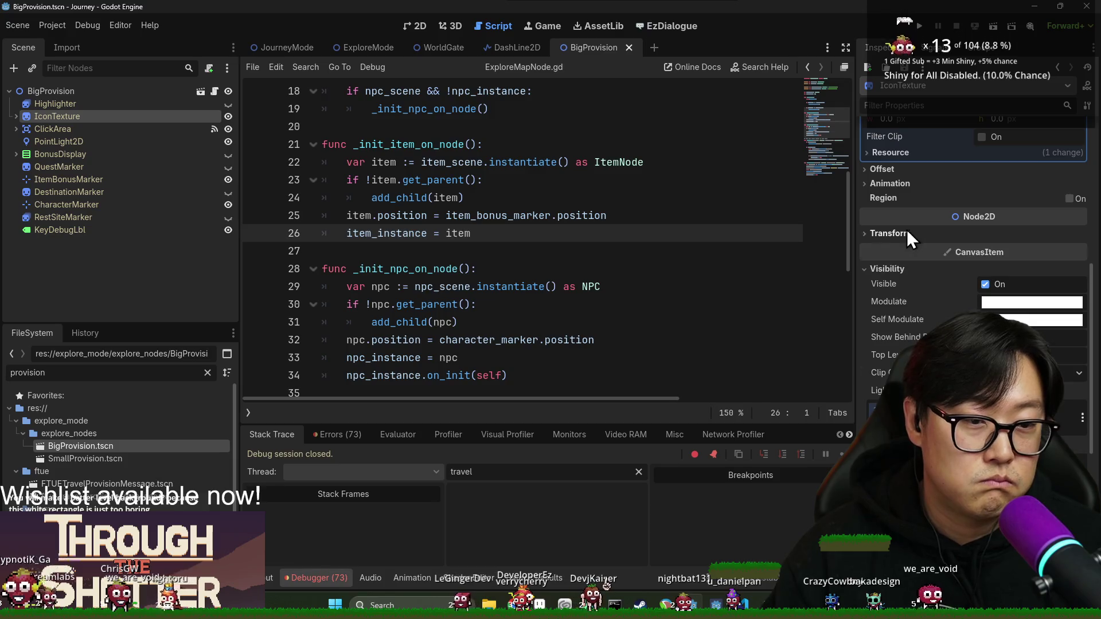
{"action": "left_click", "coordinate": [913, 237]}
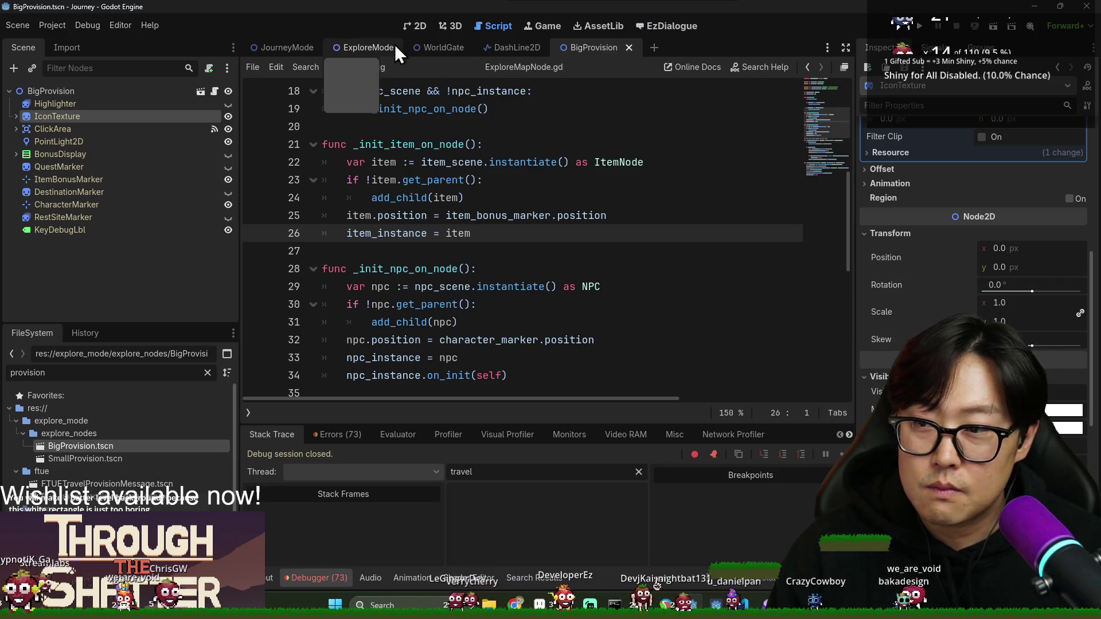
{"action": "left_click", "coordinate": [413, 27]}
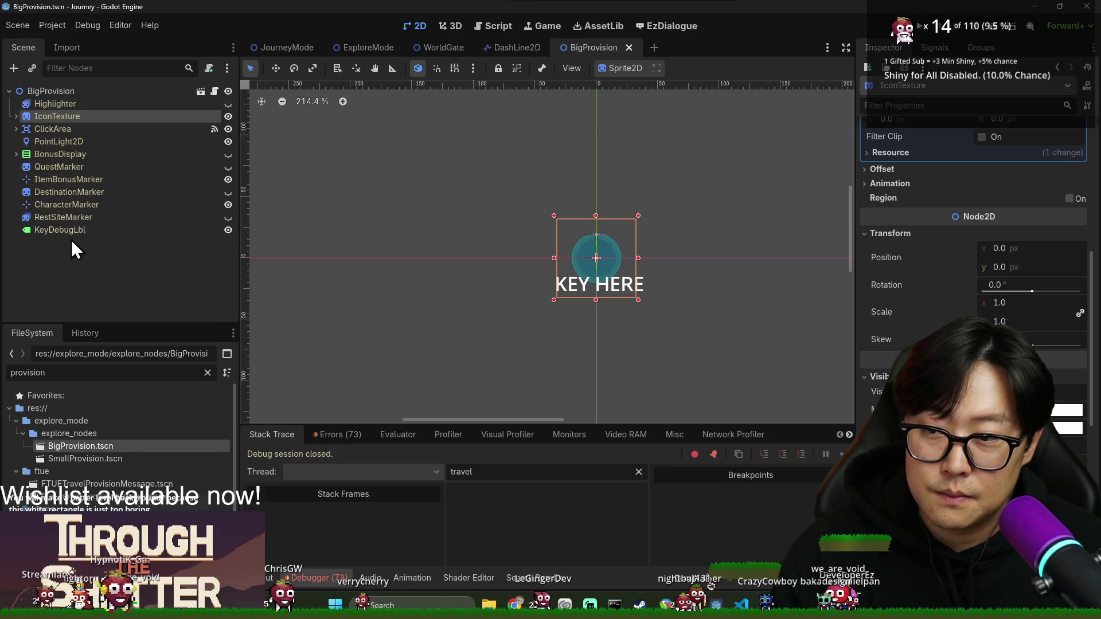
- Open BigProvisionItemNode.tscn, check the meat Sprite2D's position, rotation and scale, then deselect it
{"action": "left_click", "coordinate": [114, 372]}
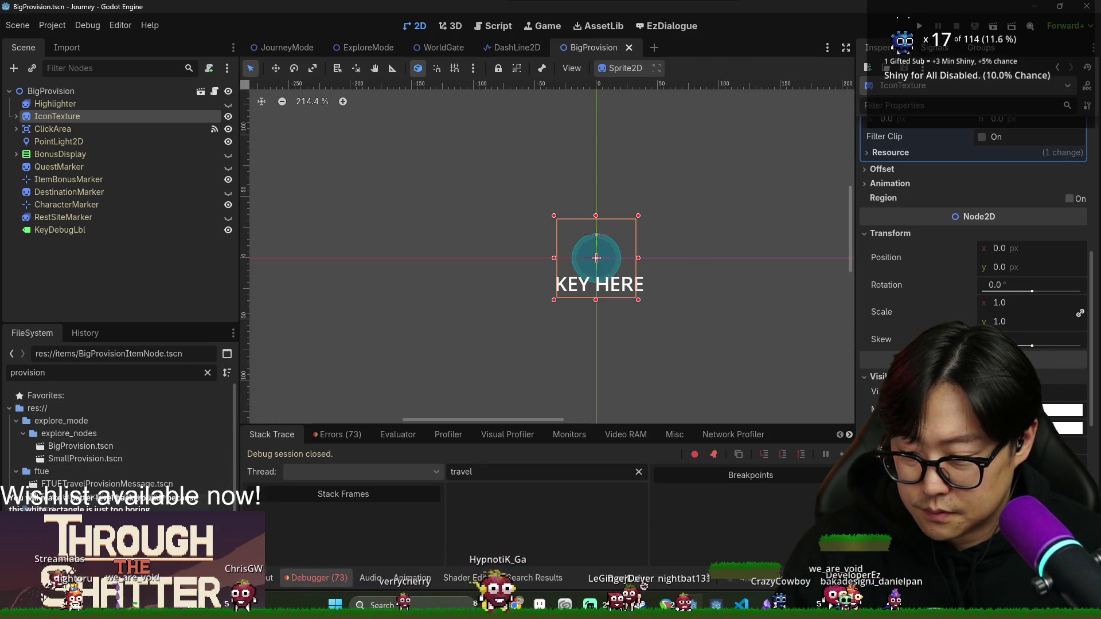
{"action": "left_click", "coordinate": [89, 104]}
{"action": "scroll", "coordinate": [975, 258], "scroll_direction": "down", "scroll_amount": 8}
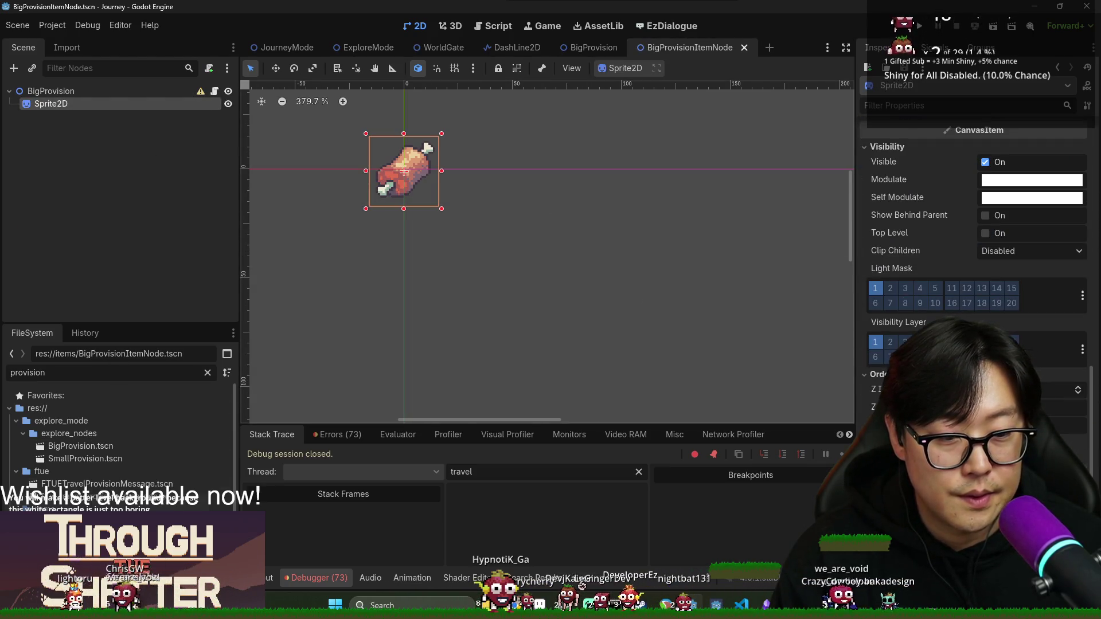
{"action": "scroll", "coordinate": [975, 230], "scroll_direction": "up", "scroll_amount": 4}
{"action": "left_click", "coordinate": [899, 227]}
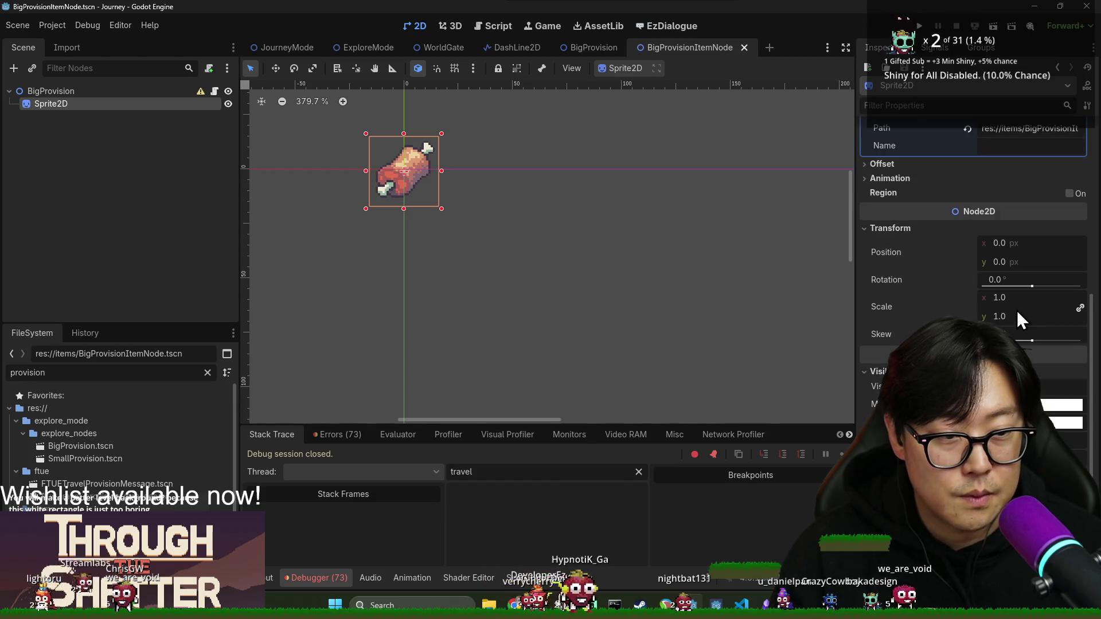
{"action": "left_click", "coordinate": [116, 213]}
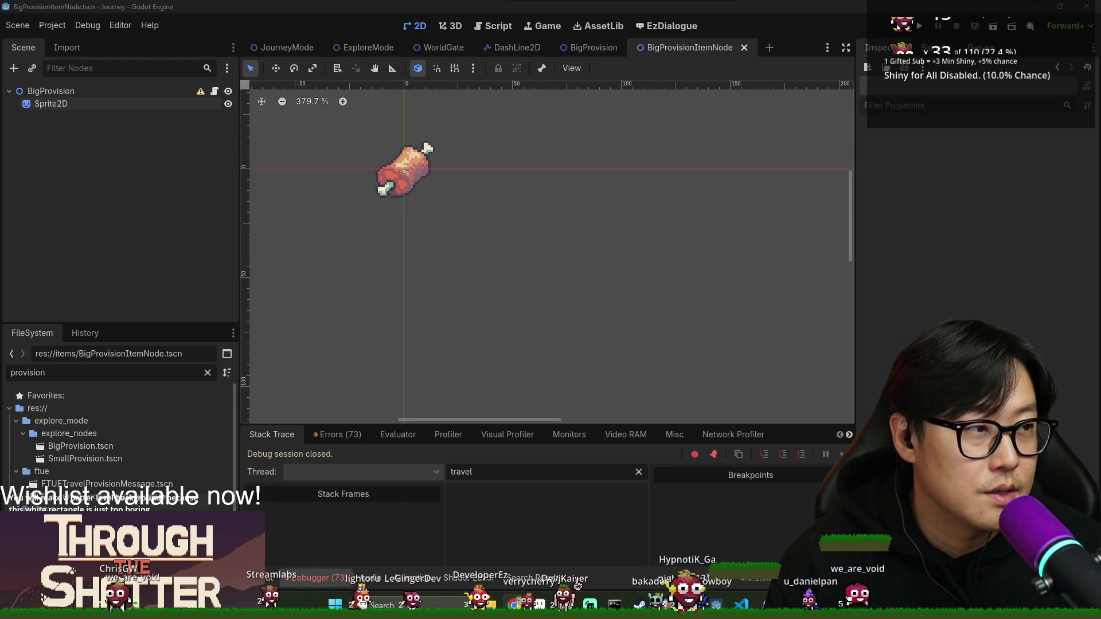
{"action": "key", "text": "alt+Tab"}
{"action": "left_click_drag", "start_coordinate": [753, 140], "coordinate": [456, 14]}
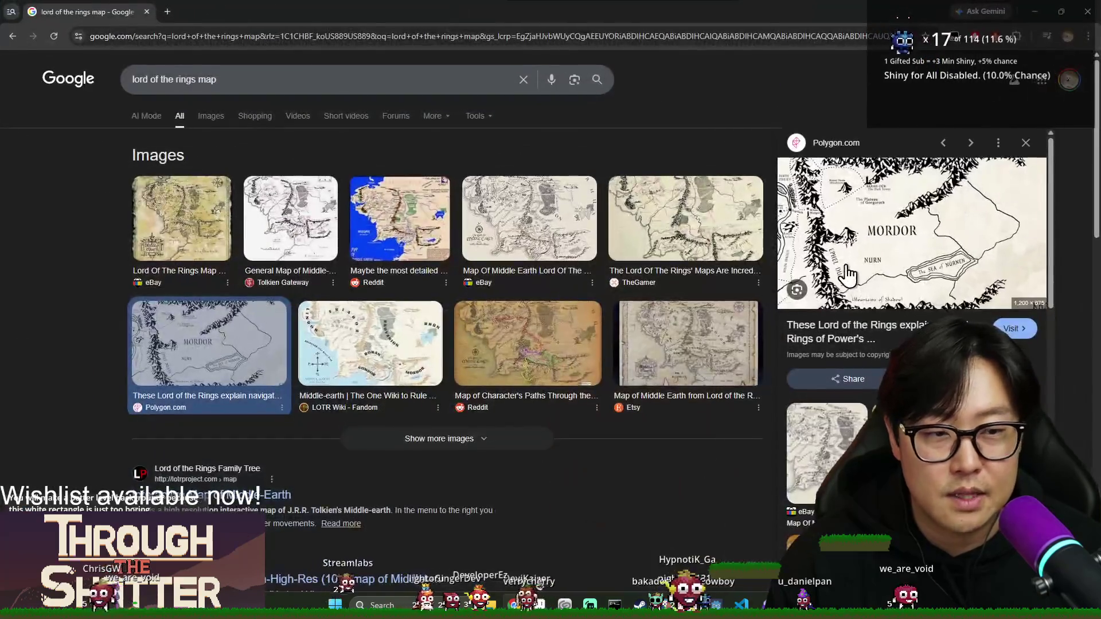
{"action": "left_click", "coordinate": [650, 218]}
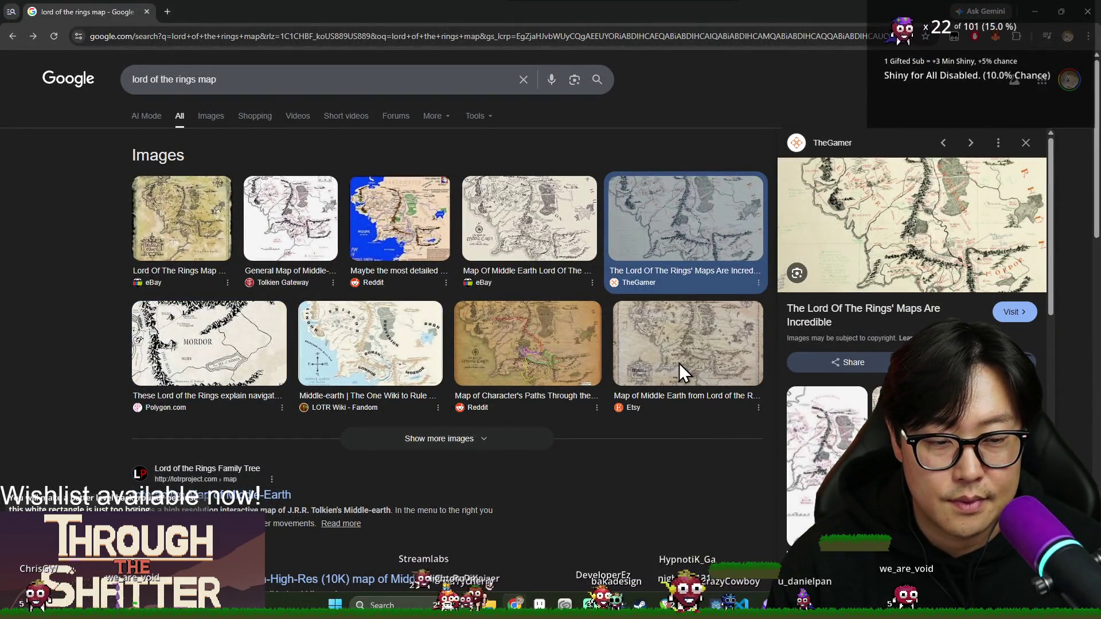
{"action": "left_click", "coordinate": [679, 364]}
{"action": "left_click", "coordinate": [877, 244]}
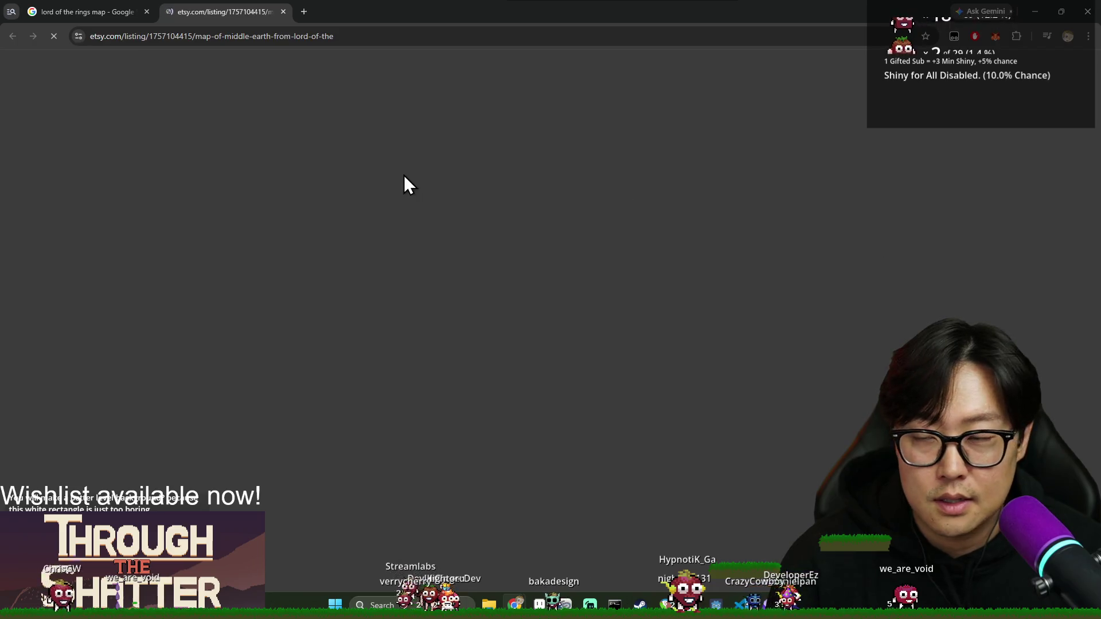
{"action": "scroll", "coordinate": [402, 266], "scroll_direction": "down", "scroll_amount": 5}
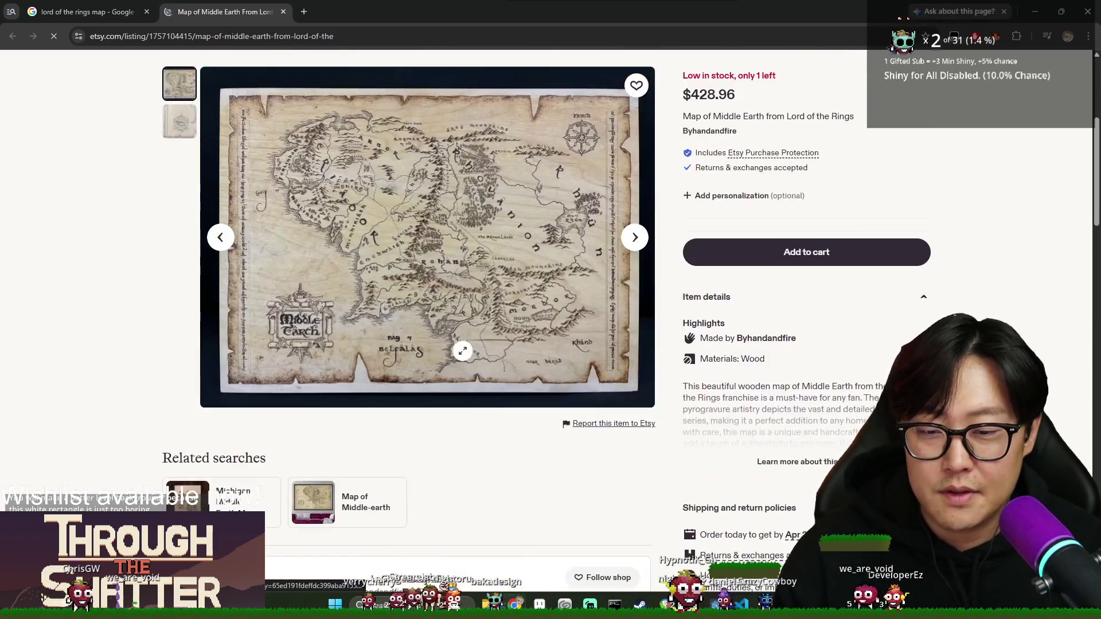
{"action": "left_click", "coordinate": [402, 267]}
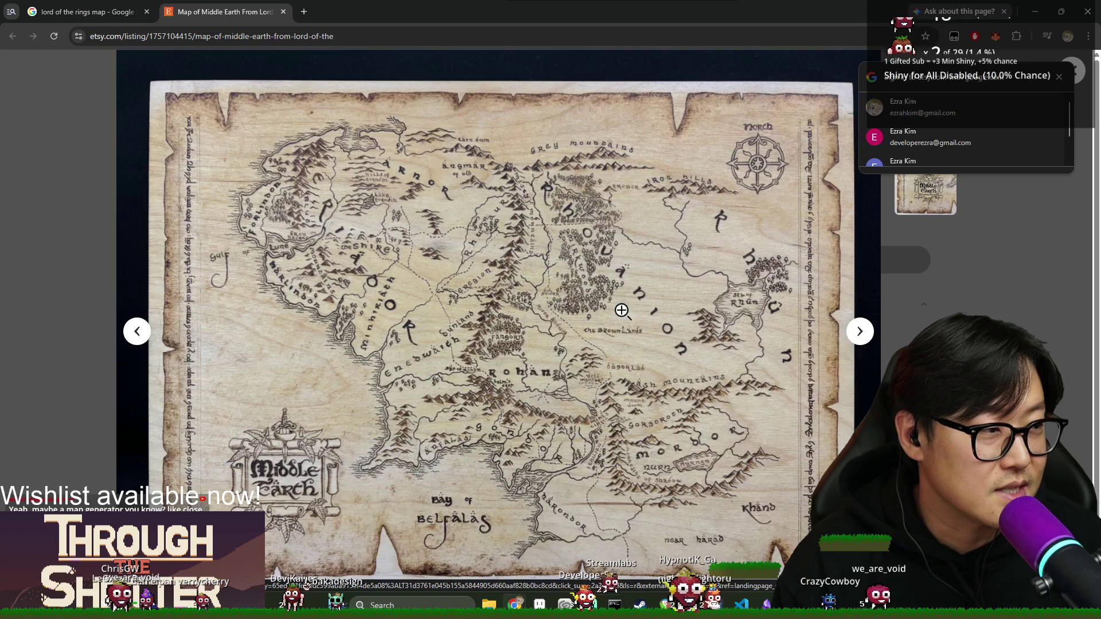
{"action": "left_click", "coordinate": [283, 14]}
{"action": "key", "text": "alt+Tab"}
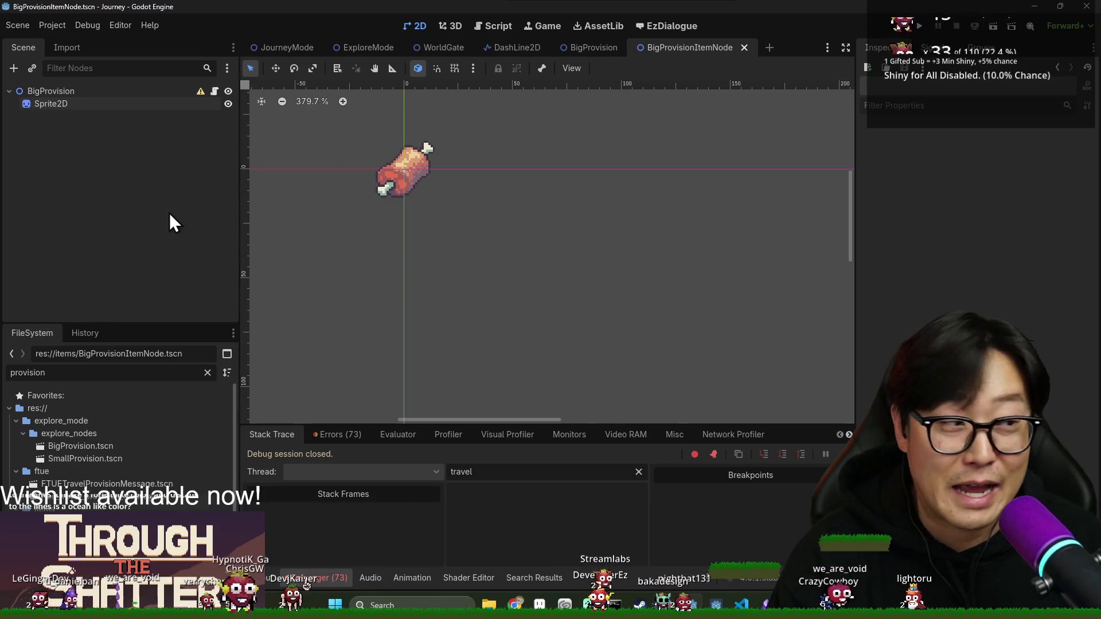
- Select the BigProvision root, then save the JourneyMode scene and collapse its CanvasLayer
{"action": "left_click", "coordinate": [155, 92]}
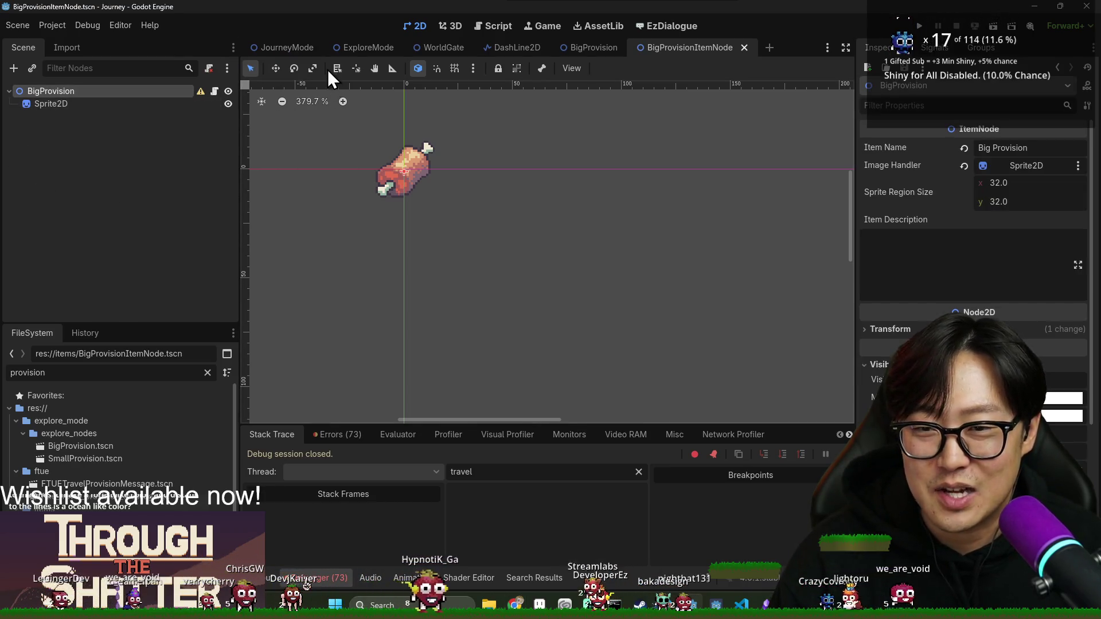
{"action": "left_click", "coordinate": [281, 49]}
{"action": "scroll", "coordinate": [525, 210], "scroll_direction": "up", "scroll_amount": 6}
{"action": "key", "text": "ctrl+s"}
{"action": "left_click", "coordinate": [16, 255]}
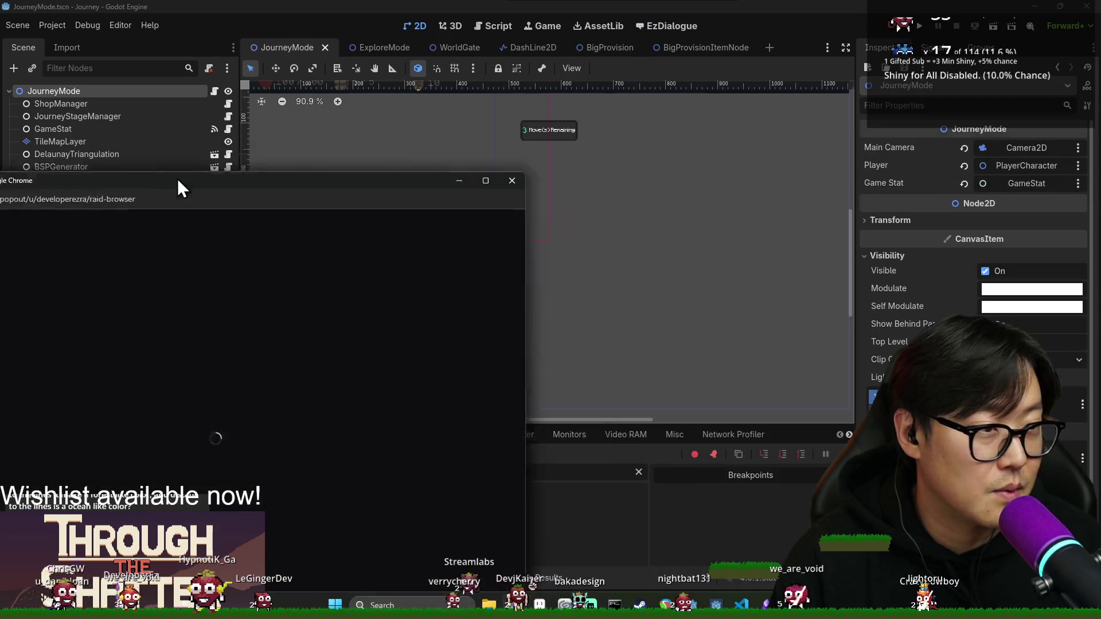
- Maximize the raid browser, filter to Following channels, and preview the first live stream
{"action": "mouse_move", "coordinate": [177, 187]}
{"action": "left_mouse_down"}
{"action": "mouse_move", "coordinate": [322, 5]}
{"action": "mouse_move", "coordinate": [395, 6]}
{"action": "left_mouse_up"}
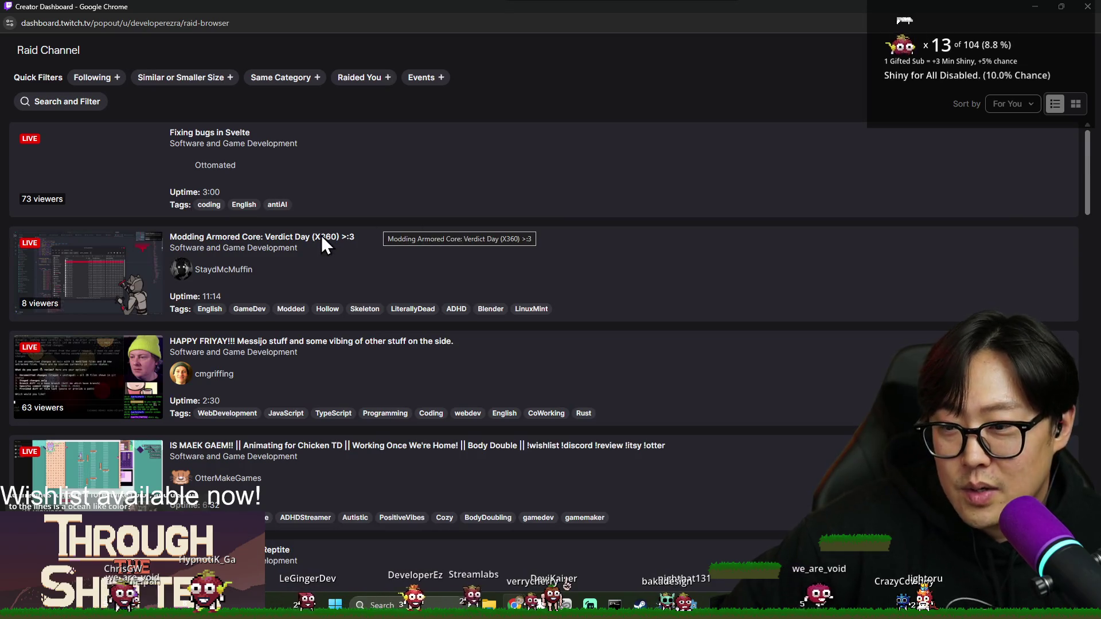
{"action": "left_click", "coordinate": [91, 79]}
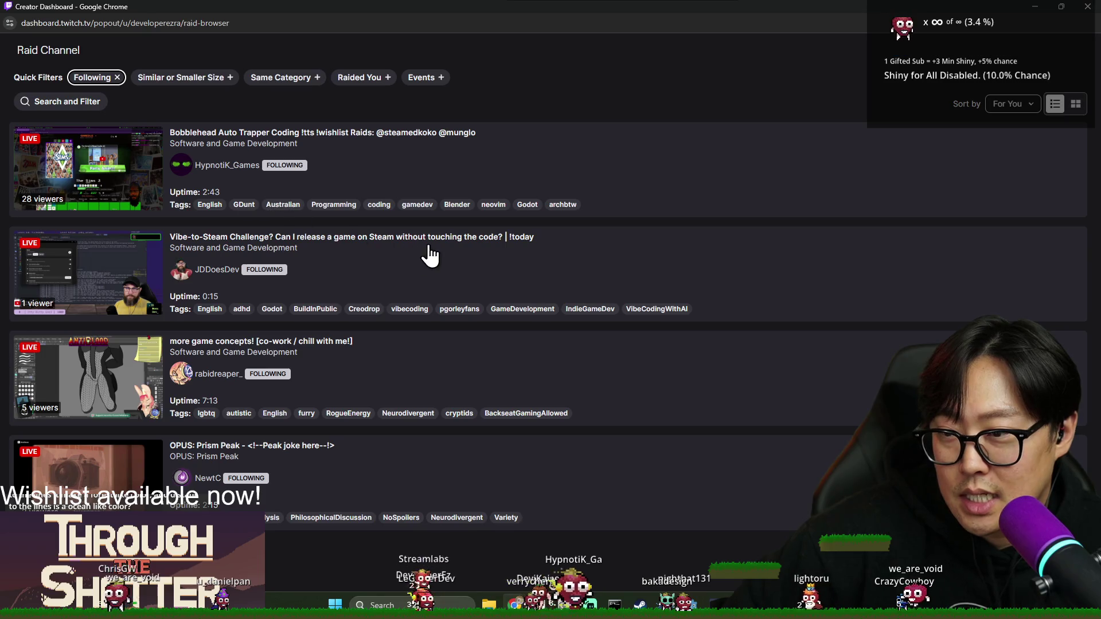
{"action": "left_click", "coordinate": [554, 174]}
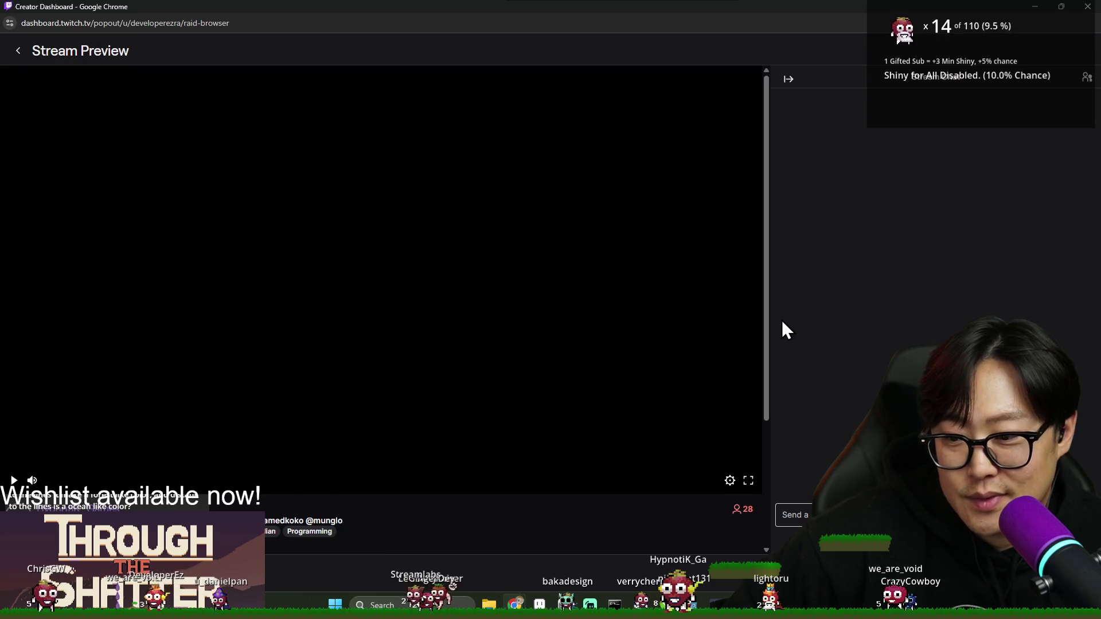